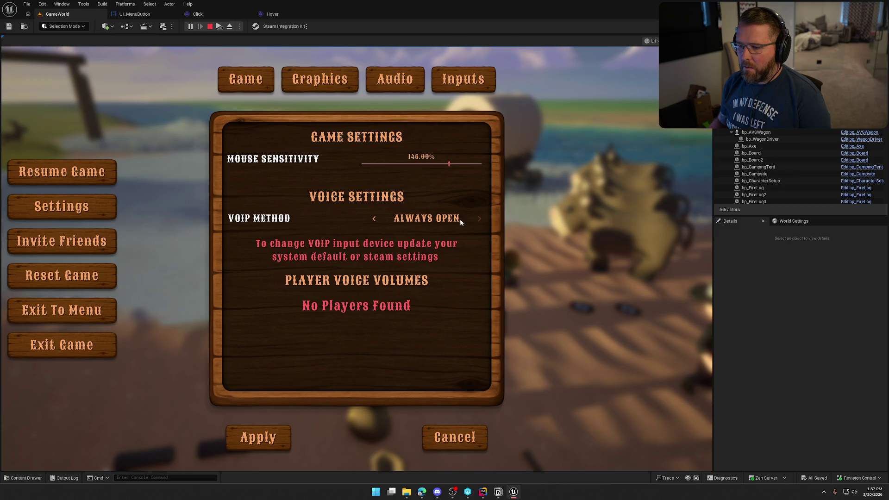
# Switch the VOIP method to Push To Talk and check the Graphics frame rate cap and resolution lists.
pyautogui.click(374, 220)
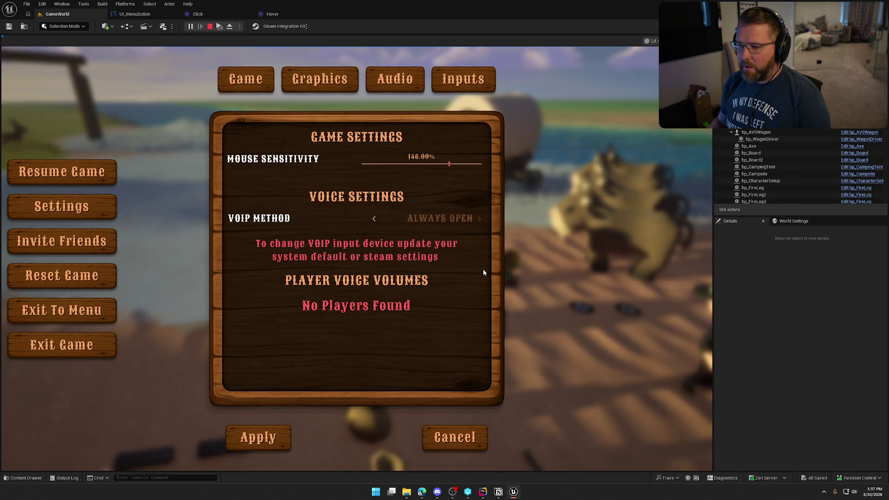
pyautogui.click(318, 80)
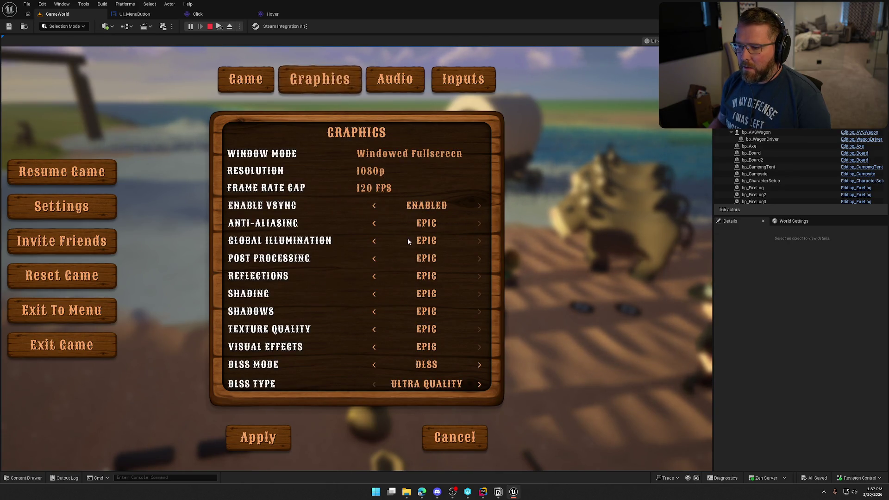
pyautogui.click(377, 189)
pyautogui.click(373, 170)
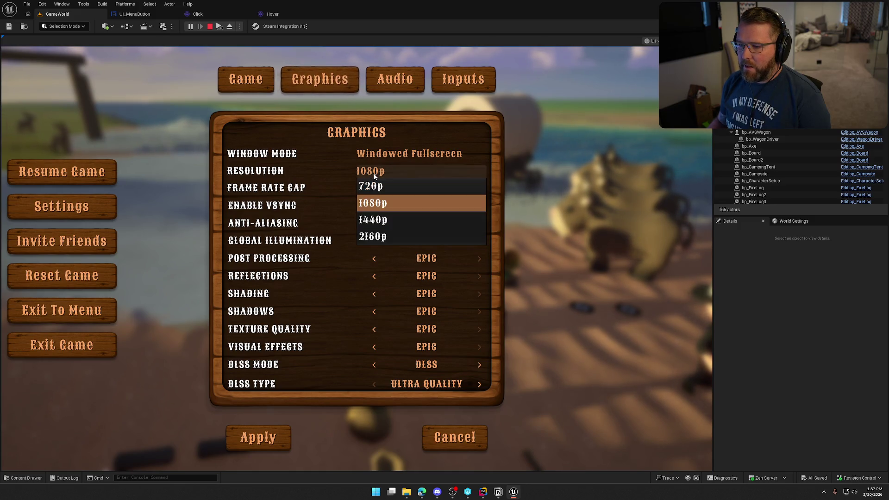
# Bind the empty Interact keybind to E and resume the game.
pyautogui.click(395, 79)
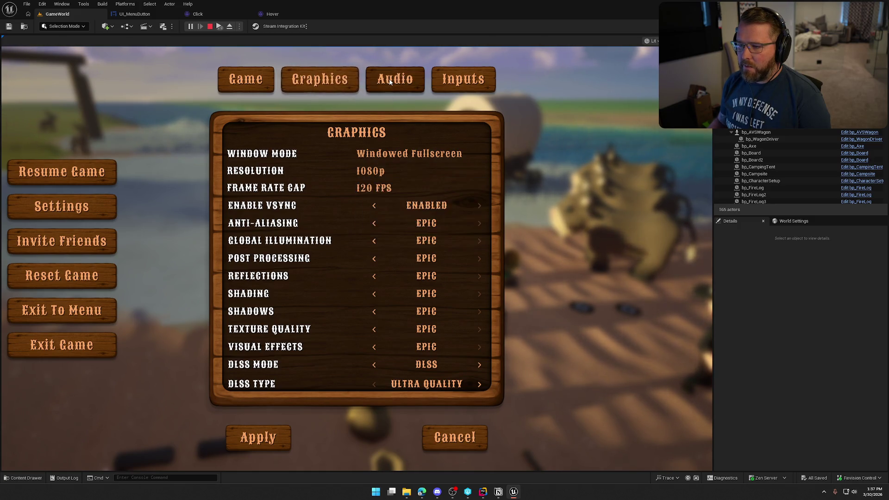
pyautogui.click(486, 87)
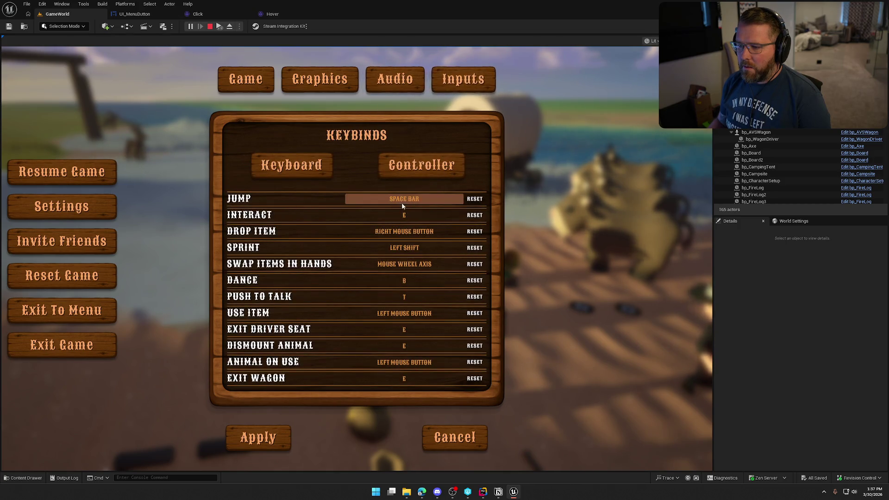
pyautogui.press('e')
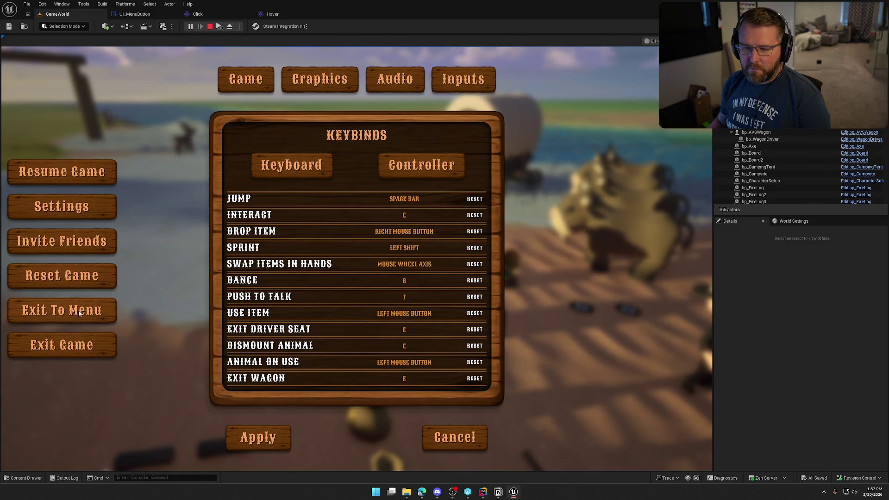
pyautogui.click(91, 174)
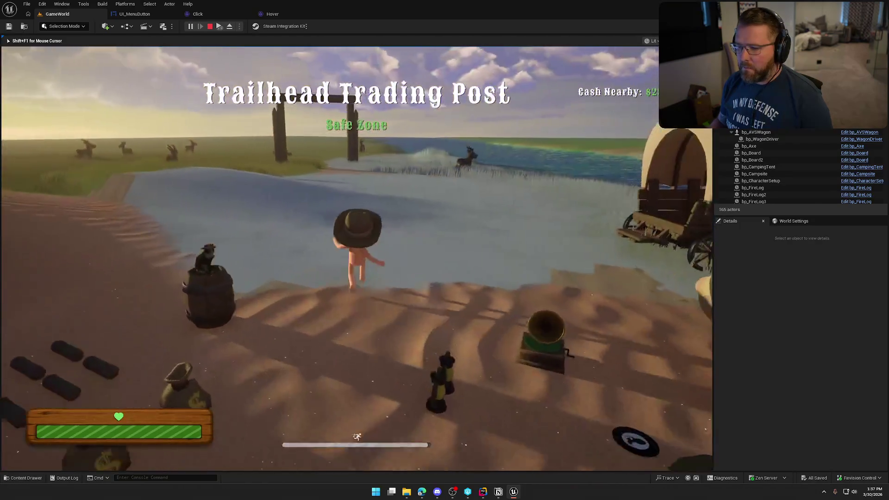
# Walk over, pick up the record and place it in the gramophone to play it.
pyautogui.press('w')
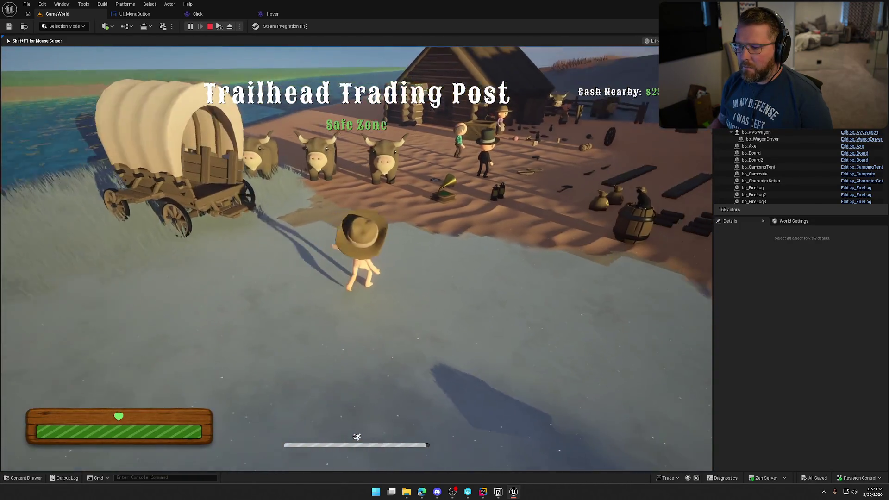
pyautogui.press('w')
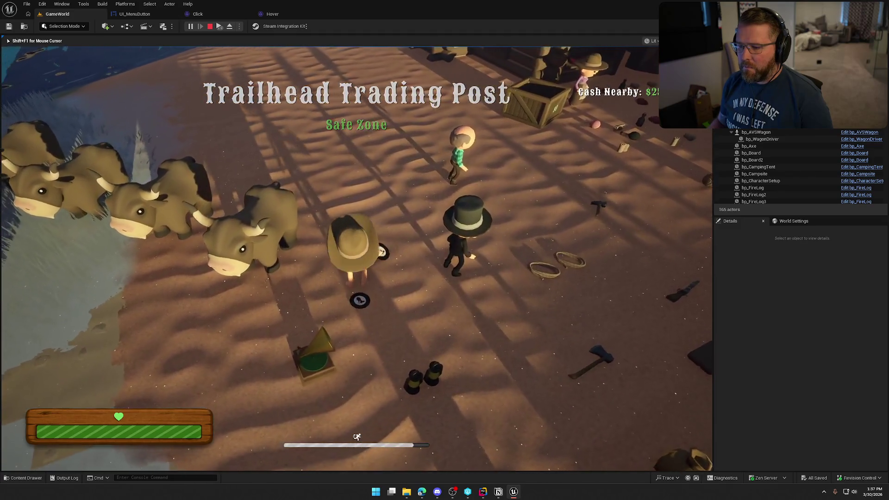
pyautogui.press('e')
pyautogui.press('w')
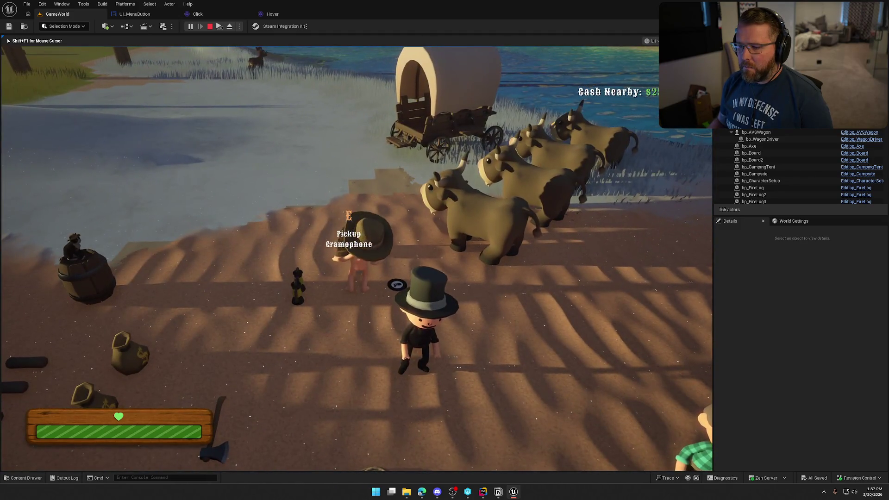
pyautogui.press('w')
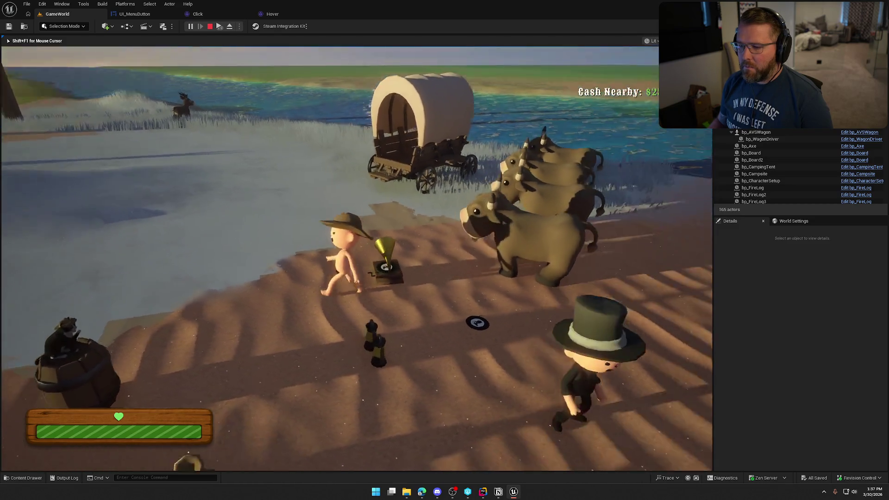
# Set Sound Effects Volume to 100%, end the play session and select the gramophone.
pyautogui.press('Escape')
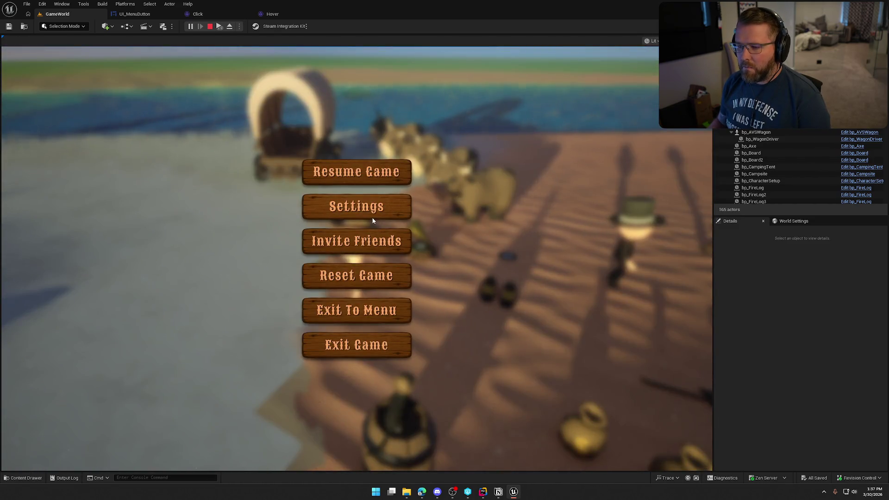
pyautogui.click(373, 218)
pyautogui.click(396, 82)
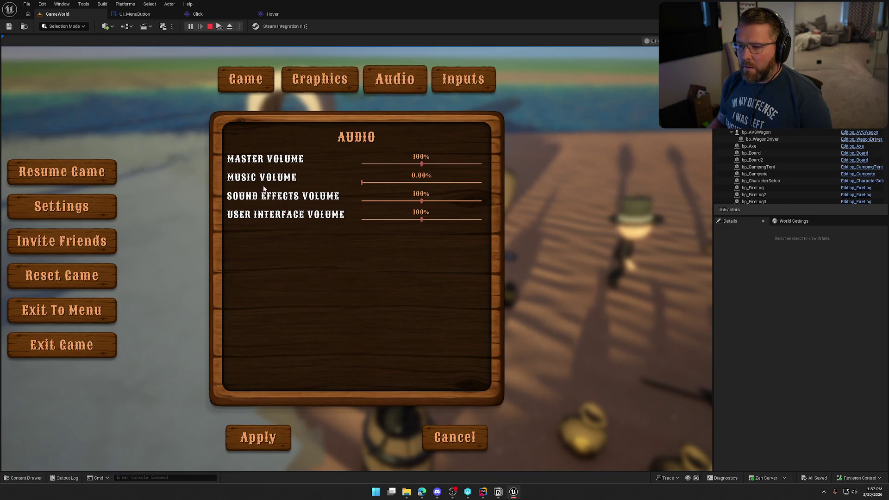
pyautogui.click(422, 201)
pyautogui.click(287, 436)
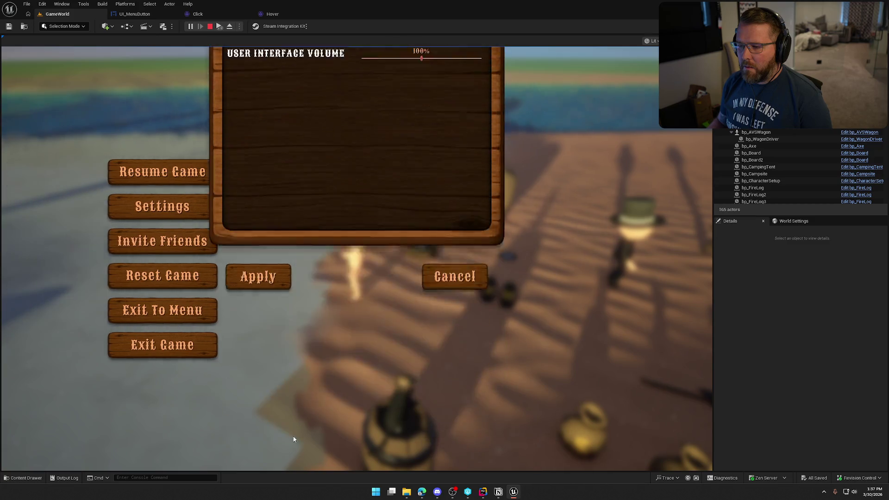
pyautogui.press('Escape')
pyautogui.press('Escape')
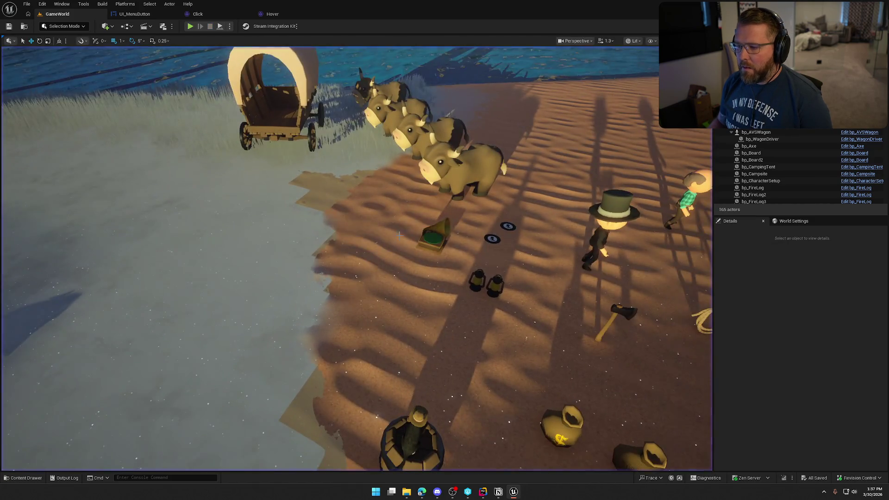
pyautogui.click(433, 236)
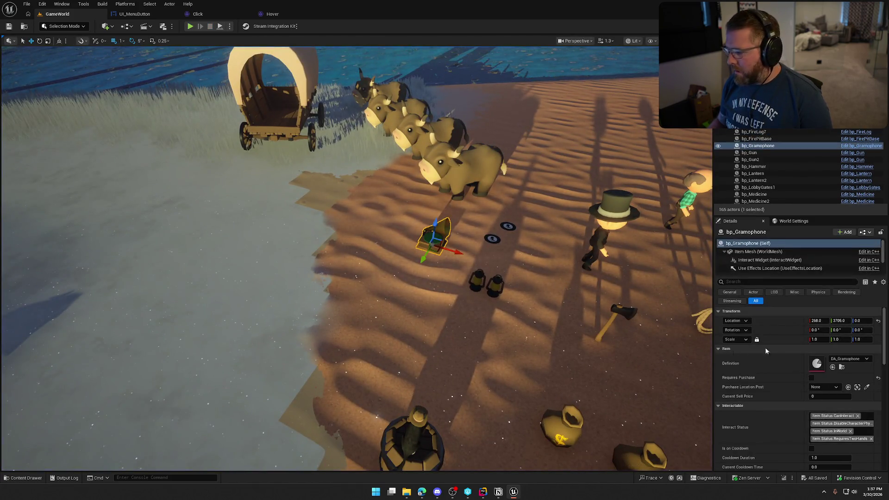
# Set bp_Gramophone's Music component Sound Class Override to Music, compile and check it out.
pyautogui.click(856, 147)
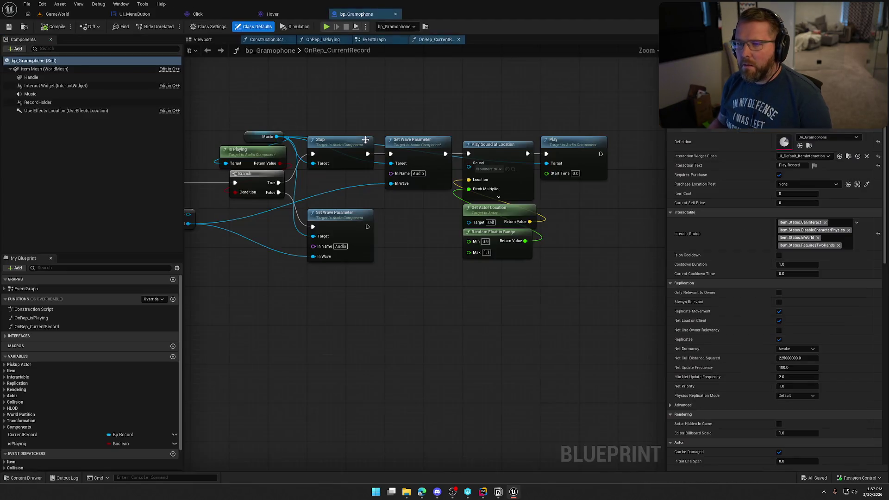
pyautogui.click(44, 95)
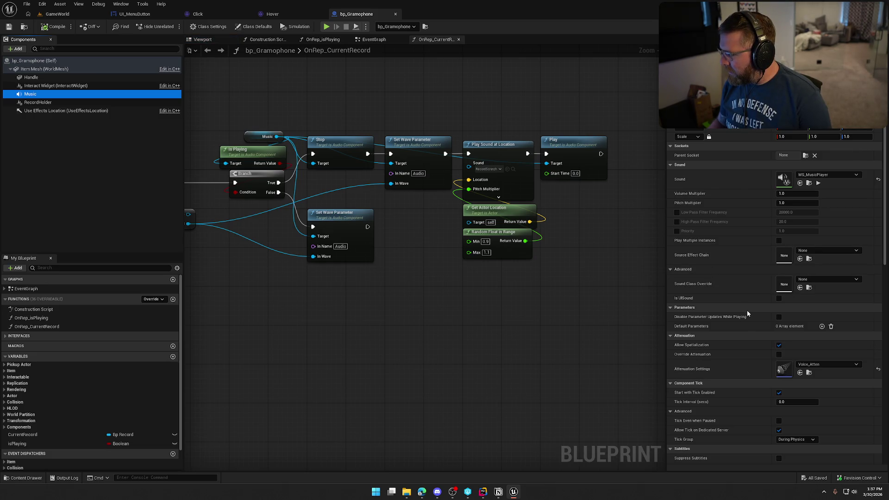
pyautogui.click(809, 279)
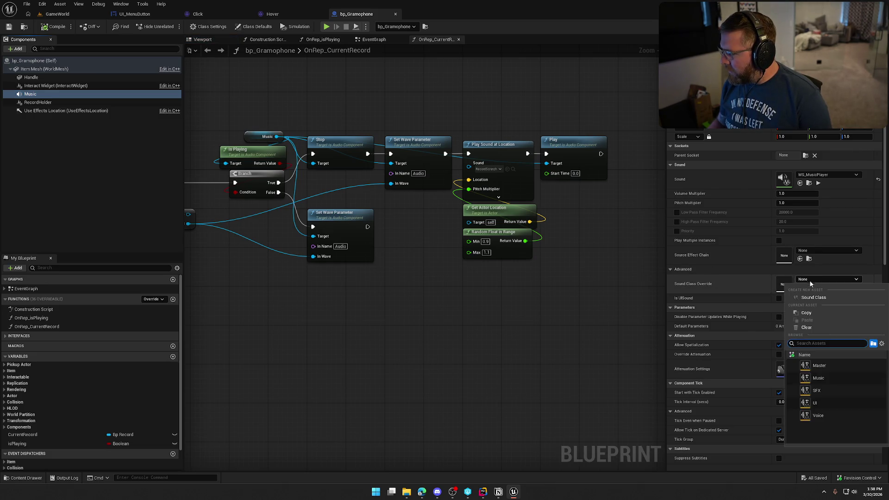
pyautogui.click(835, 379)
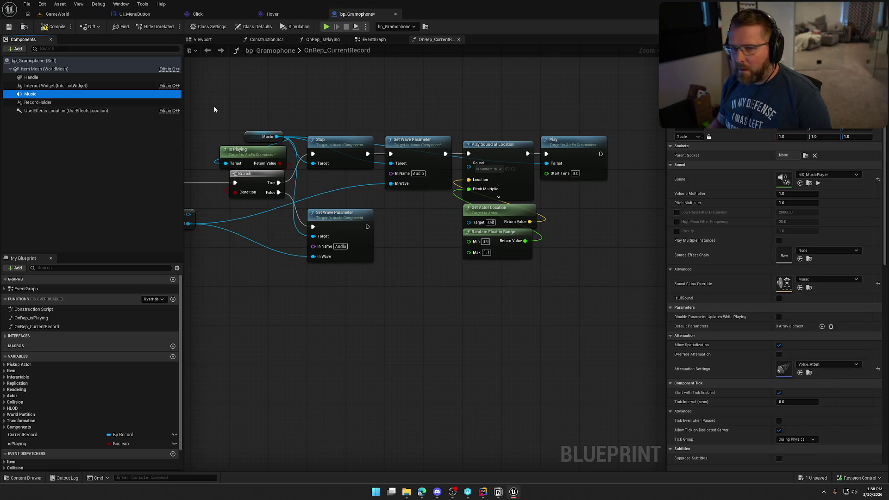
pyautogui.click(68, 25)
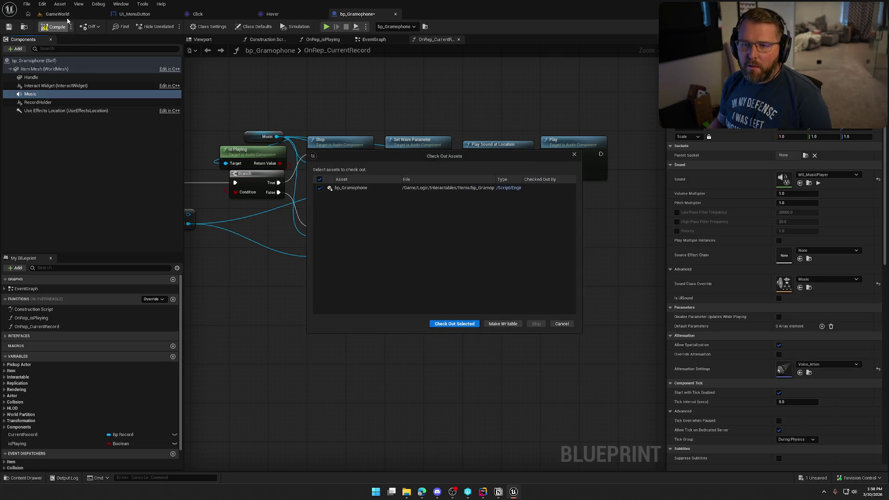
pyautogui.click(456, 325)
pyautogui.click(57, 14)
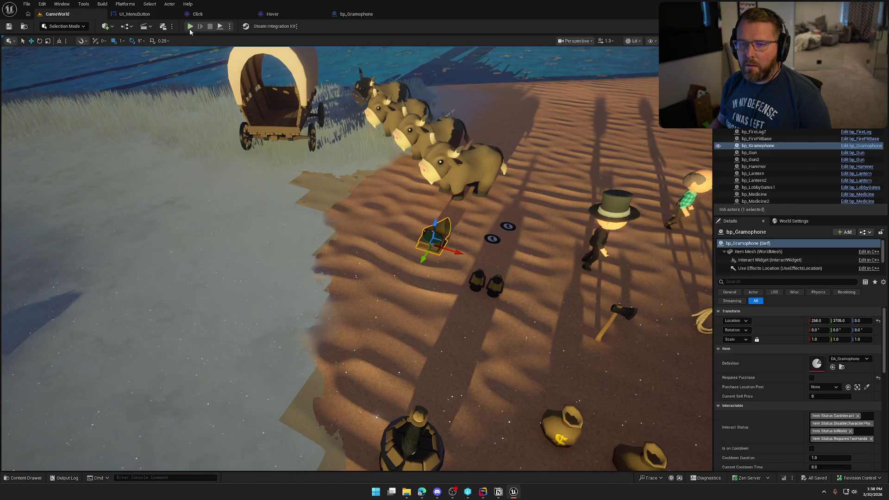
# Start a play session and walk the character up to the gramophone.
pyautogui.hotkey('alt', 'p')
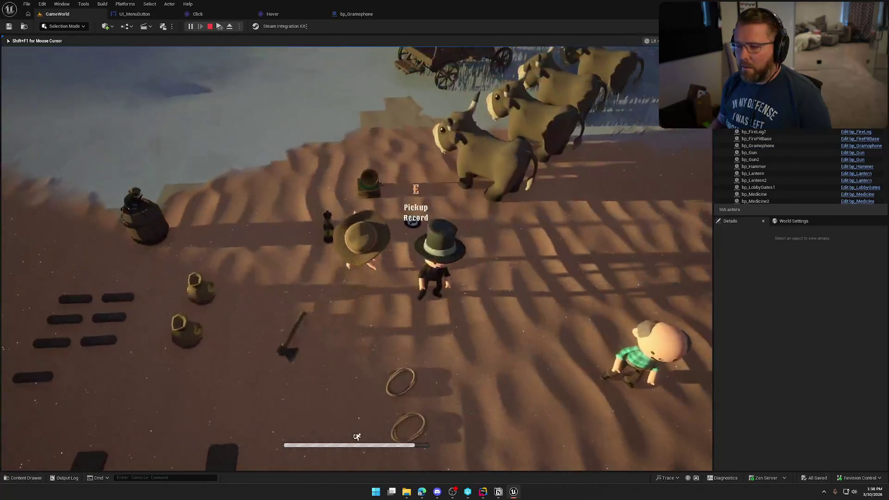
pyautogui.press('w')
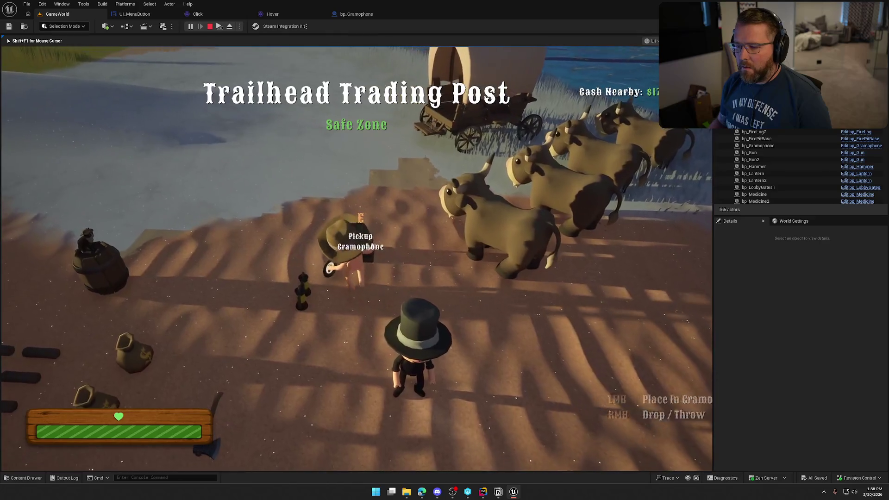
pyautogui.press('e')
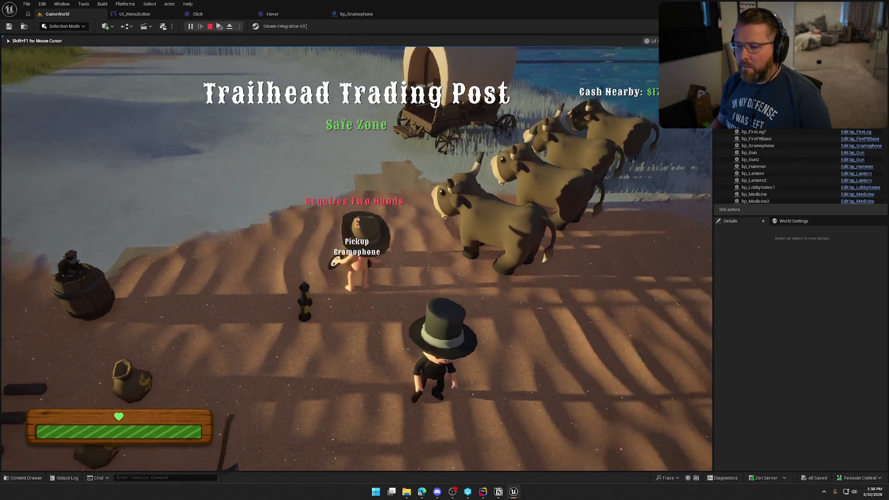
pyautogui.press('w')
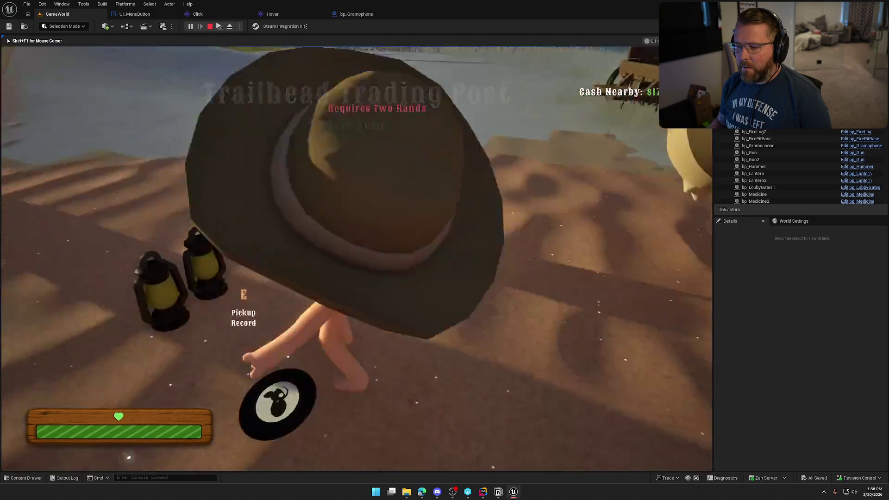
pyautogui.press('e')
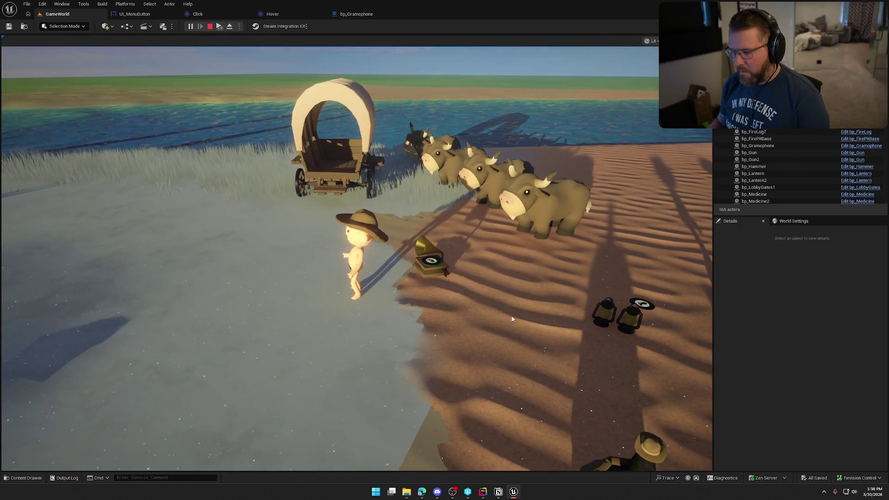
# Lower Music Volume to about 34% in the Audio settings, then end the session.
pyautogui.press('Escape')
pyautogui.click(390, 213)
pyautogui.click(400, 90)
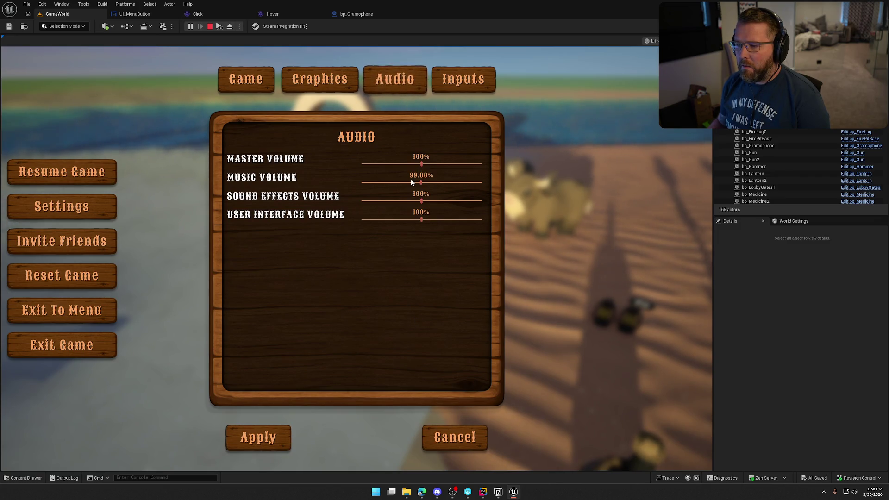
pyautogui.moveTo(411, 182)
pyautogui.mouseDown()
pyautogui.moveTo(381, 182)
pyautogui.moveTo(423, 182)
pyautogui.moveTo(370, 182)
pyautogui.moveTo(421, 182)
pyautogui.mouseUp()
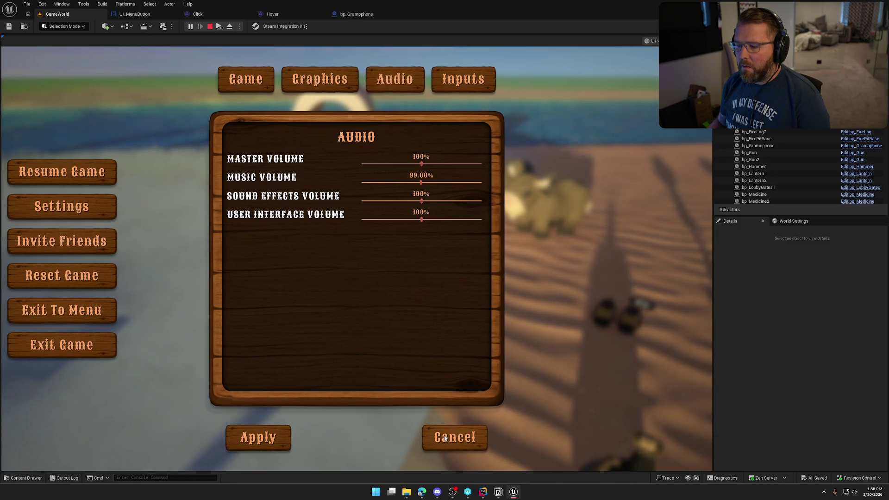
pyautogui.press('Escape')
# Assign the Music sound class to the MS_MusicPlayer MetaSound, leaving virtualization mode unchanged.
pyautogui.press('f')
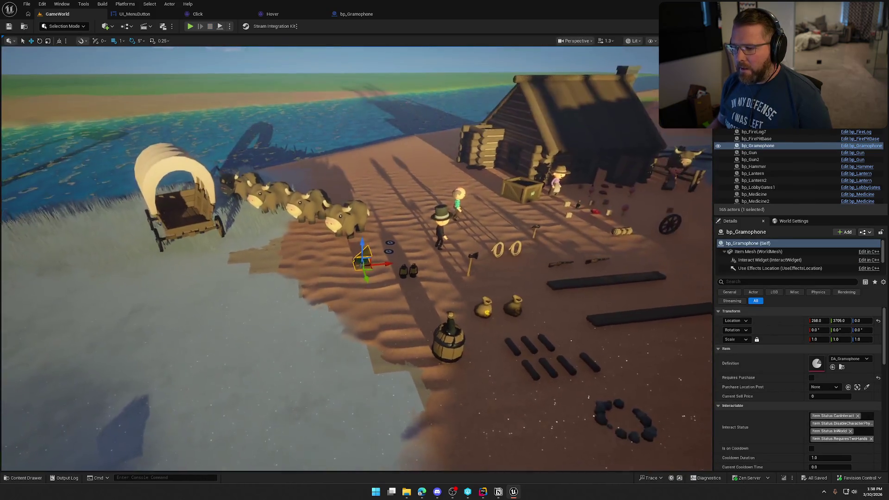
pyautogui.click(357, 14)
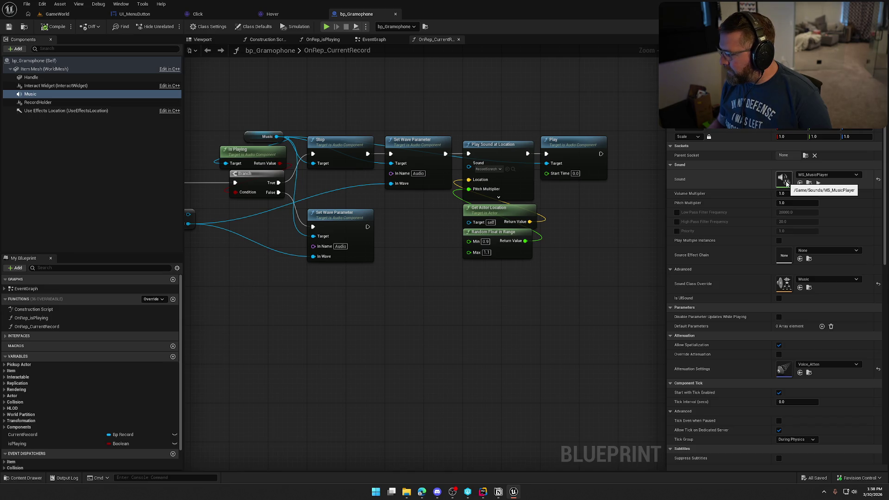
pyautogui.doubleClick(786, 183)
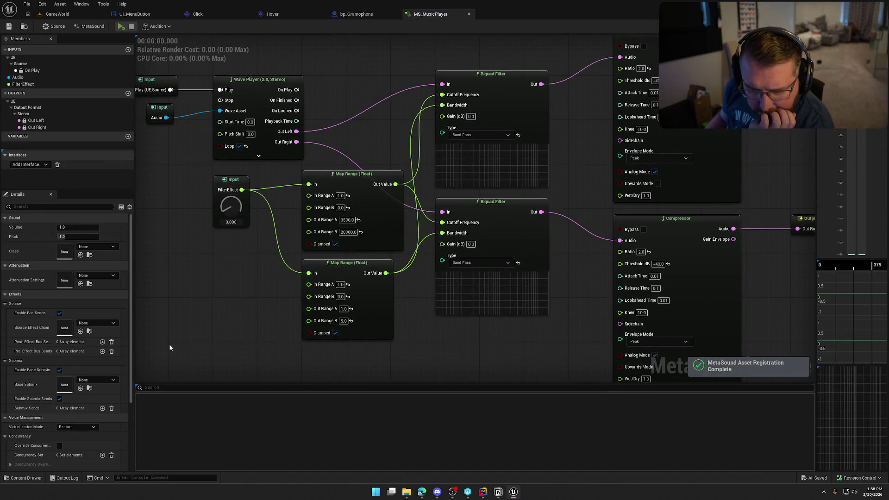
pyautogui.click(104, 248)
pyautogui.click(111, 346)
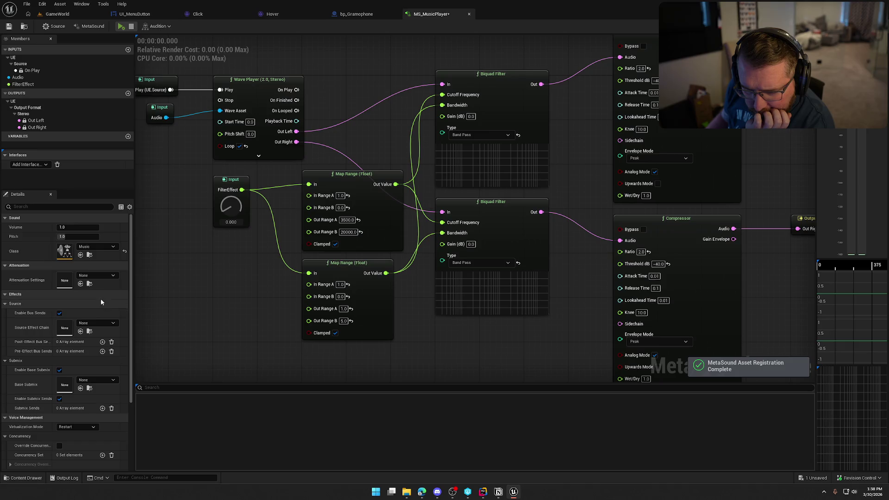
pyautogui.scroll(-2, 25, 274)
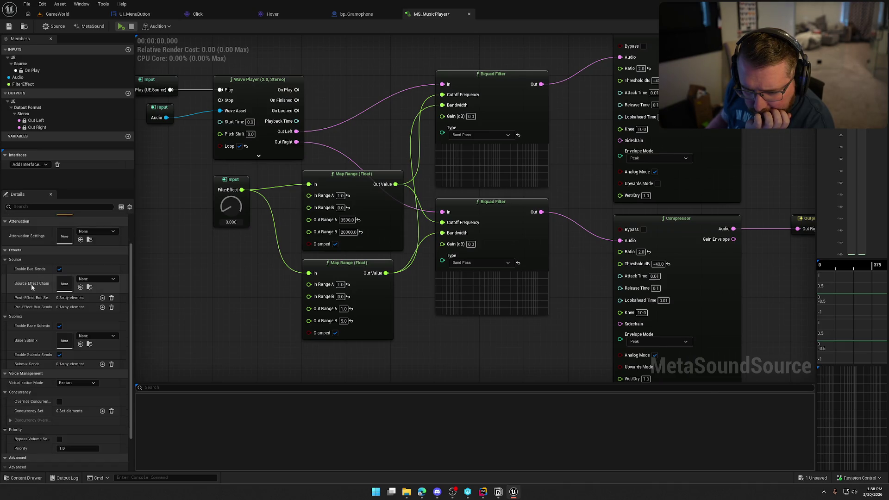
pyautogui.click(77, 384)
pyautogui.click(80, 397)
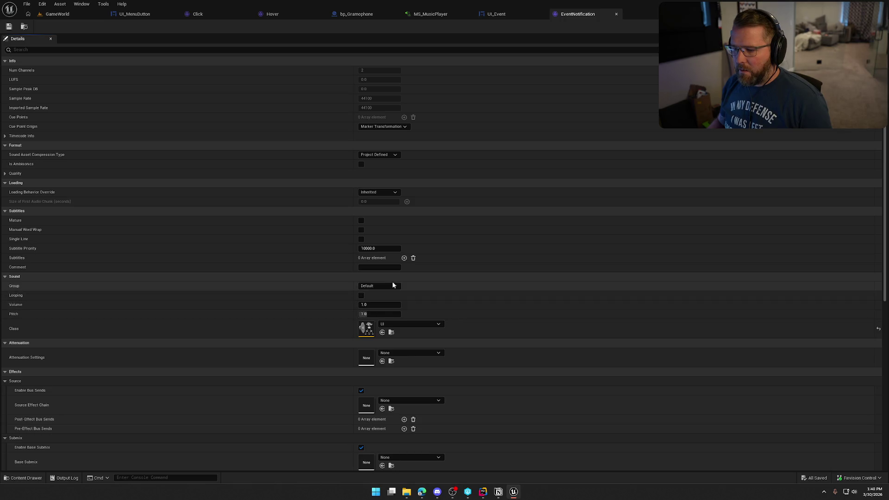
# Lower the EventNotification sound's volume to 0.5, then play the GameWorld level.
pyautogui.click(382, 306)
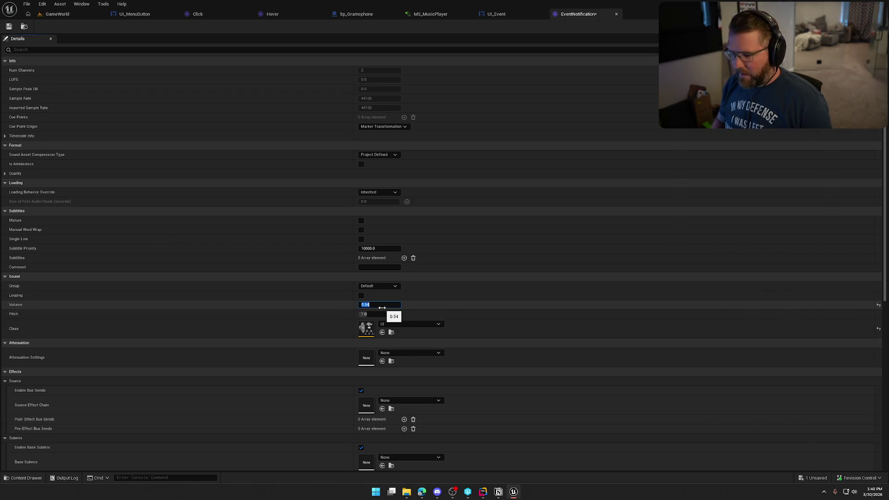
pyautogui.write('0.5')
pyautogui.press('Return')
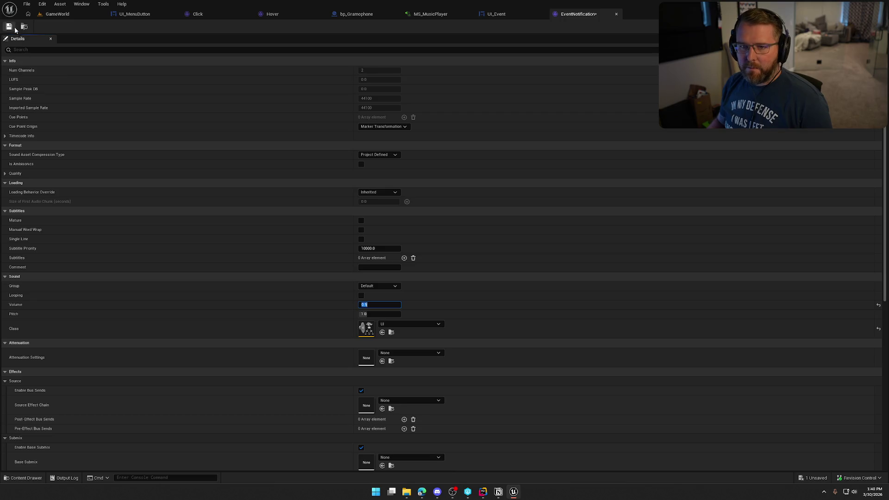
pyautogui.click(58, 14)
pyautogui.click(190, 27)
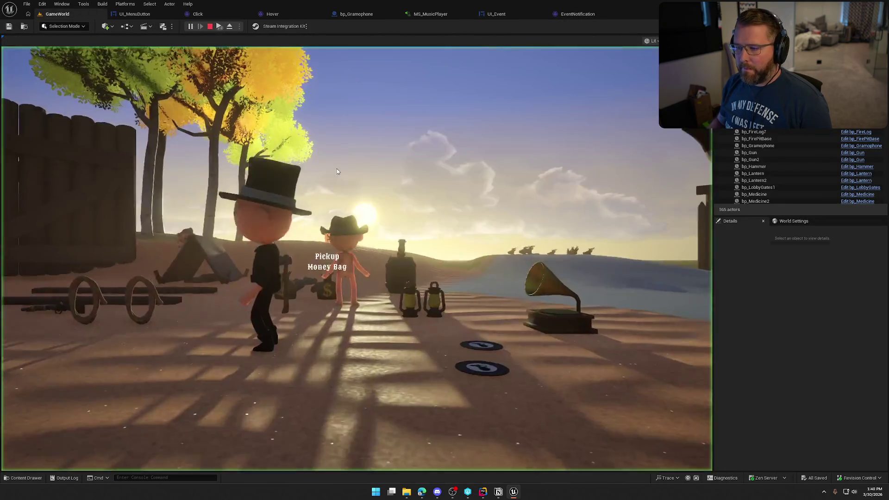
# Buy a bandage at the Trailhead Trading Post, then stop and switch to the UI_Event graph.
pyautogui.press('w')
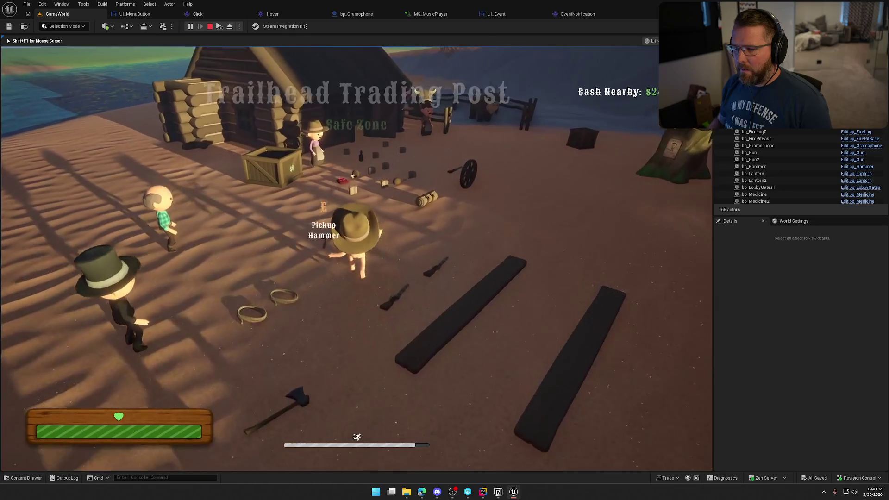
pyautogui.press('e')
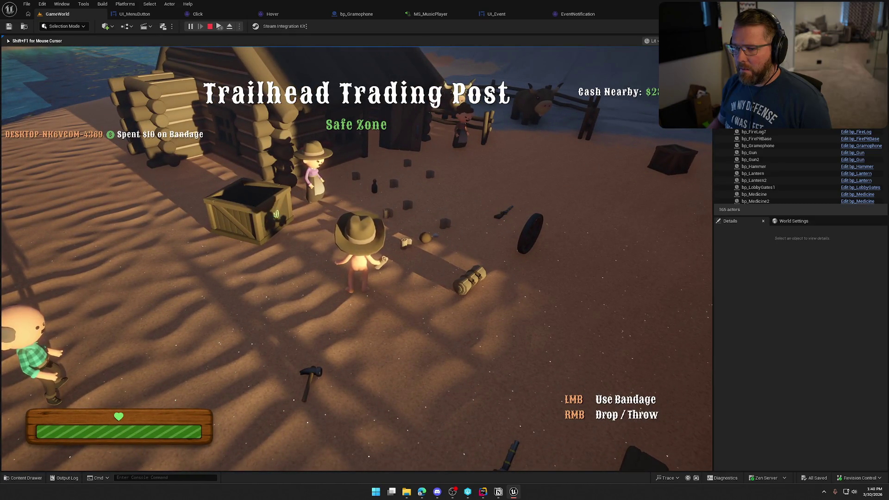
pyautogui.press('w')
pyautogui.press('w')
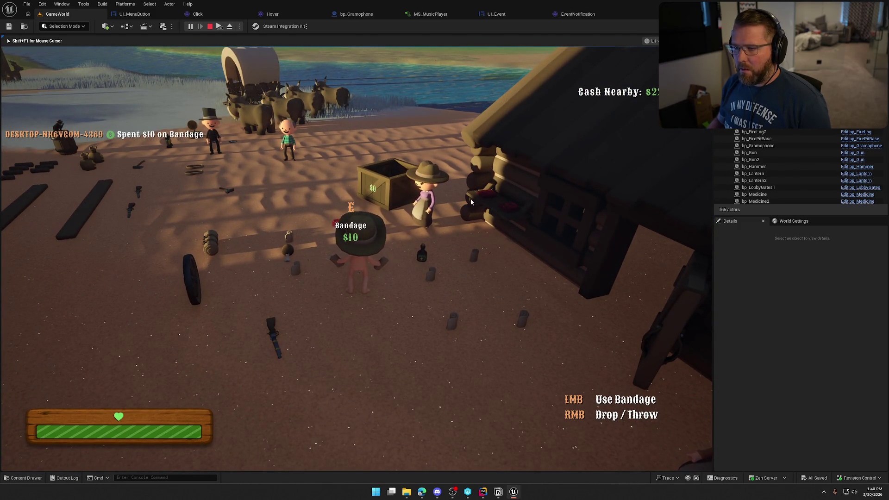
pyautogui.press('Escape')
pyautogui.click(496, 14)
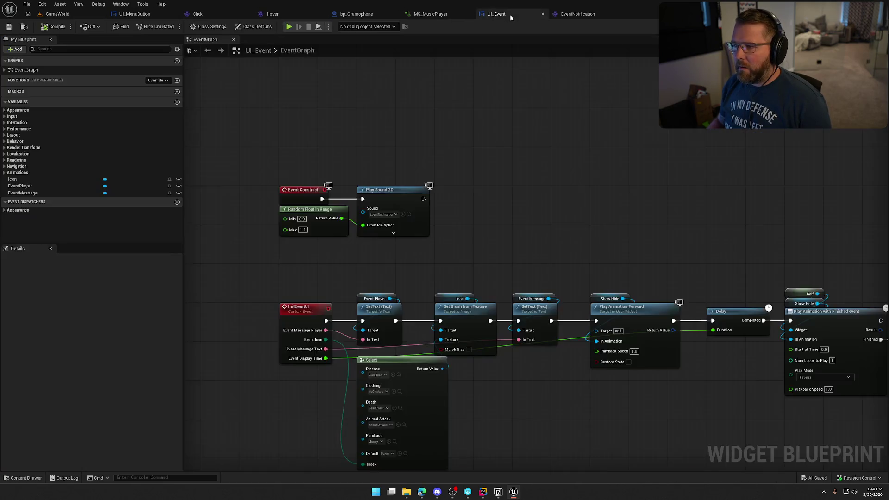
# Set the Random Float in Range maximum to 1.0 and save UI_Event.
pyautogui.scroll(1, 279, 254)
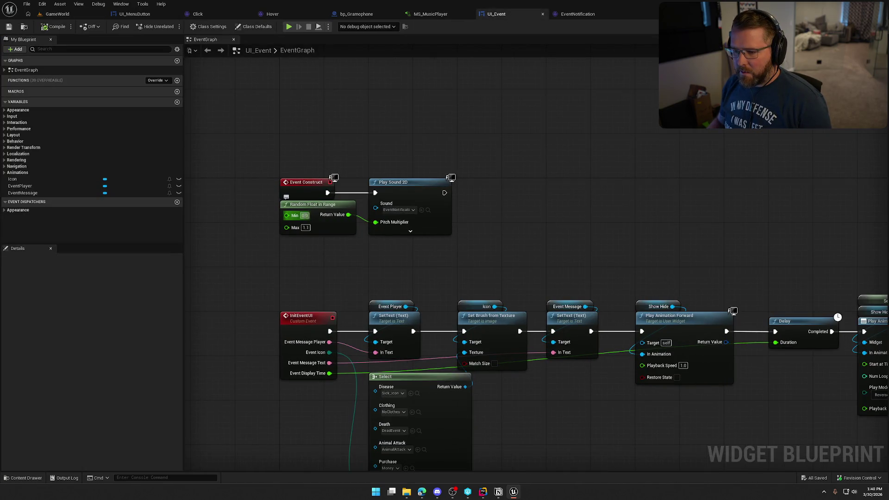
pyautogui.write('1.0')
pyautogui.press('Return')
pyautogui.hotkey('ctrl', 's')
pyautogui.click(60, 14)
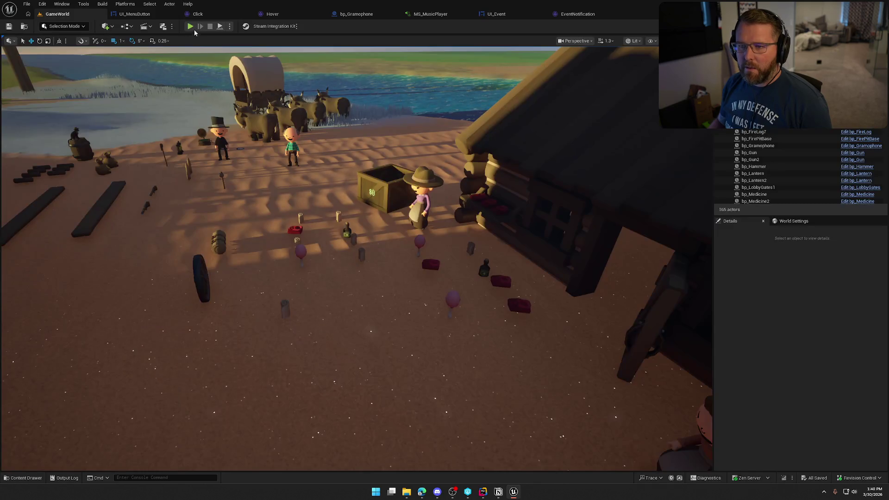
# Playtest buying a bandage, food and clothing at the store, then stop.
pyautogui.hotkey('alt', 'p')
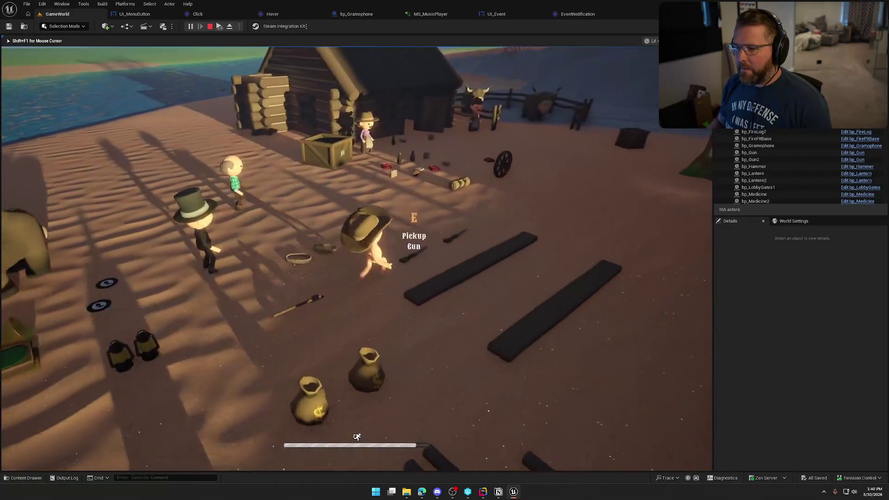
pyautogui.press('w')
pyautogui.press('e')
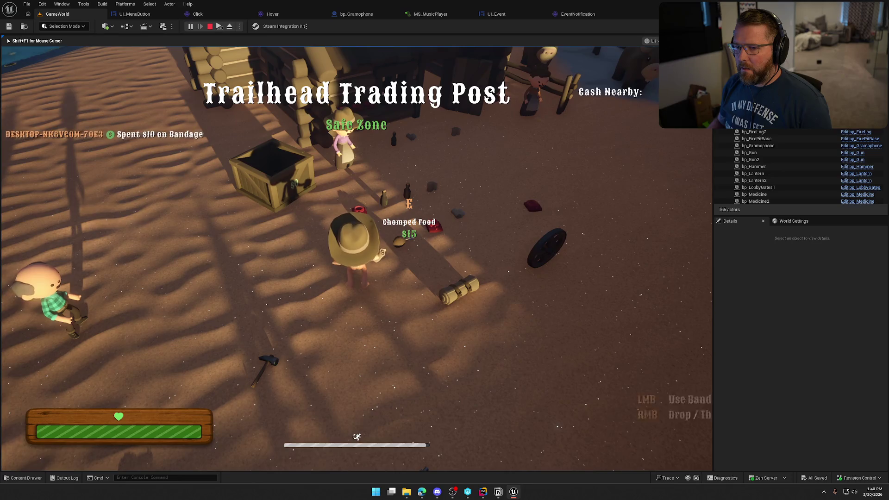
pyautogui.press('e')
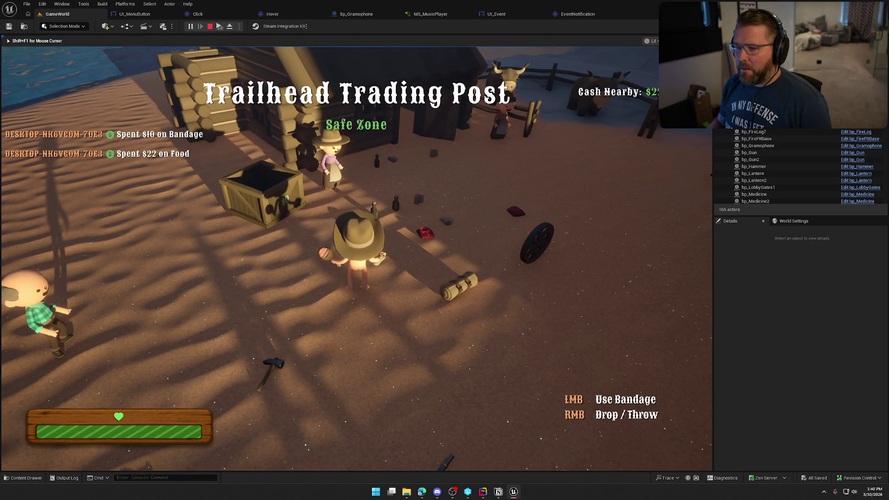
pyautogui.press('a')
pyautogui.press('w')
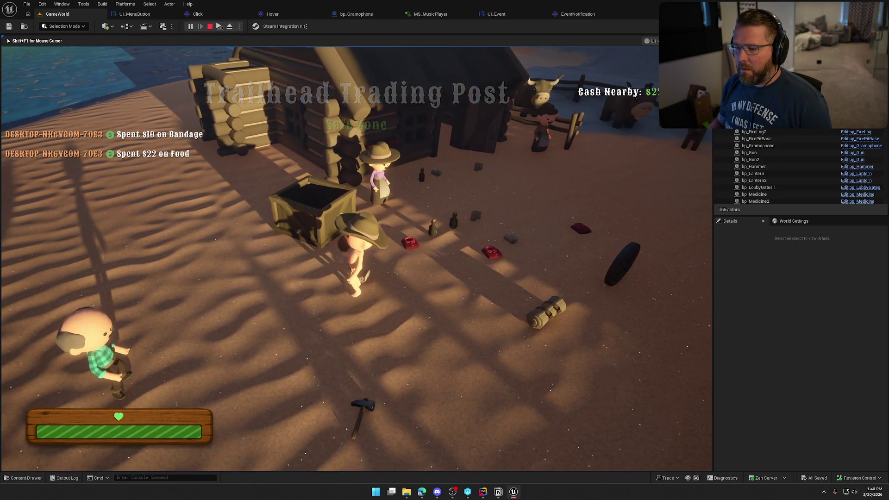
pyautogui.press('e')
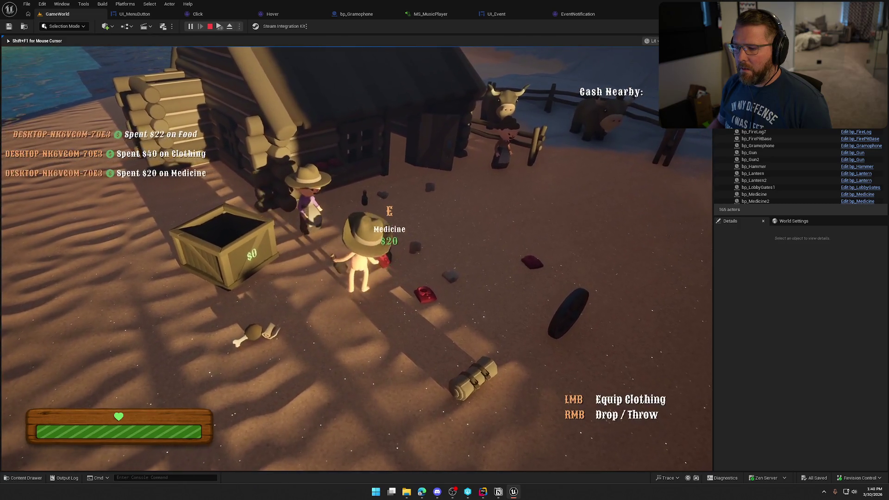
pyautogui.press('Escape')
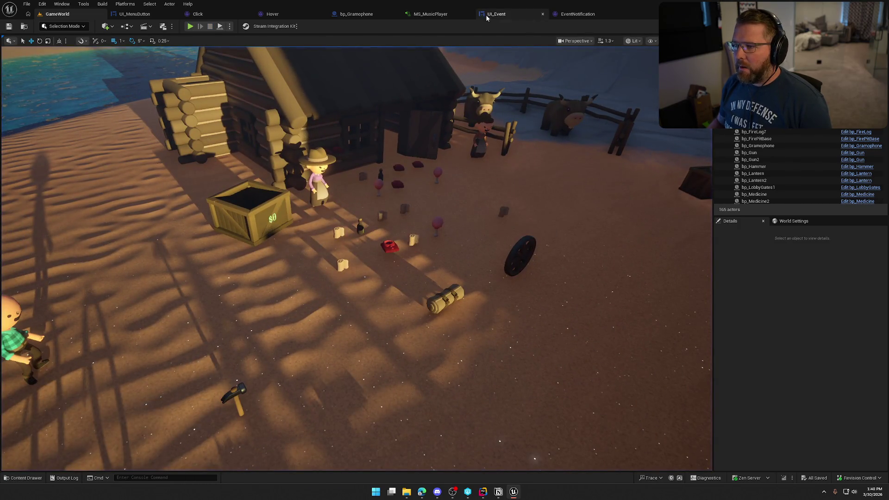
# Set the Random Float in Range minimum to 0.95 in UI_Event.
pyautogui.click(494, 14)
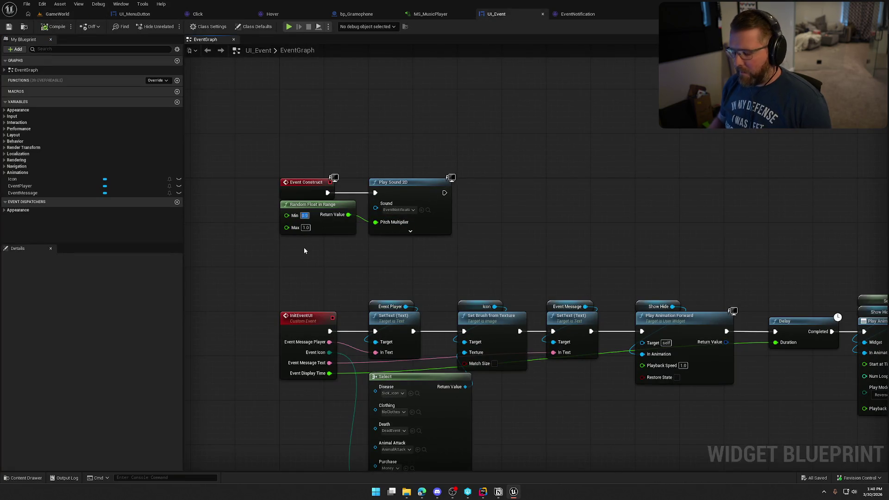
pyautogui.write('5')
pyautogui.press('Return')
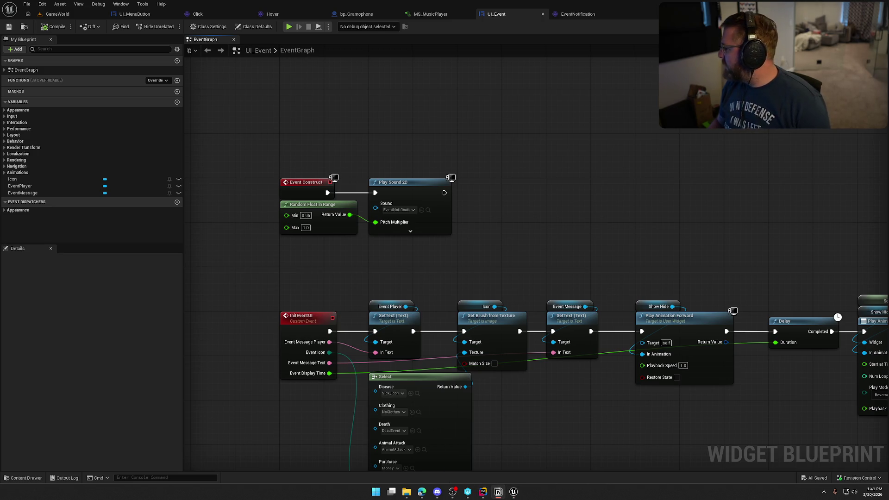
pyautogui.click(59, 15)
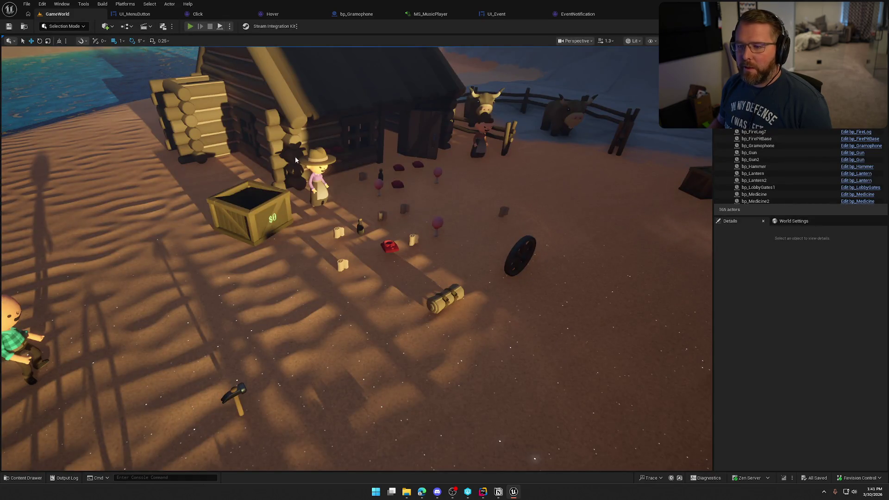
# Start a new play session, walk toward the gramophone and pause the game.
pyautogui.hotkey('alt', 'p')
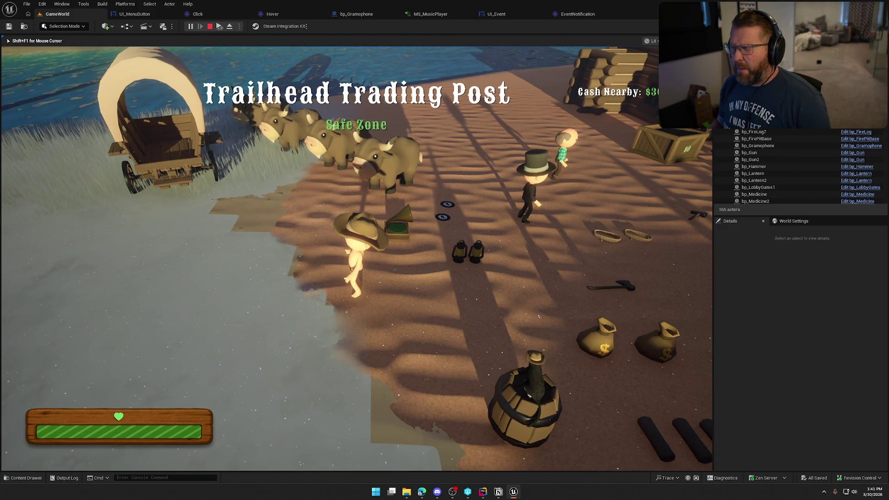
pyautogui.press('a')
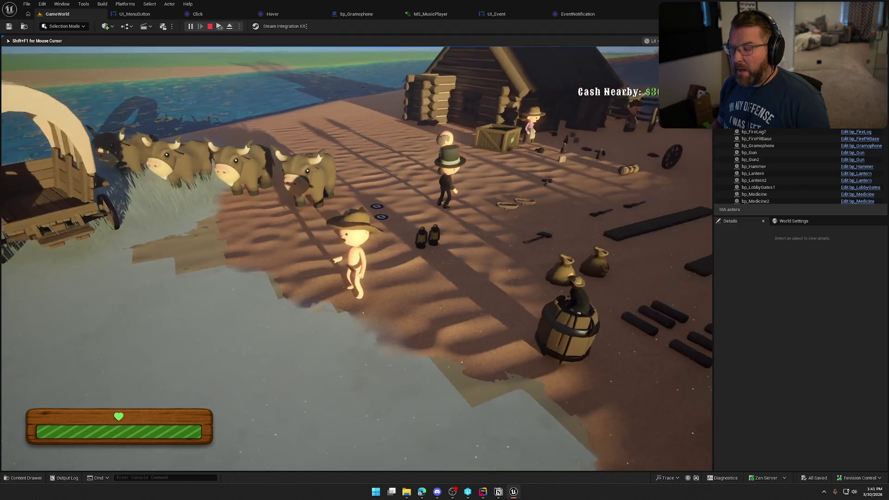
pyautogui.press('d')
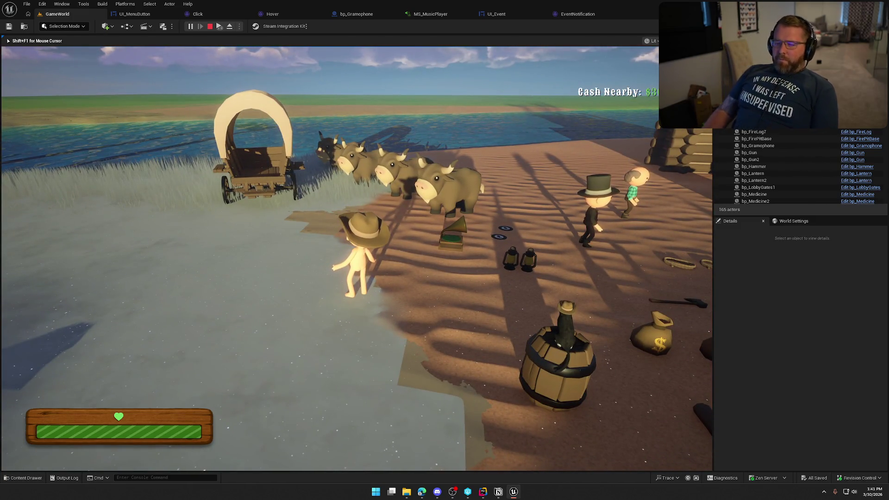
pyautogui.press('Escape')
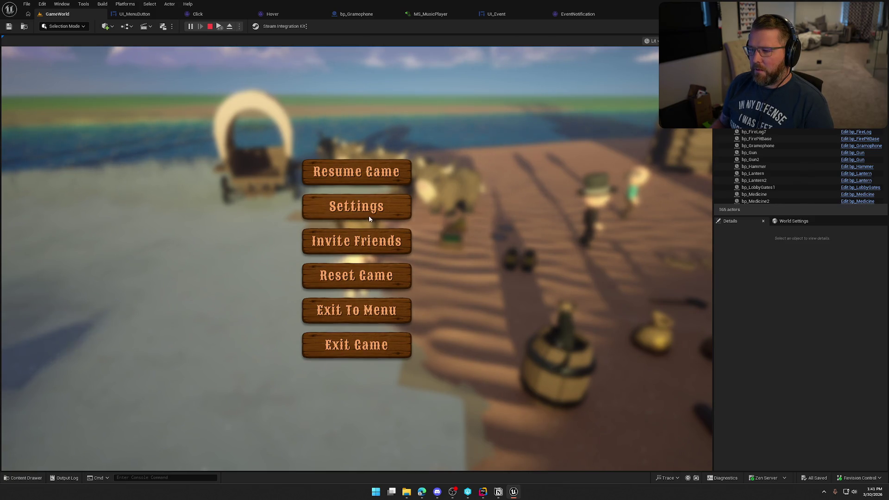
# Browse the Audio, Graphics and General settings to the Keybinds list, then stop play and open the asset browser.
pyautogui.click(369, 219)
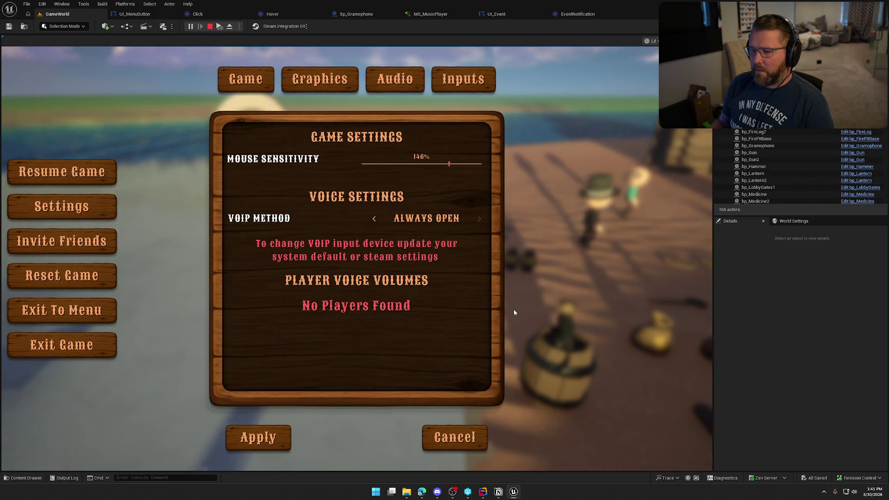
pyautogui.click(379, 88)
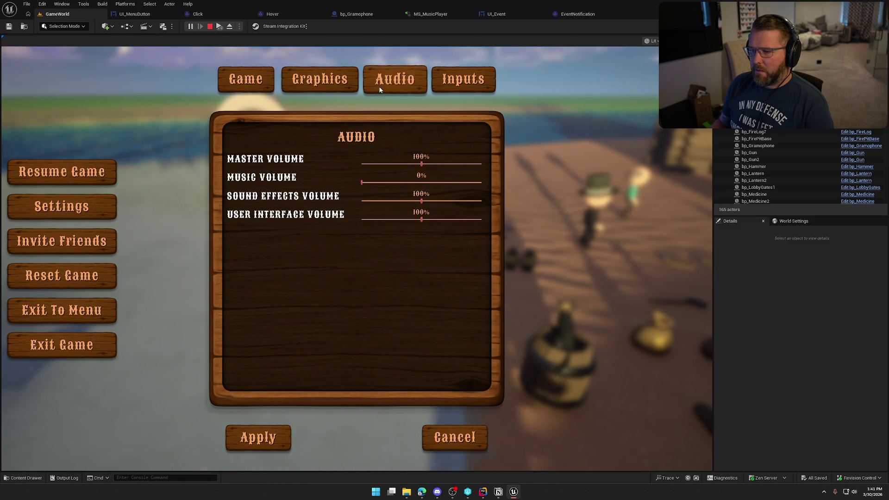
pyautogui.click(338, 84)
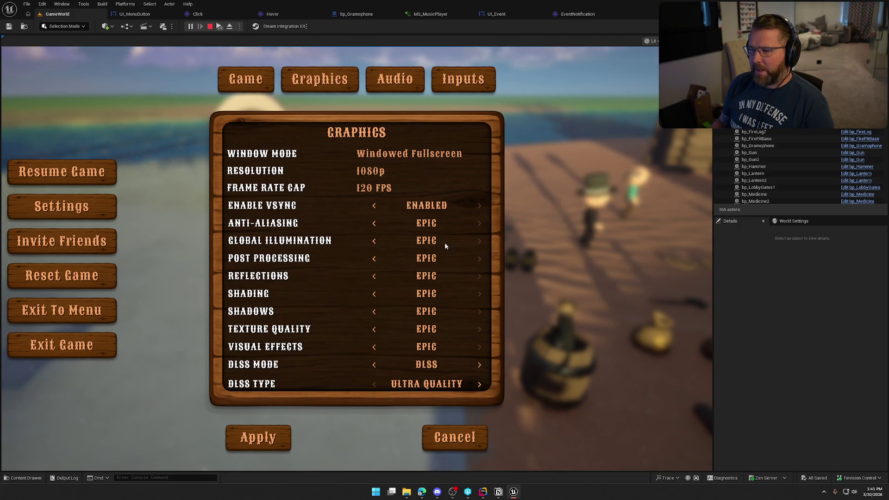
pyautogui.click(386, 83)
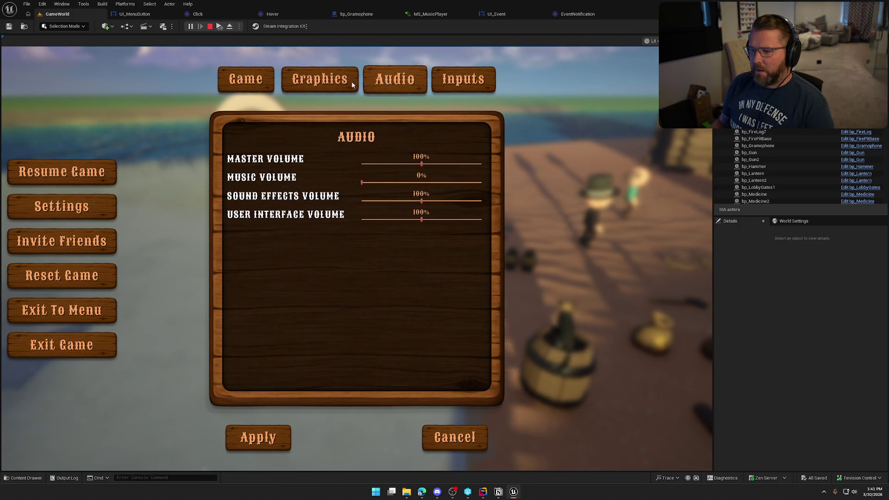
pyautogui.click(252, 78)
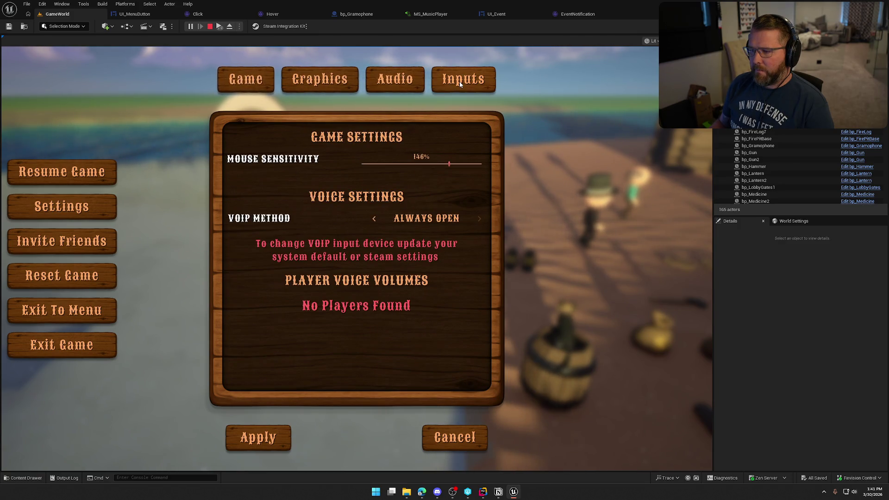
pyautogui.click(460, 81)
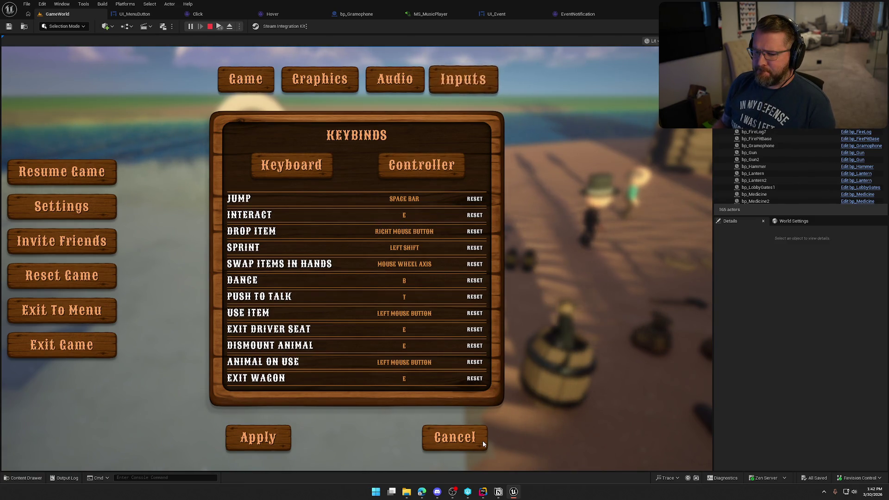
pyautogui.press('Escape')
pyautogui.hotkey('ctrl', 'space')
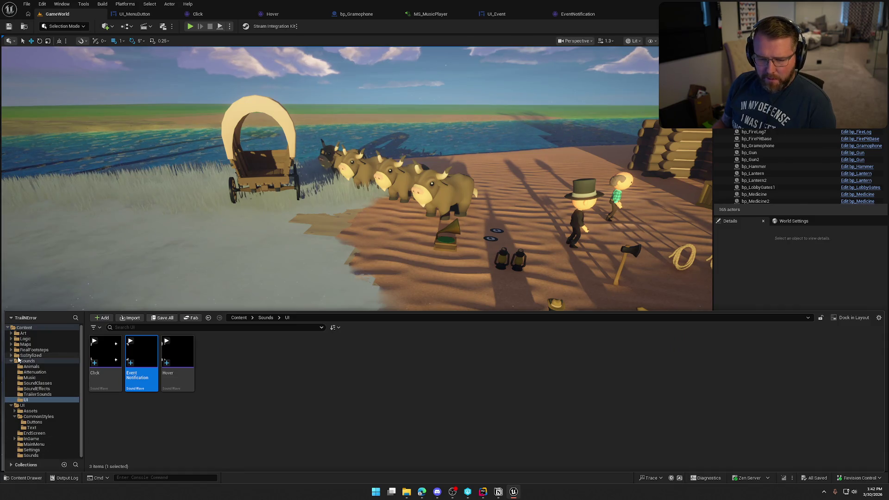
# Open the MainMenu level from the Maps folder and start playing it.
pyautogui.click(19, 360)
pyautogui.click(26, 345)
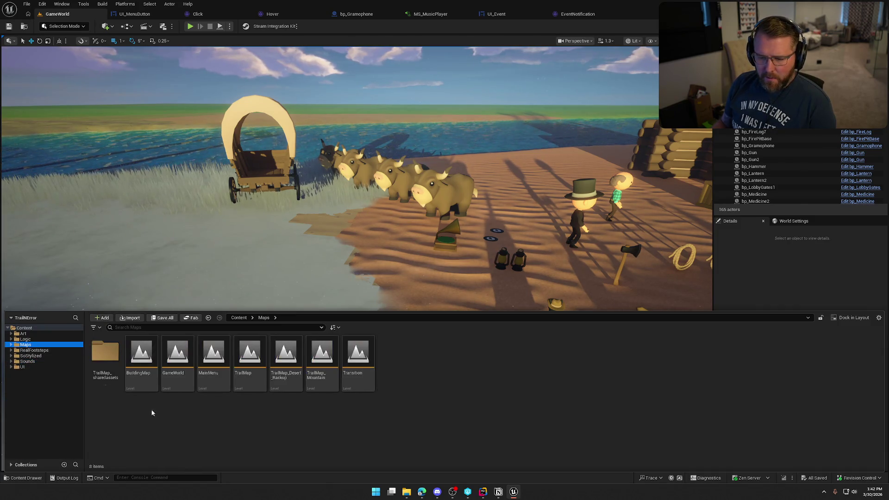
pyautogui.doubleClick(213, 359)
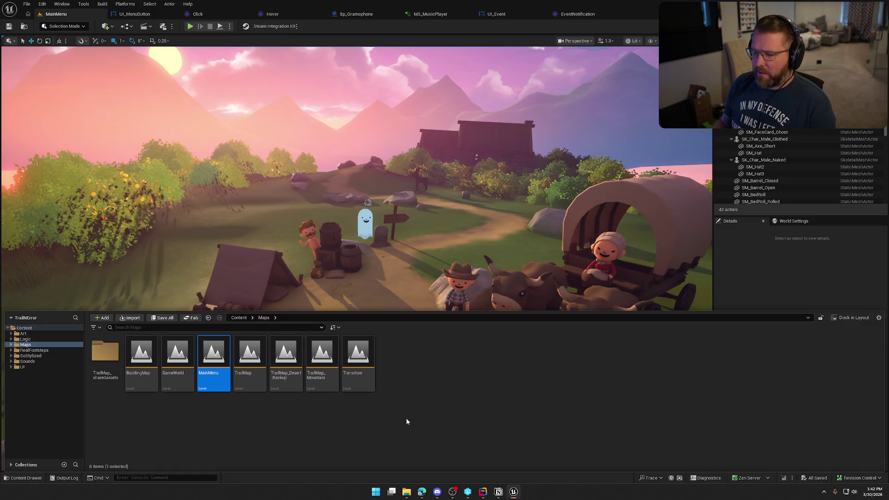
pyautogui.hotkey('ctrl', 'space')
pyautogui.hotkey('alt', 'p')
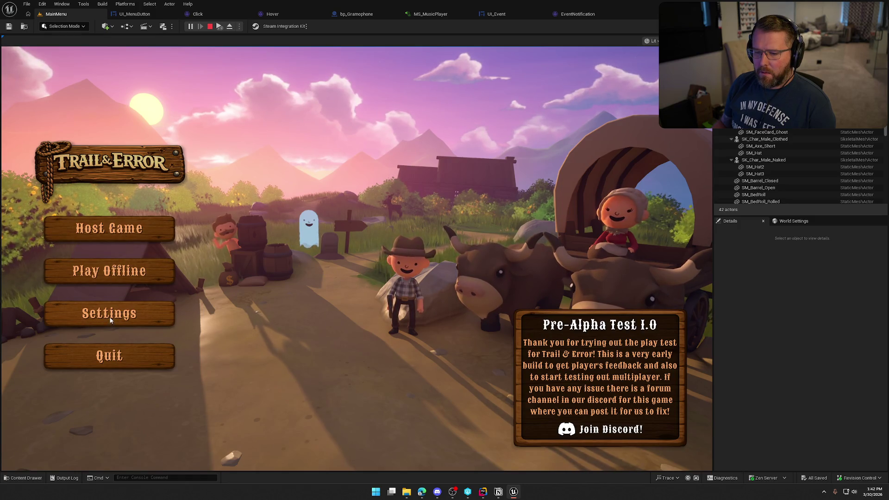
# Try the Probably Fine, Statistically Concerning and Professionally Unqualified difficulty cards, then cancel both difficulty dialogs.
pyautogui.click(111, 269)
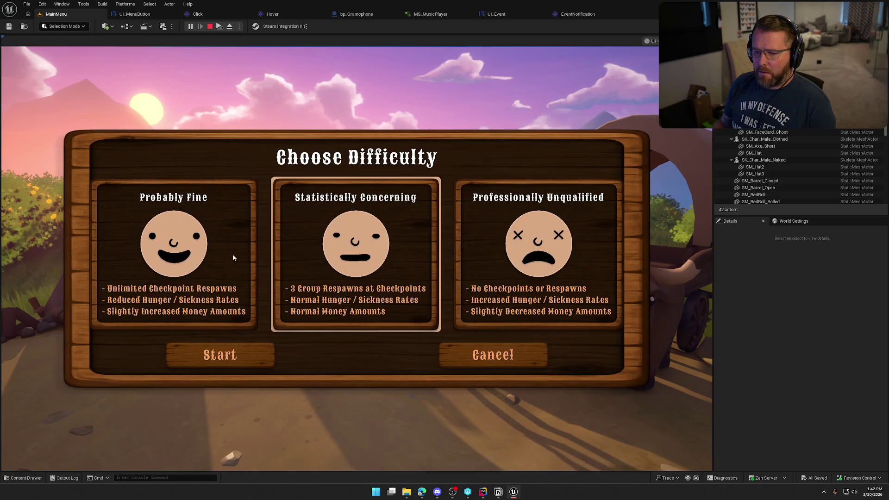
pyautogui.click(208, 236)
pyautogui.click(324, 241)
pyautogui.click(518, 245)
pyautogui.click(346, 252)
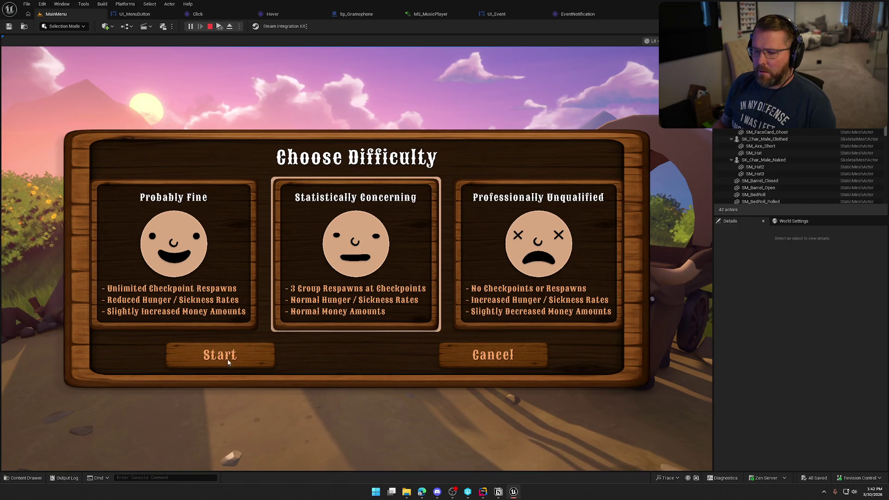
pyautogui.click(494, 366)
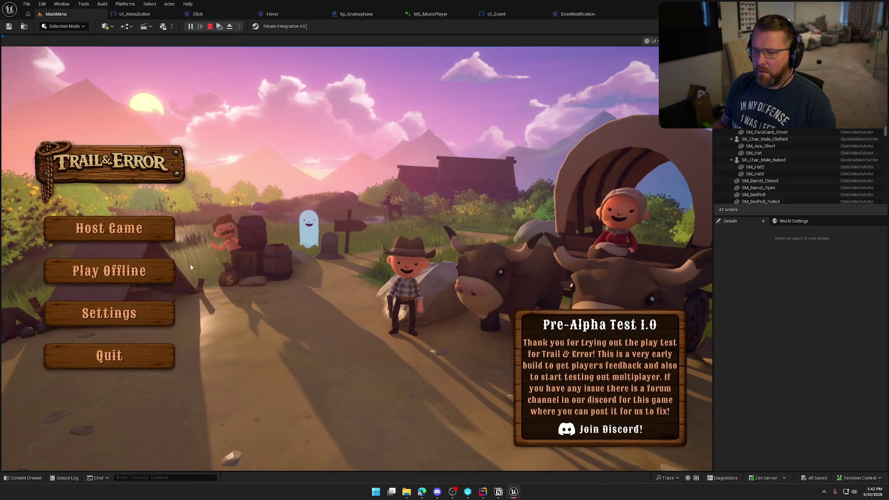
pyautogui.click(123, 238)
pyautogui.click(486, 363)
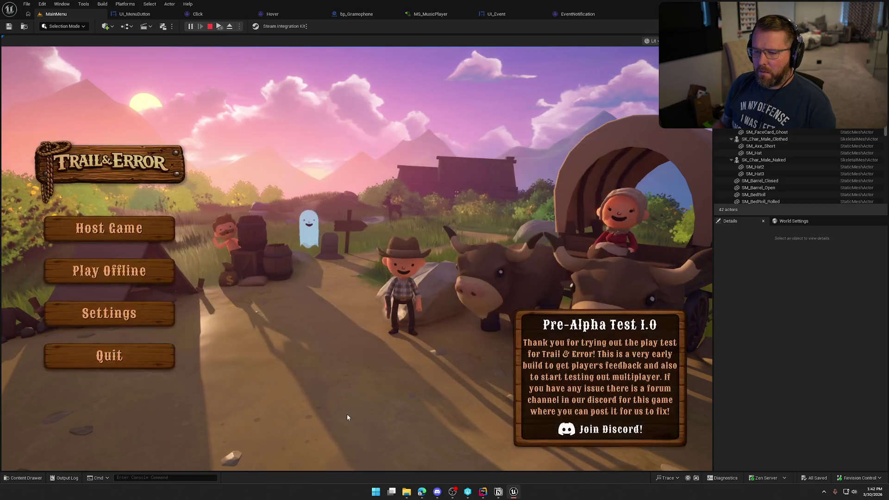
# Browse the Graphics, Audio, Keybinds (controller and keyboard) and Game settings pages, then stop play.
pyautogui.click(132, 319)
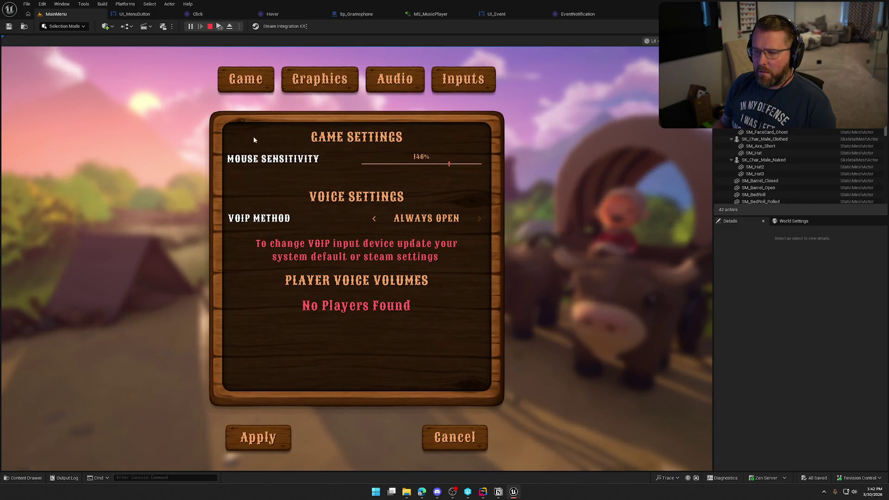
pyautogui.click(352, 82)
pyautogui.click(395, 81)
pyautogui.click(465, 83)
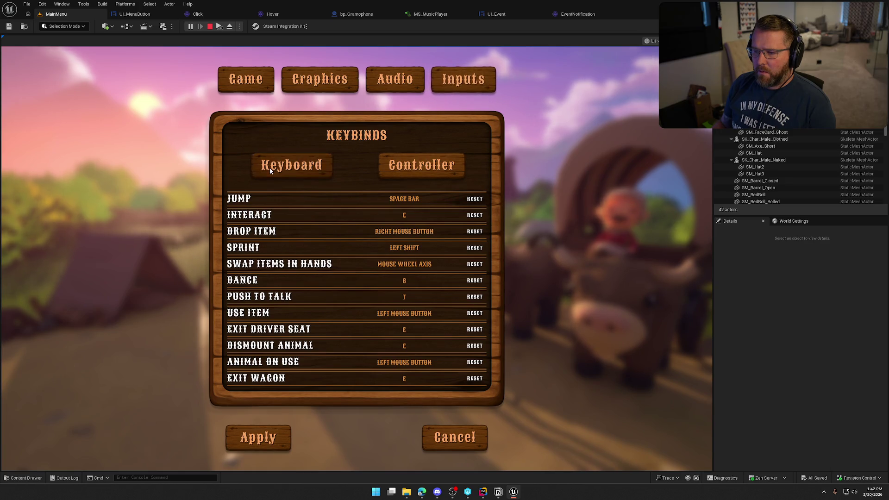
pyautogui.click(425, 171)
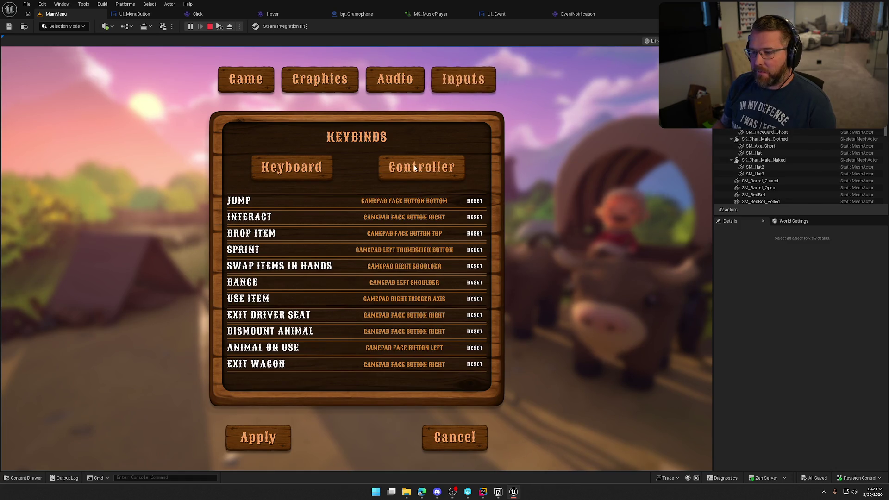
pyautogui.click(329, 160)
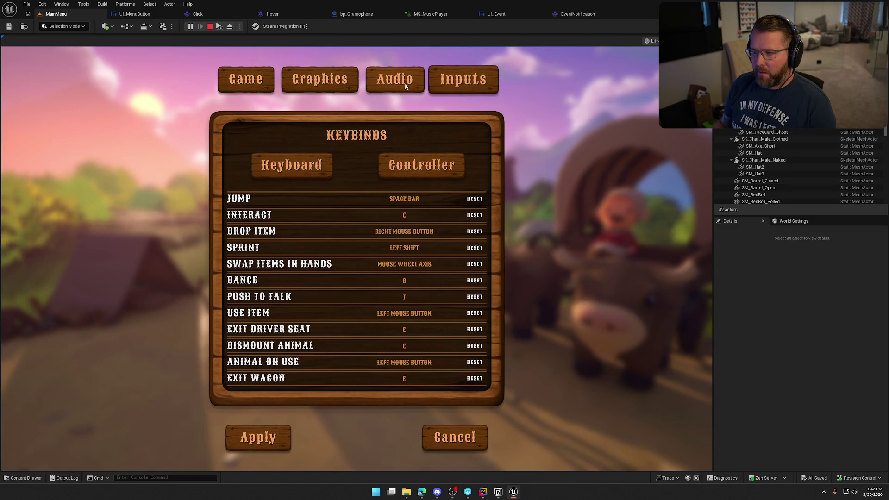
pyautogui.click(405, 83)
pyautogui.click(315, 89)
pyautogui.click(244, 87)
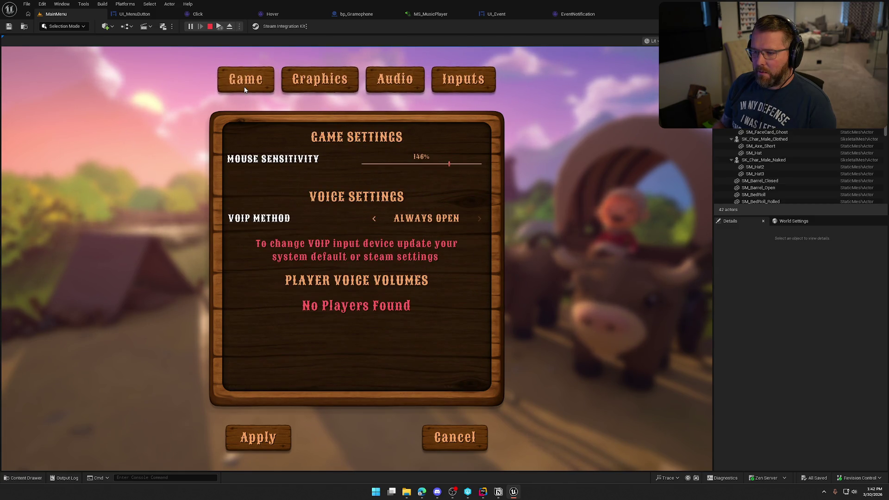
pyautogui.click(462, 438)
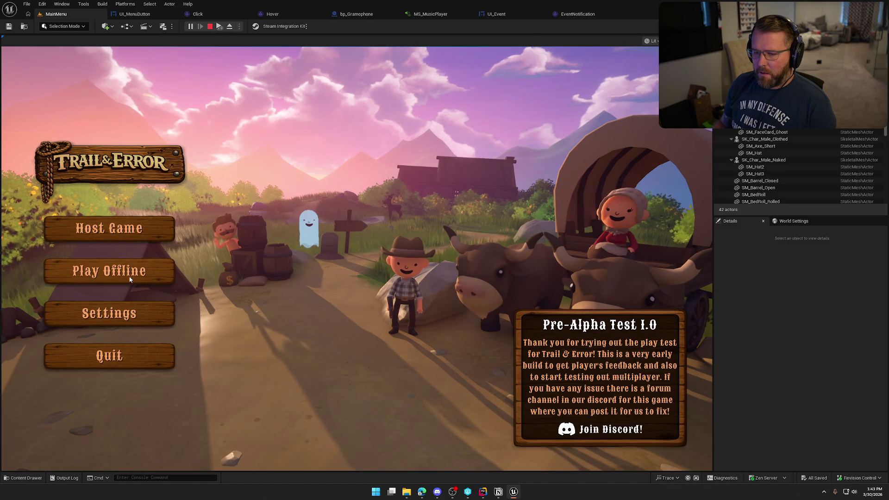
pyautogui.click(124, 366)
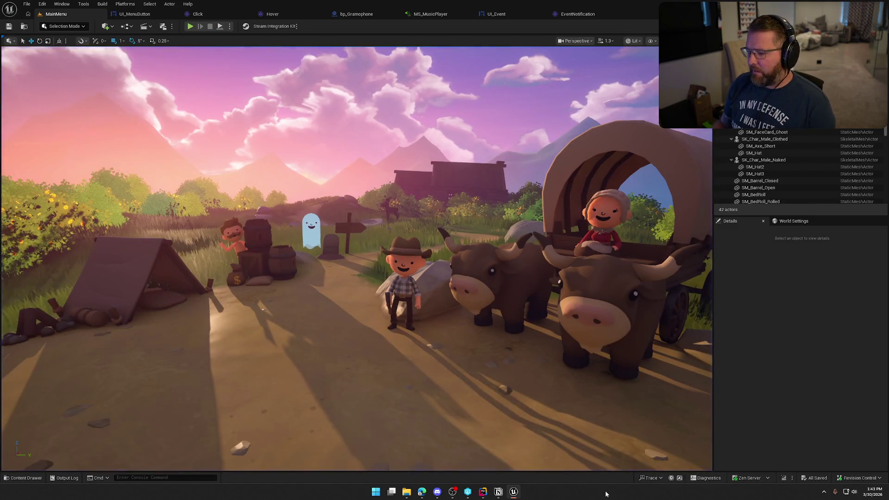
pyautogui.press('super')
# Launch Audacity by searching for 'audacity'.
pyautogui.write('audacity')
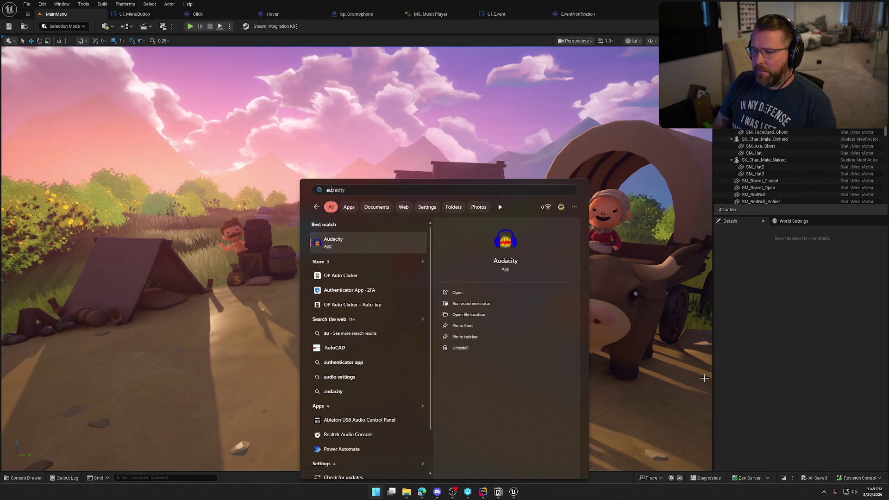
pyautogui.press('Return')
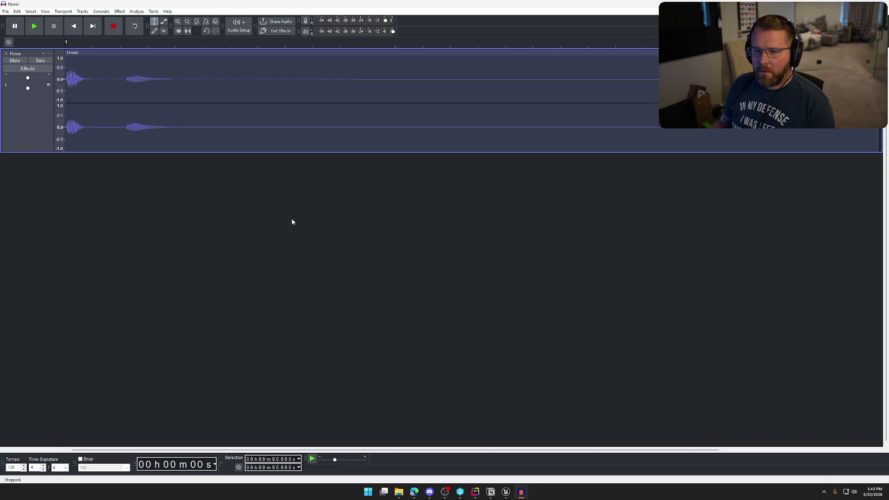
# Lower the Hover sound's pitch with the Change Pitch effect and listen to it.
pyautogui.press('space')
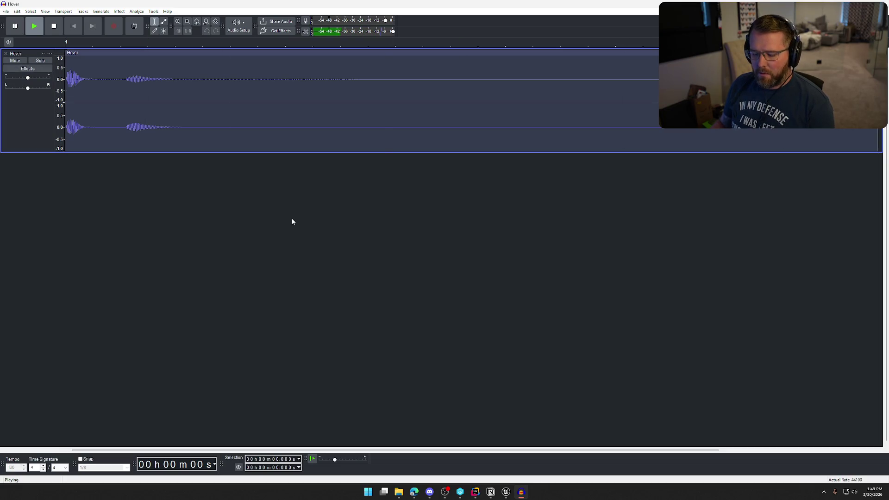
pyautogui.hotkey('ctrl', 'a')
pyautogui.click(119, 11)
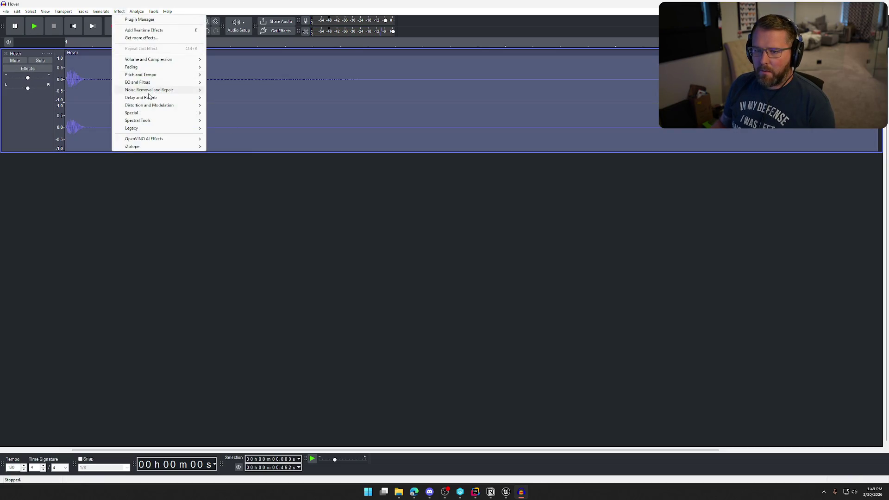
pyautogui.moveTo(149, 74)
pyautogui.click(231, 75)
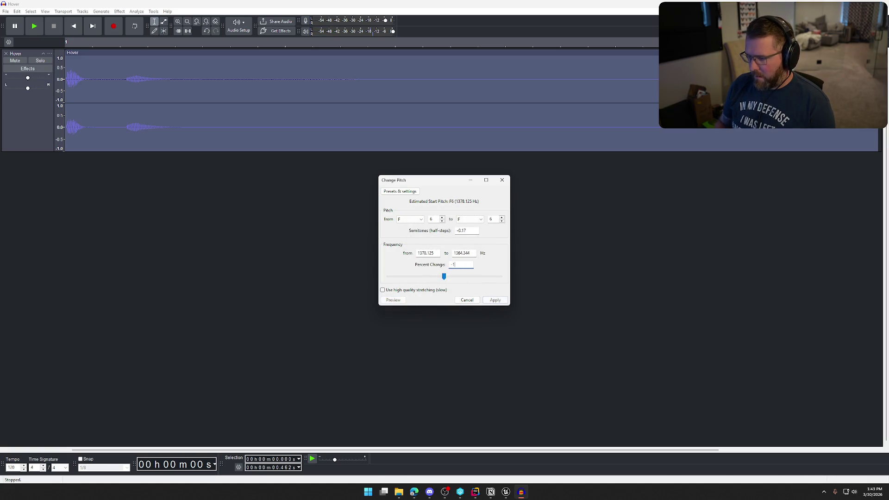
pyautogui.click(495, 301)
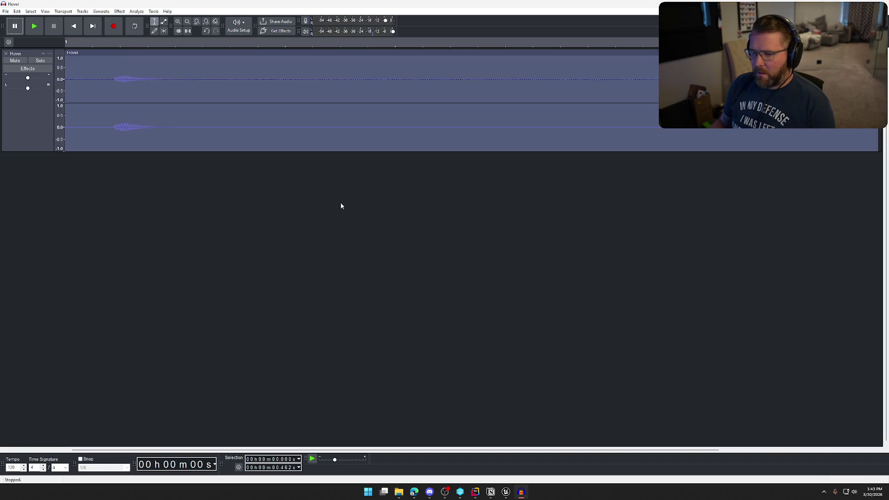
pyautogui.press('space')
# Preview and apply a Bass and Treble adjustment, then play the result.
pyautogui.click(119, 11)
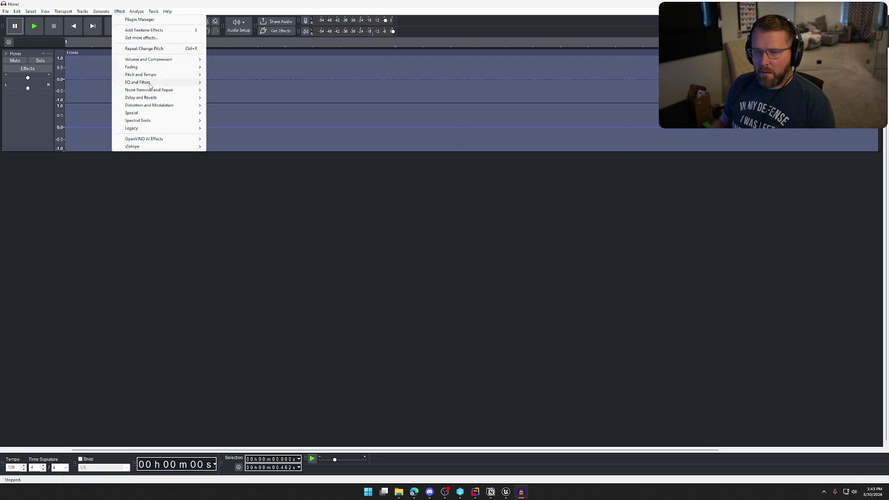
pyautogui.moveTo(168, 82)
pyautogui.click(243, 82)
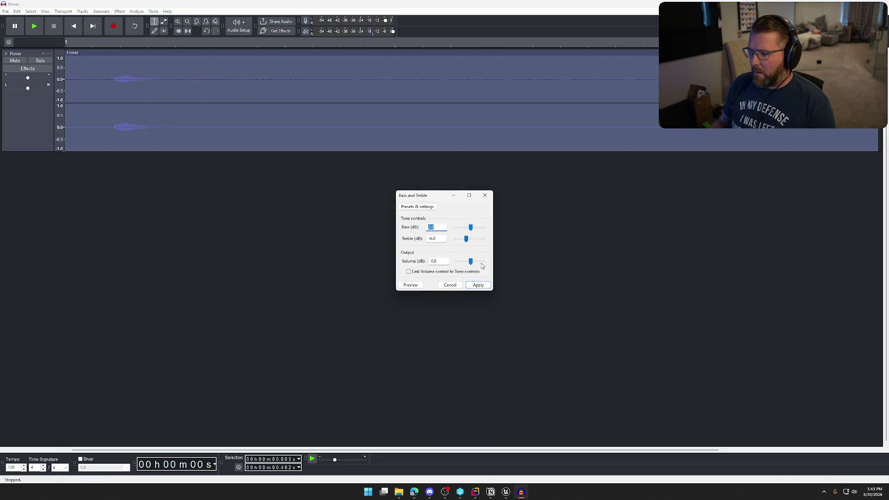
pyautogui.click(420, 286)
pyautogui.click(420, 286)
pyautogui.click(420, 286)
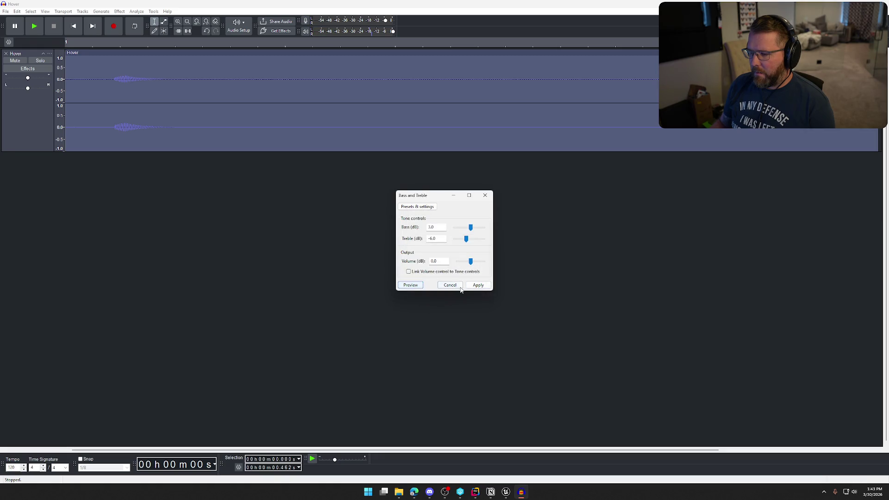
pyautogui.click(479, 284)
pyautogui.press('space')
# Cut the leading silence from the Hover clip, comparing with undo/redo before keeping the cut.
pyautogui.click(119, 11)
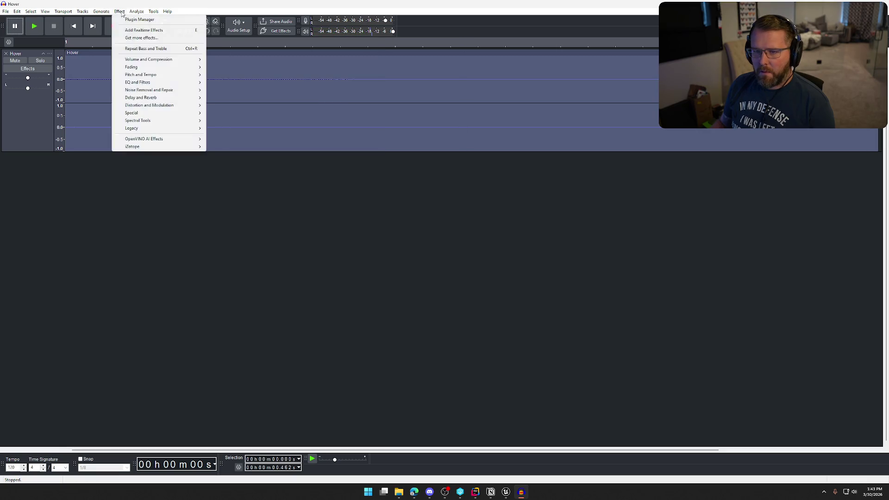
pyautogui.click(115, 100)
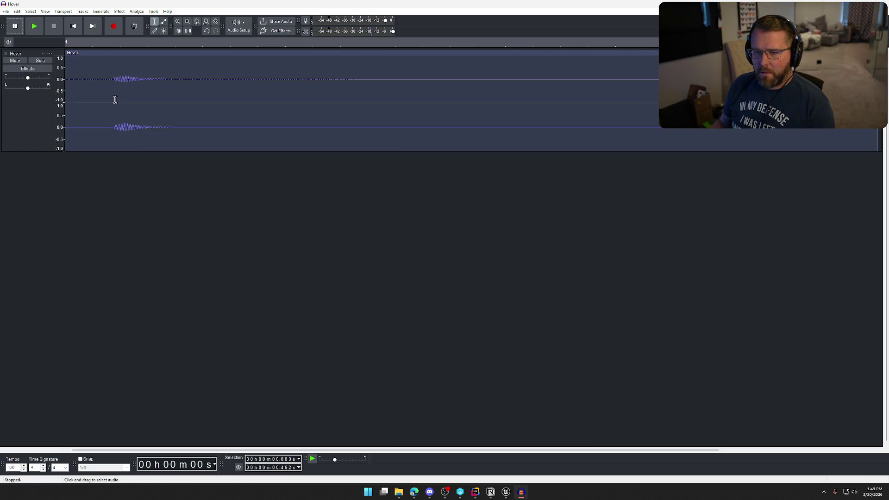
pyautogui.press('Return')
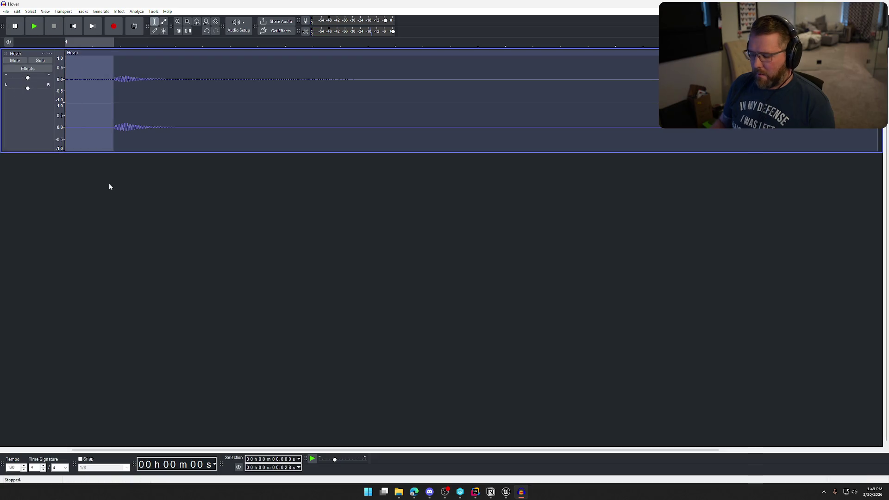
pyautogui.press('Delete')
pyautogui.press('space')
pyautogui.press('space')
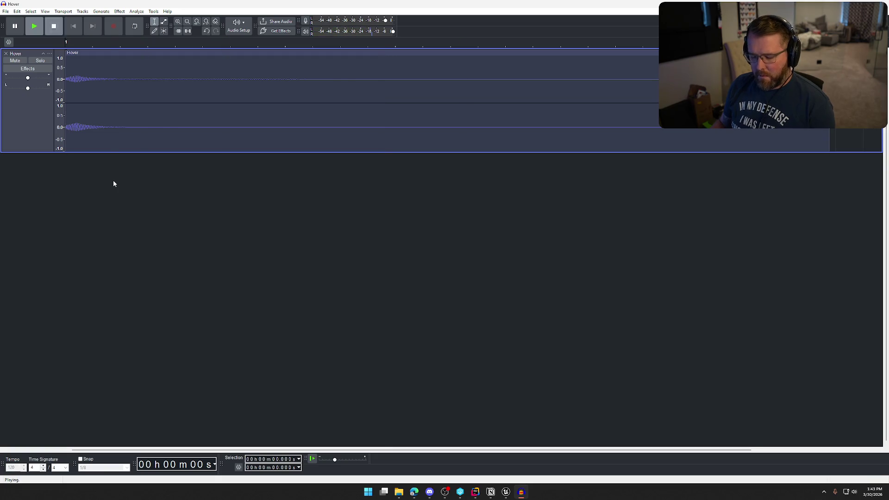
pyautogui.hotkey('ctrl', 'z')
pyautogui.click(114, 184)
pyautogui.press('space')
pyautogui.press('space')
pyautogui.press('space')
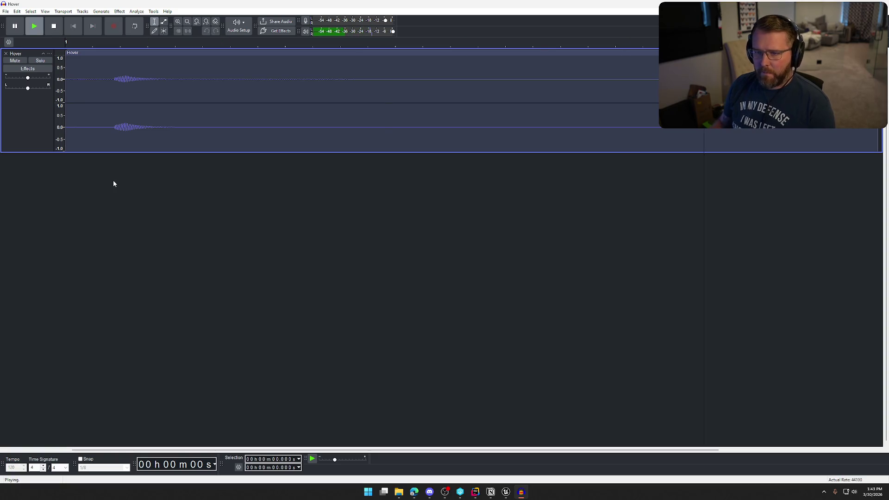
pyautogui.press('space')
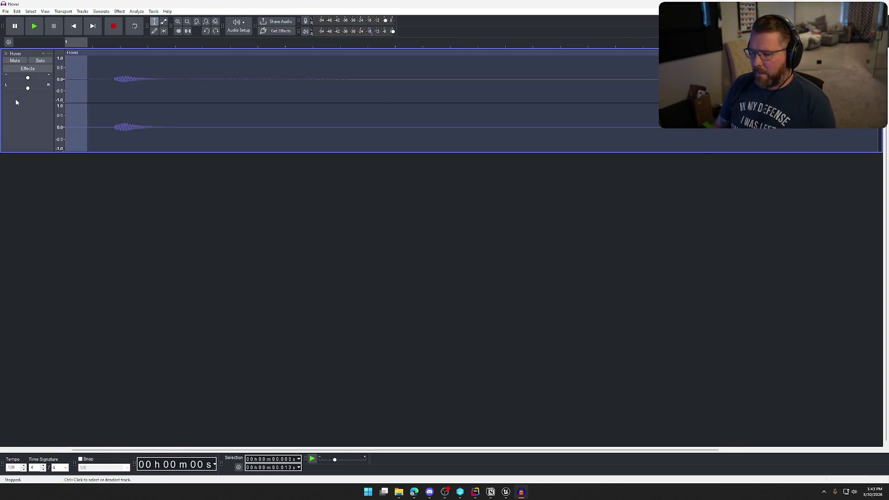
pyautogui.hotkey('ctrl', 'y')
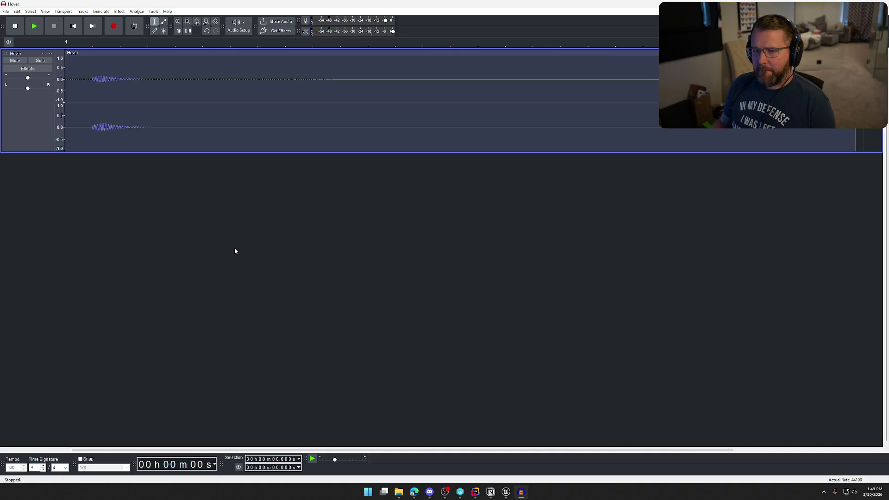
pyautogui.hotkey('ctrl', 'a')
pyautogui.click(120, 11)
# Preview a Low-Pass Filter on the sound and discard it.
pyautogui.moveTo(160, 75)
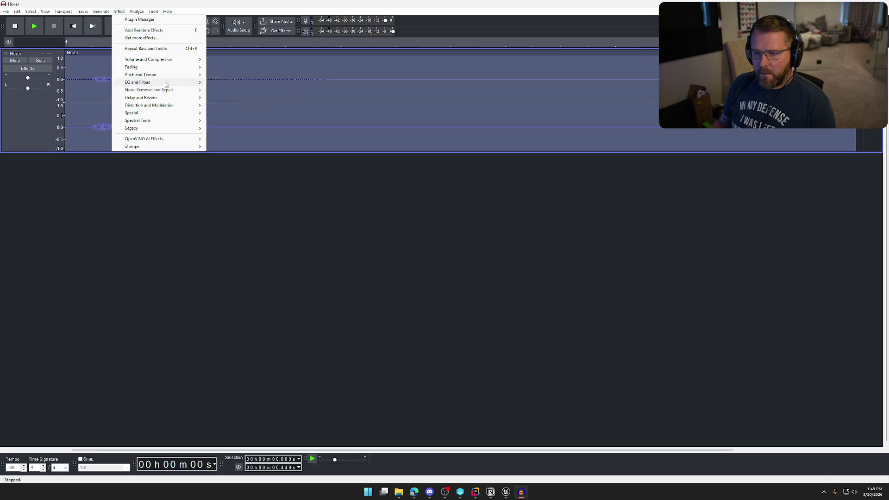
pyautogui.click(248, 114)
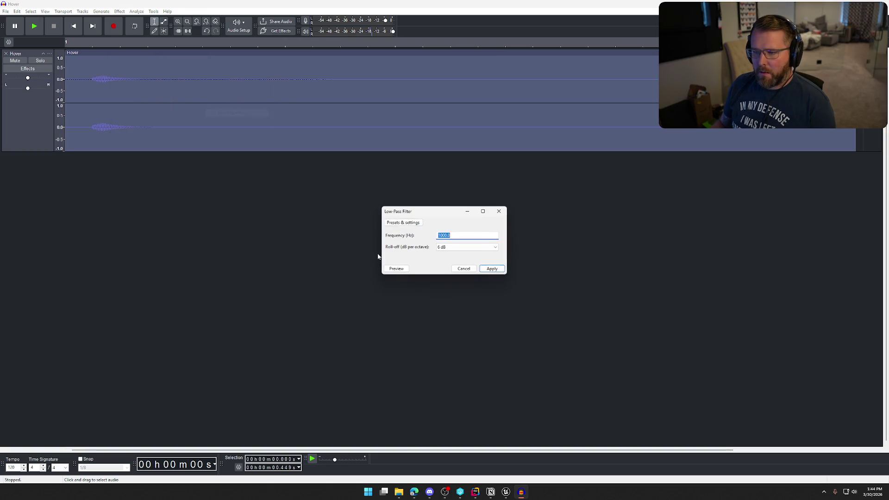
pyautogui.click(397, 269)
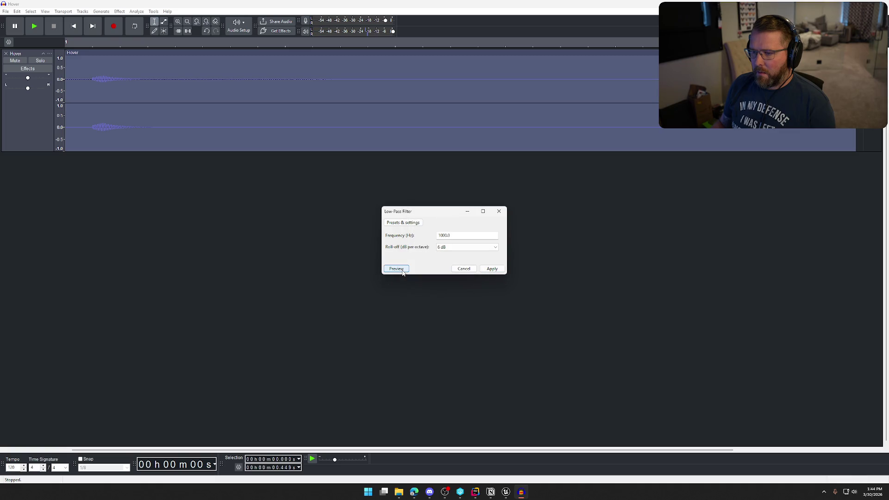
pyautogui.click(464, 268)
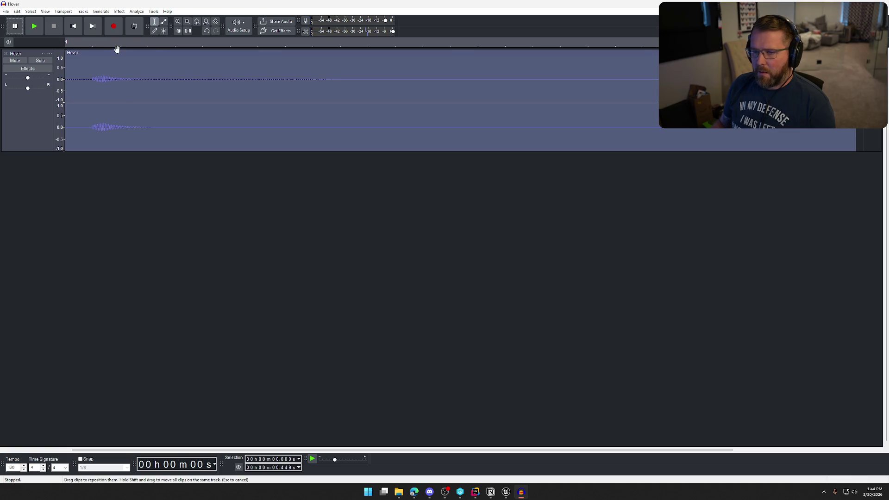
# Apply the Filter Curve EQ's Bass Boost preset to the sound and play it back.
pyautogui.click(119, 11)
pyautogui.moveTo(162, 84)
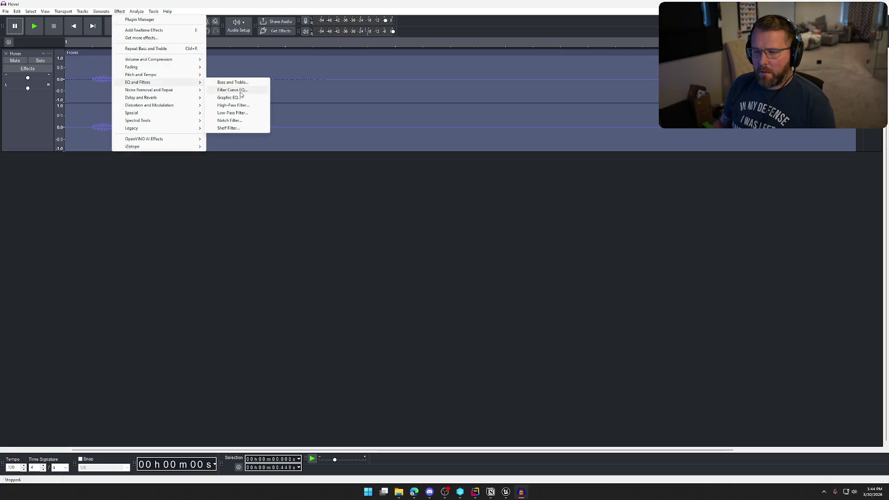
pyautogui.click(232, 89)
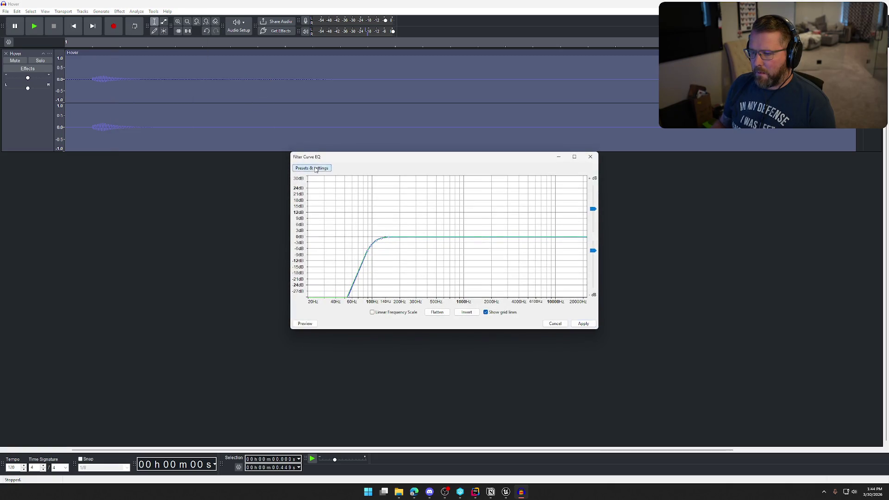
pyautogui.click(314, 169)
pyautogui.moveTo(336, 206)
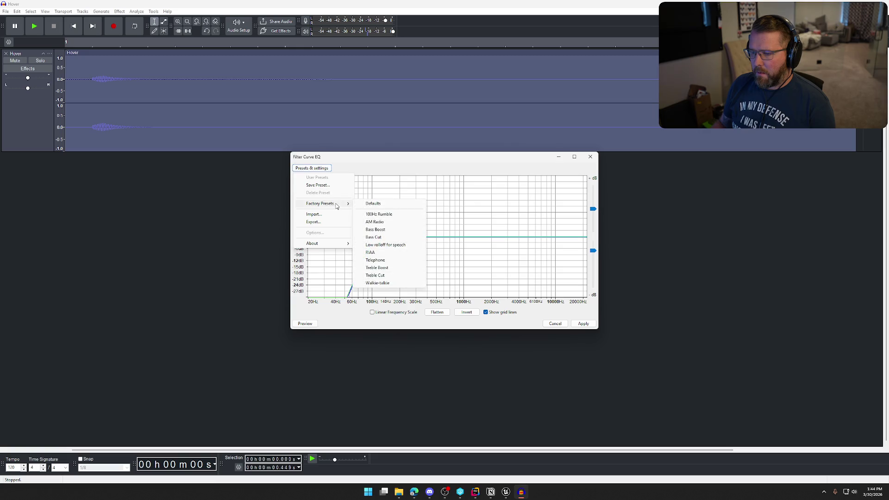
pyautogui.click(376, 229)
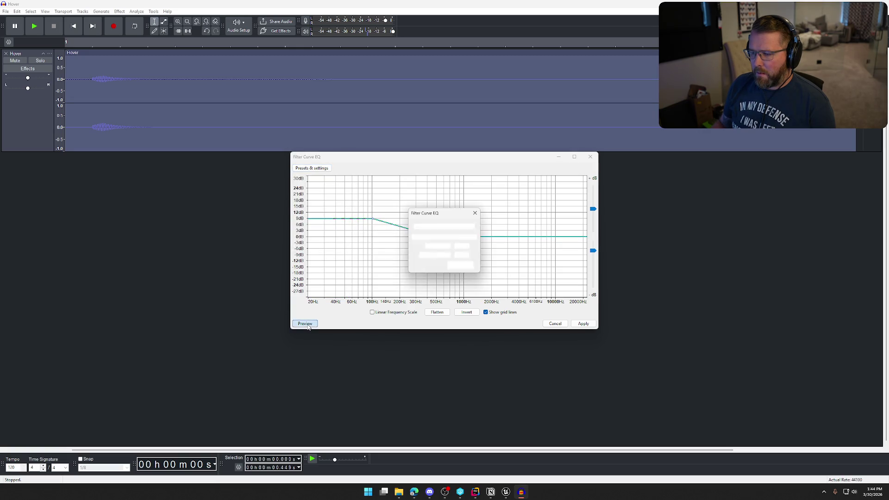
pyautogui.click(578, 325)
pyautogui.press('space')
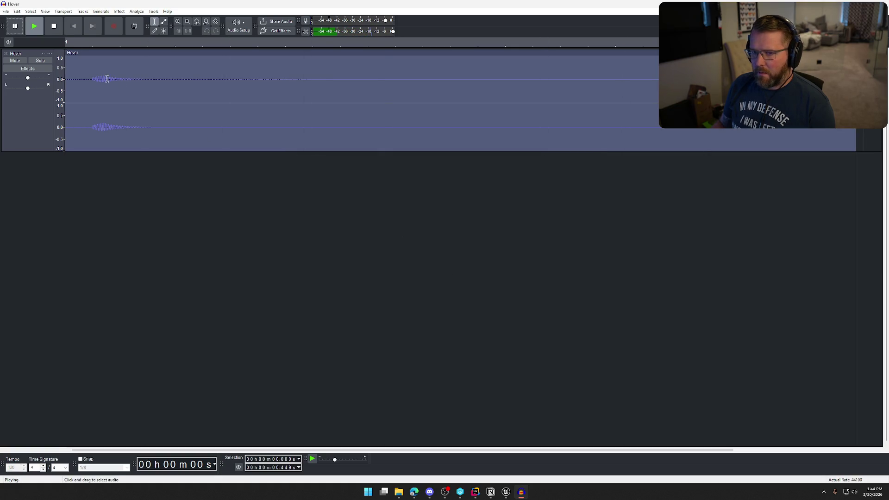
pyautogui.click(6, 11)
# Export the sound as Hover.wav into Z:\Sound Effects\TrailNError\UI, overwriting the old file.
pyautogui.click(56, 79)
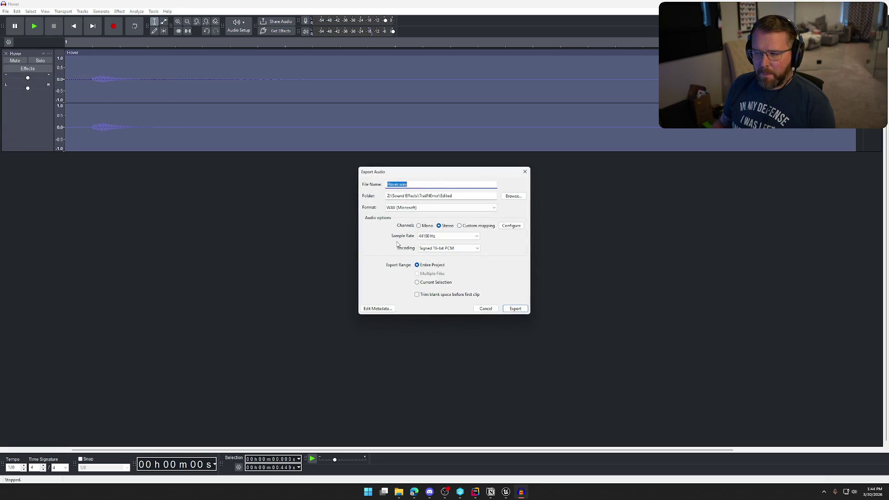
pyautogui.click(512, 200)
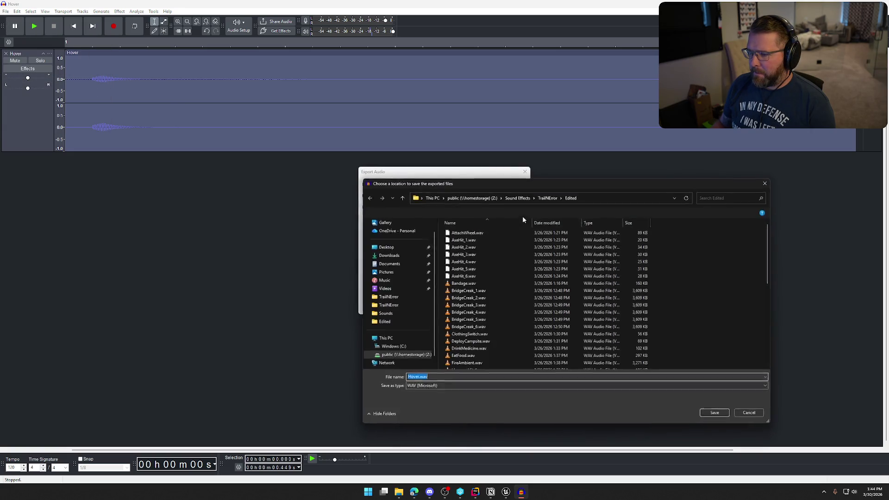
pyautogui.click(547, 198)
pyautogui.doubleClick(466, 247)
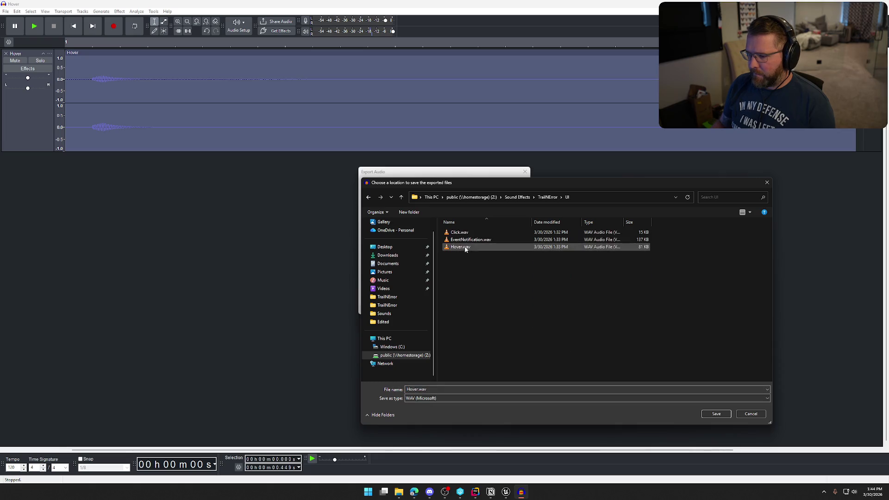
pyautogui.click(721, 415)
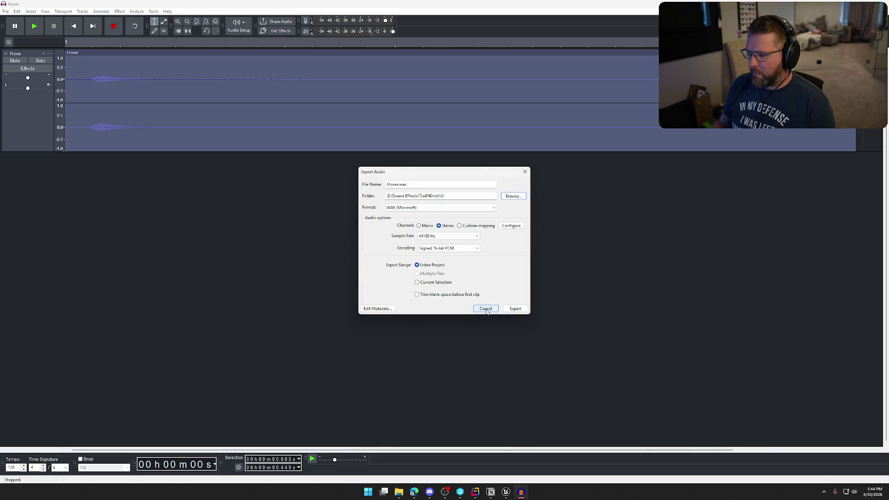
pyautogui.click(515, 308)
pyautogui.click(486, 243)
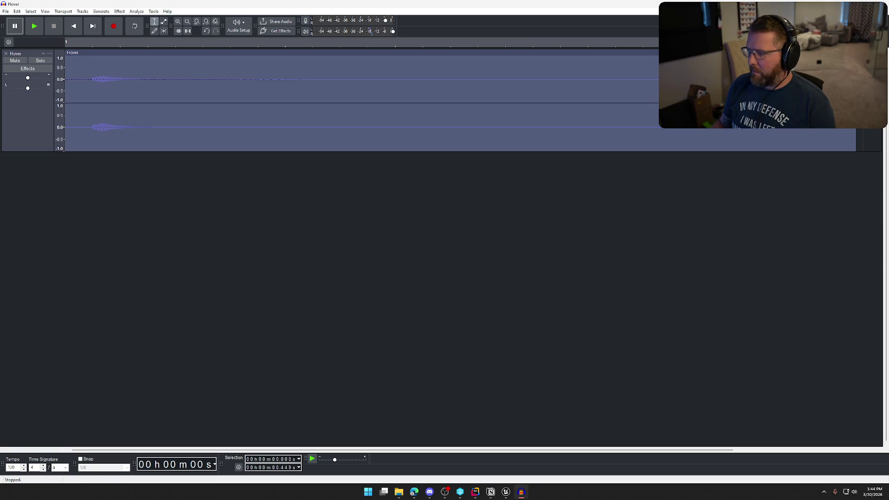
pyautogui.hotkey('ctrl', 'w')
# Discard the Audacity project and reimport the Hover asset in Sounds/UI from the edited wav.
pyautogui.click(458, 242)
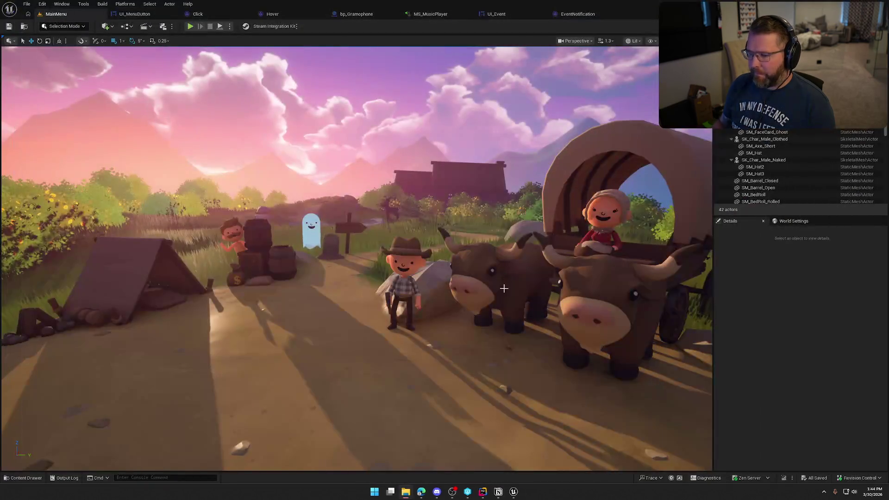
pyautogui.hotkey('ctrl', 'space')
pyautogui.click(34, 363)
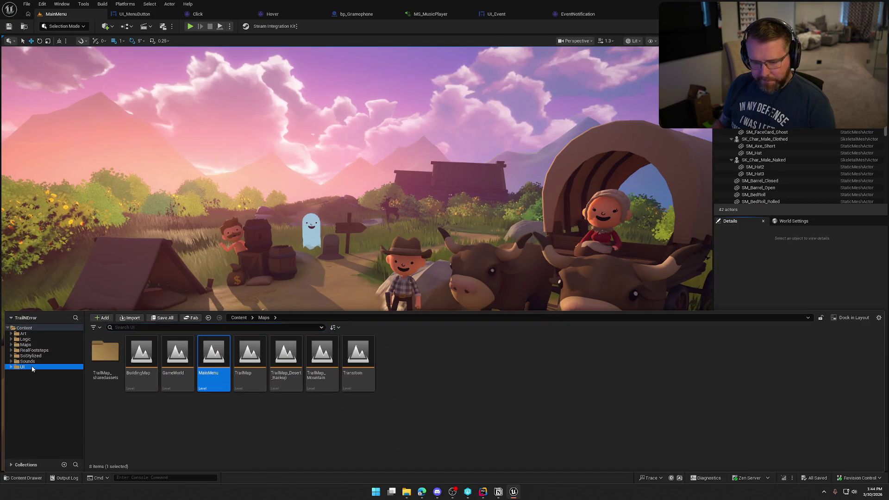
pyautogui.doubleClick(322, 351)
pyautogui.click(169, 383)
pyautogui.rightClick(169, 383)
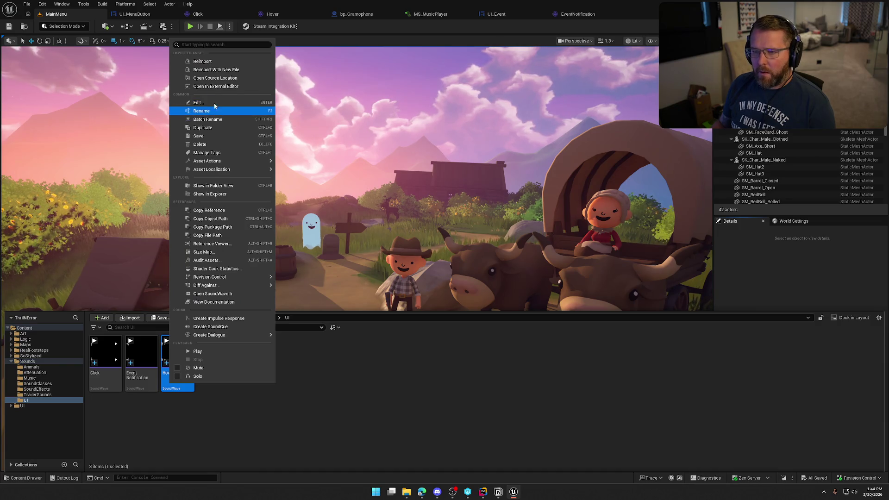
pyautogui.click(202, 62)
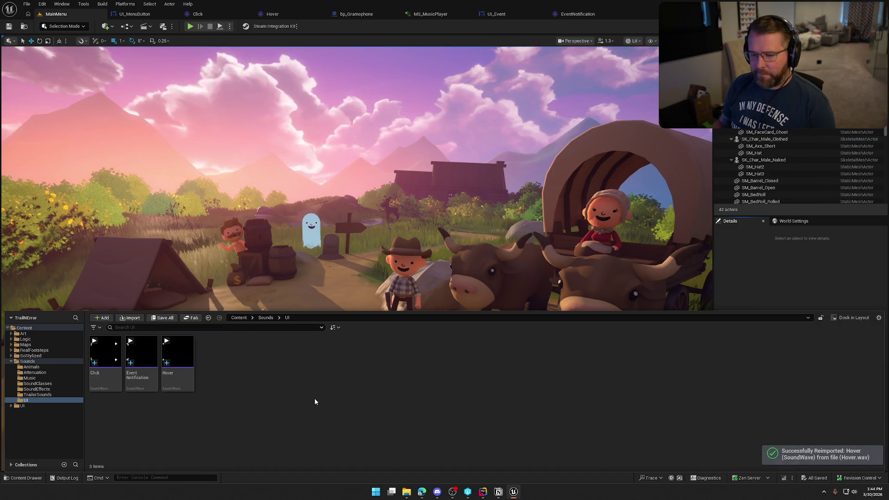
# Play the game and open the Settings screen to hear the new Hover sound, then stop.
pyautogui.click(194, 27)
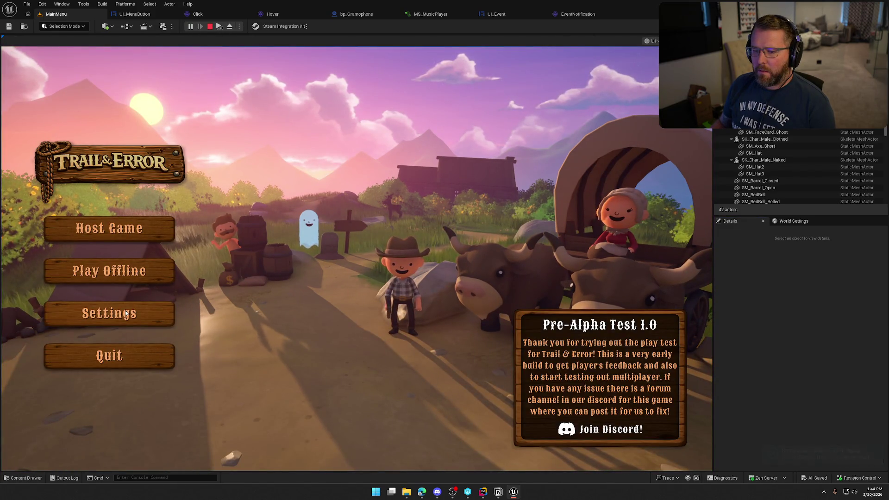
pyautogui.click(118, 316)
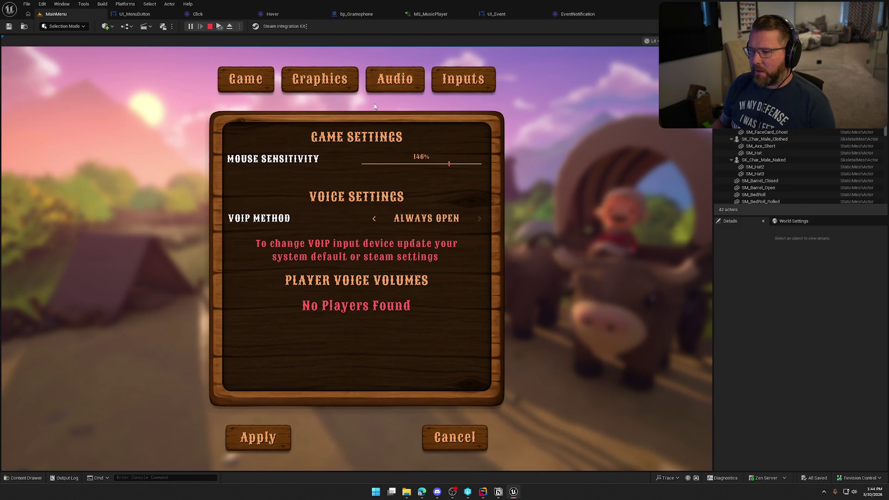
pyautogui.press('Escape')
pyautogui.click(22, 478)
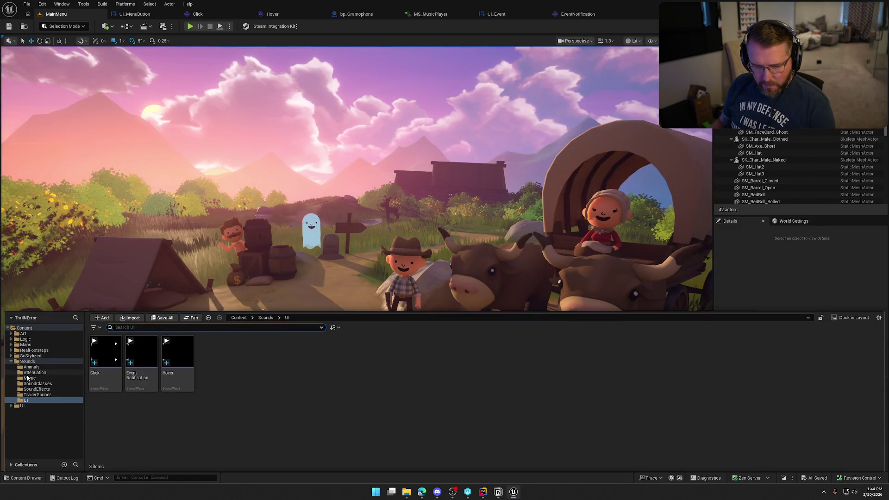
pyautogui.click(16, 406)
# Open the UI_SettingsRow_Dropdown widget blueprint and close the other open asset tabs.
pyautogui.doubleClick(286, 354)
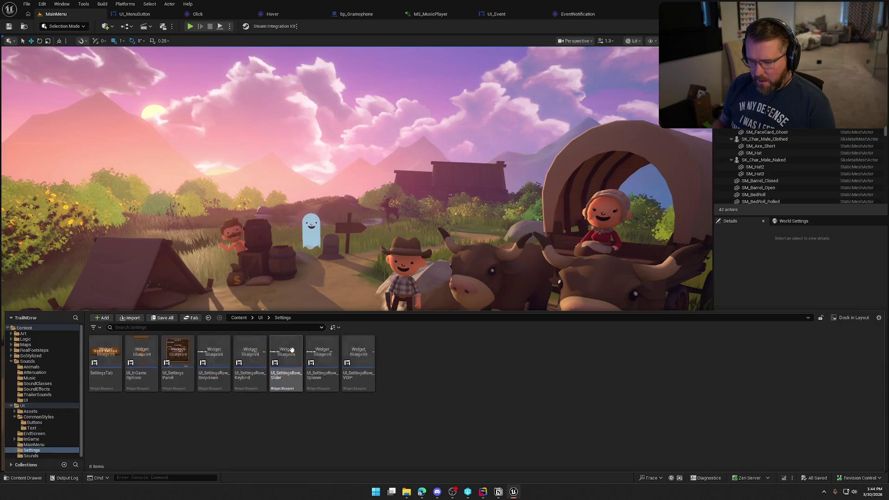
pyautogui.doubleClick(214, 363)
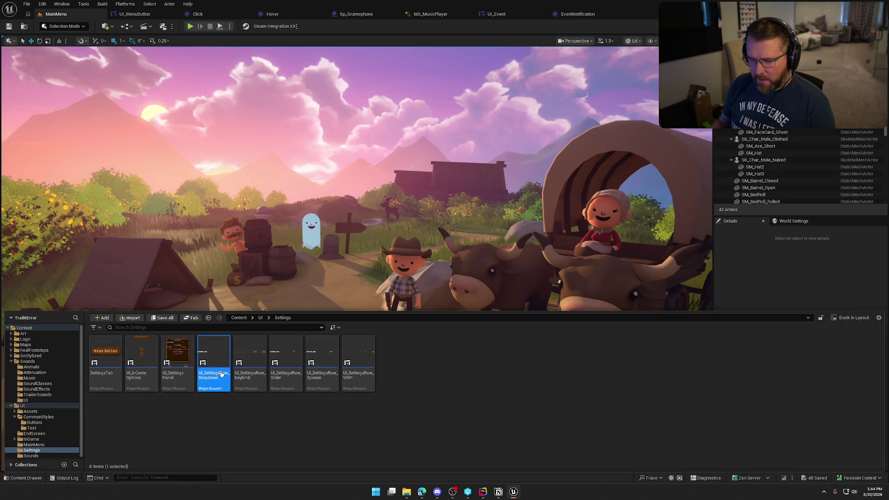
pyautogui.middleClick(205, 17)
pyautogui.middleClick(205, 17)
pyautogui.middleClick(208, 17)
pyautogui.middleClick(208, 18)
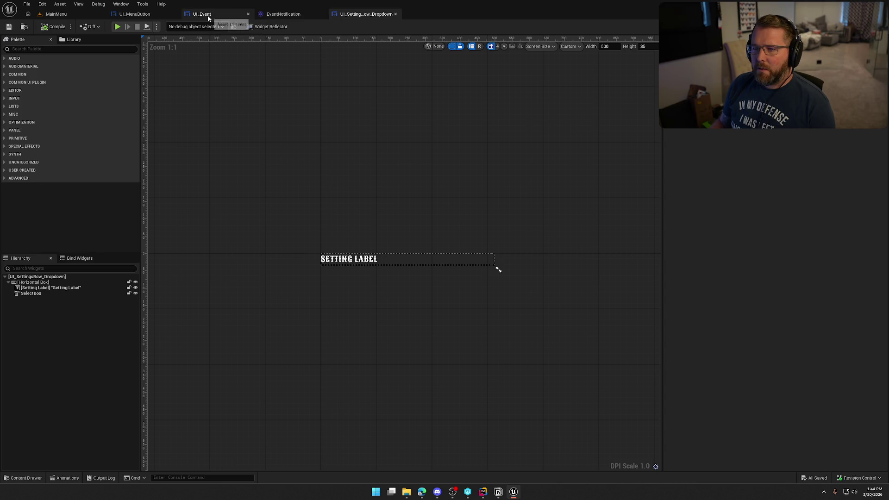
pyautogui.middleClick(208, 18)
pyautogui.middleClick(207, 18)
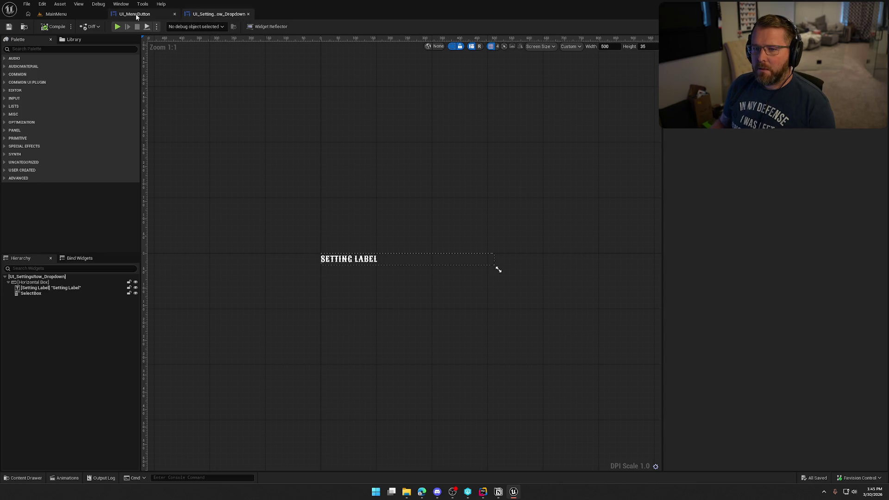
# Select the SelectBox widget, review its Details, and filter them by 'sound'.
pyautogui.scroll(3, 468, 305)
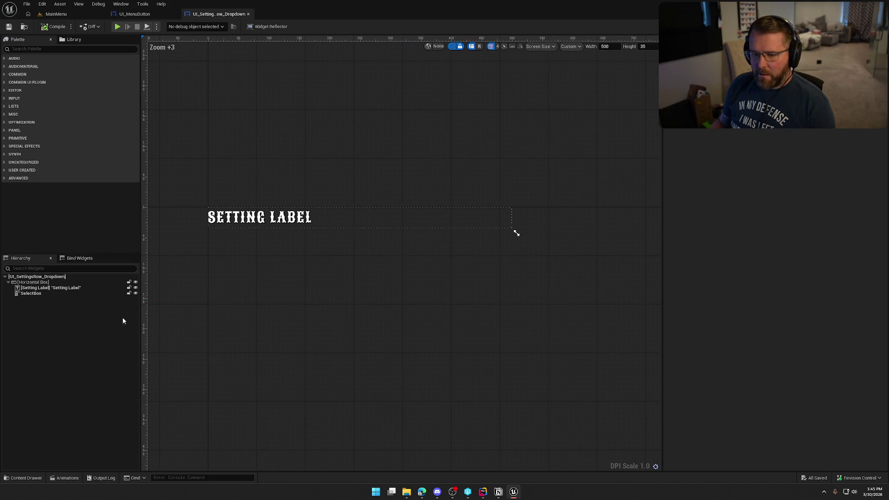
pyautogui.click(49, 293)
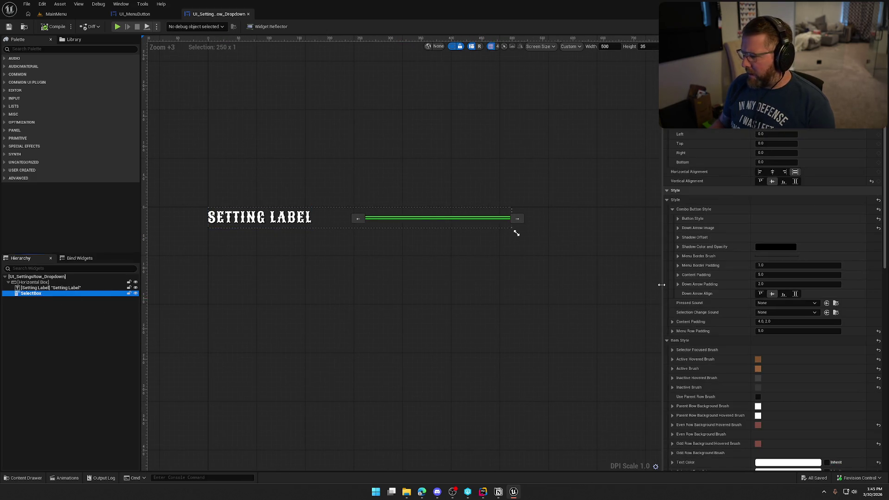
pyautogui.scroll(-8, 733, 298)
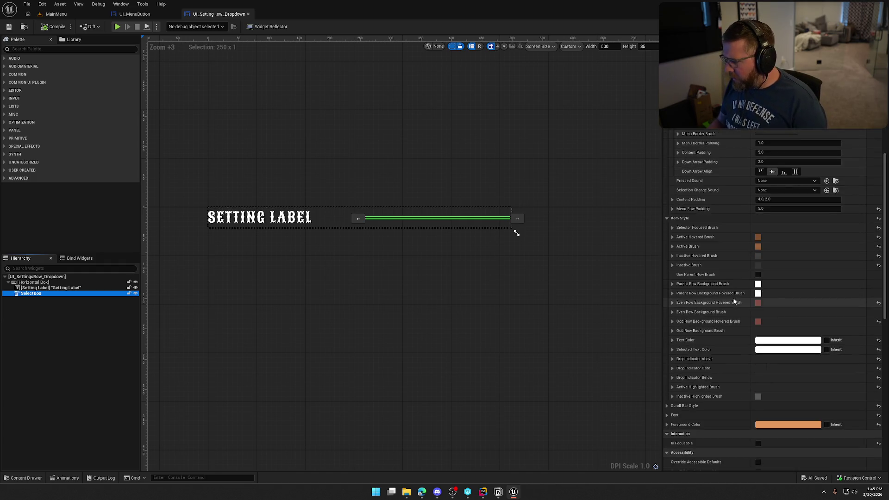
pyautogui.scroll(-3, 727, 297)
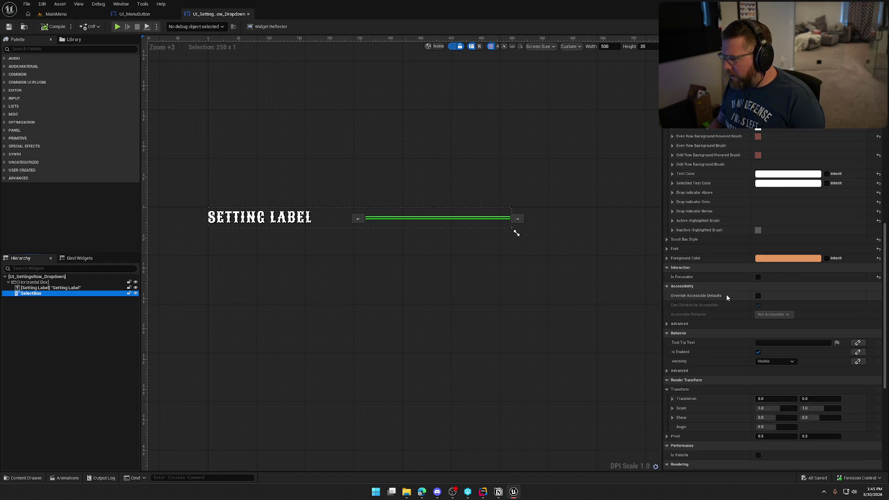
pyautogui.scroll(-6, 726, 295)
pyautogui.scroll(-2, 726, 294)
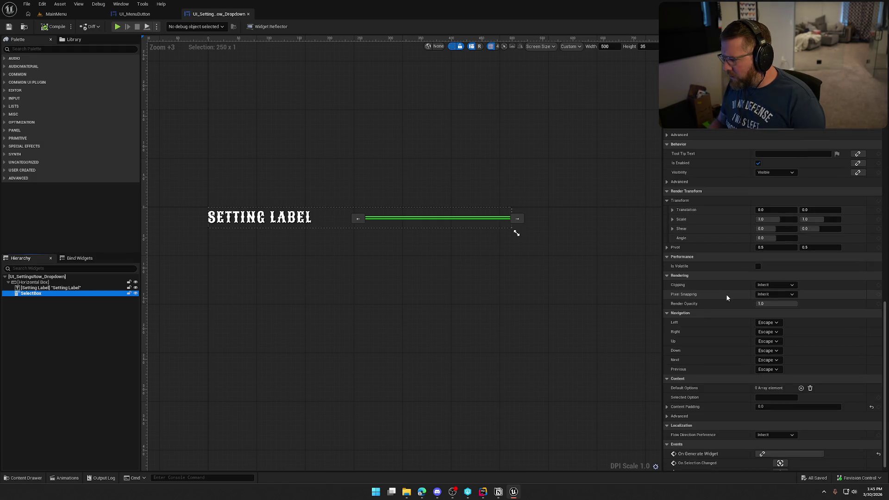
pyautogui.scroll(2, 726, 293)
pyautogui.scroll(4, 726, 296)
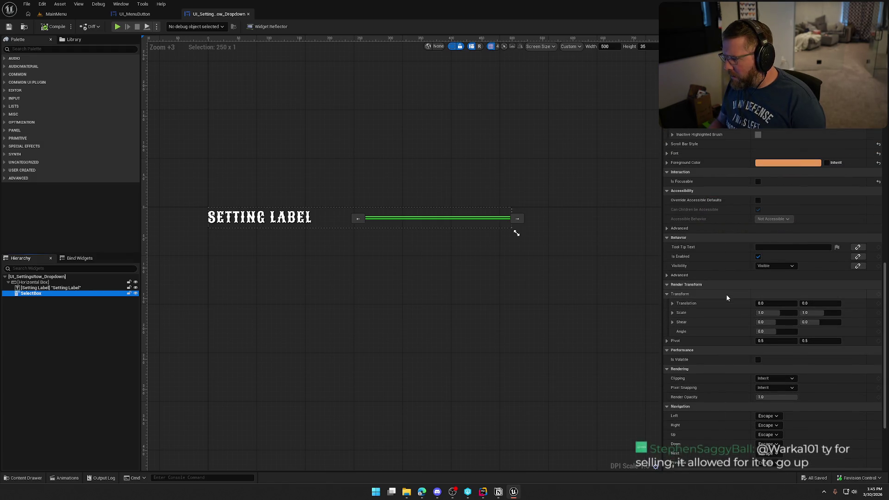
pyautogui.scroll(6, 726, 297)
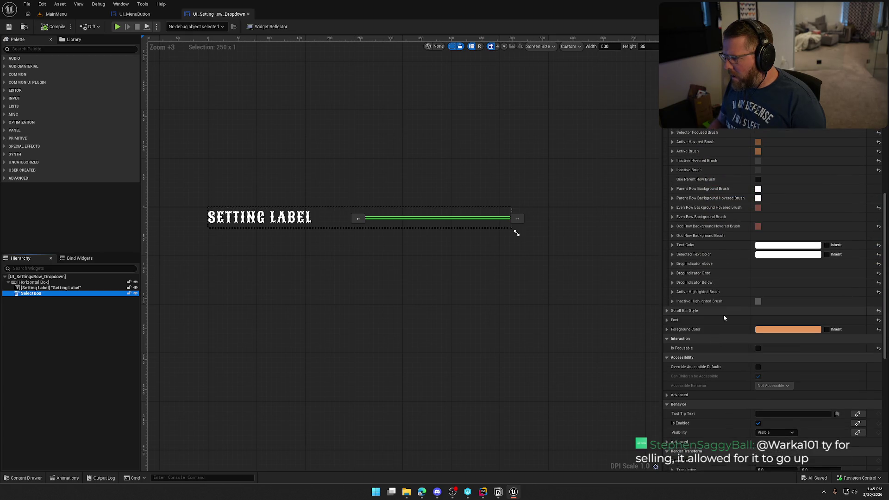
pyautogui.scroll(3, 724, 317)
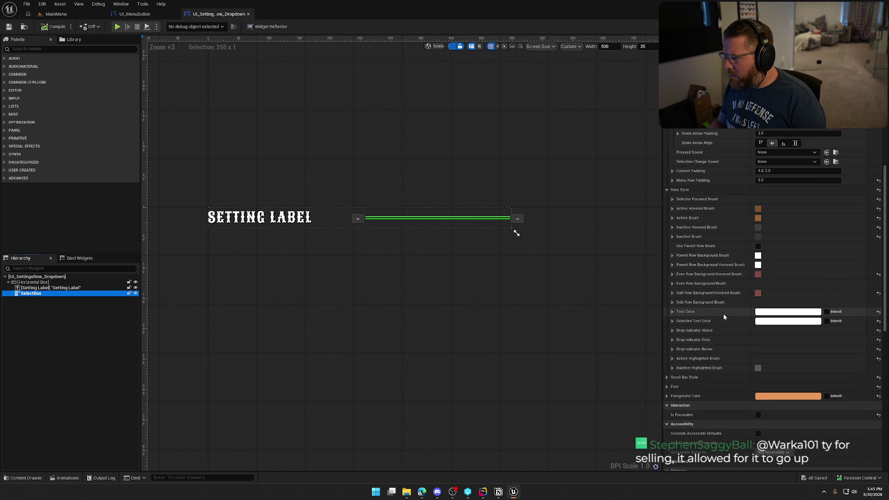
pyautogui.scroll(4, 723, 313)
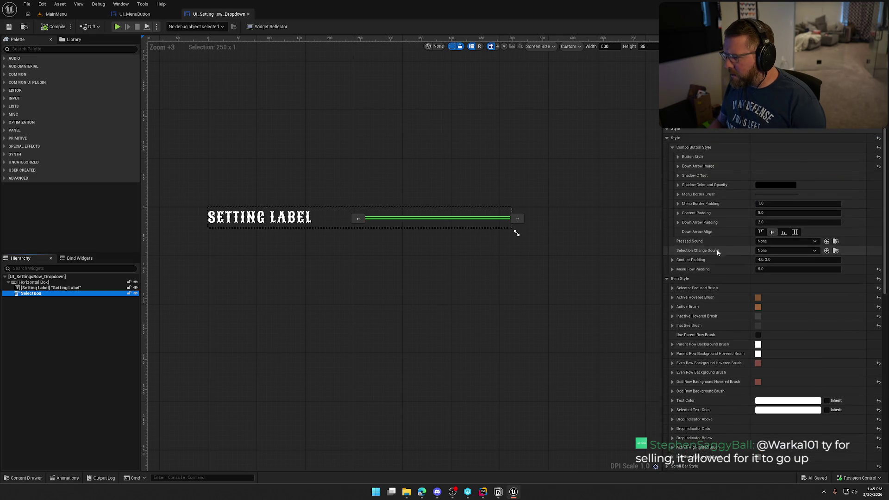
pyautogui.scroll(1, 724, 249)
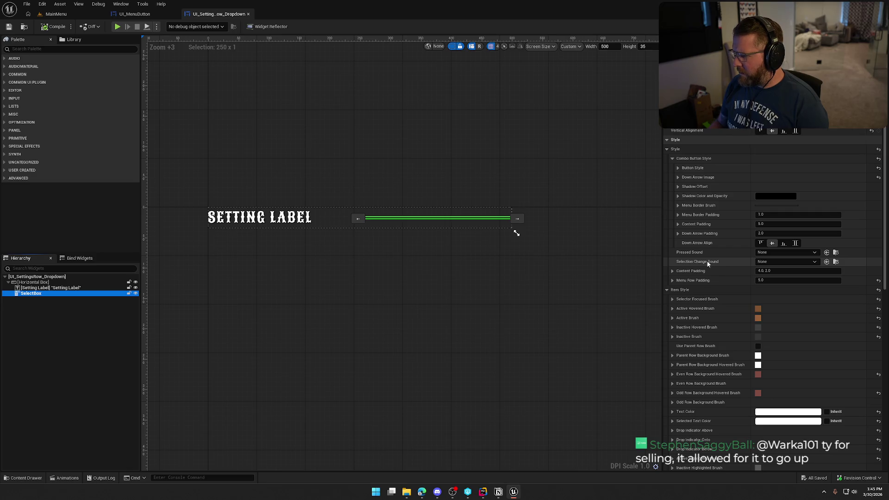
pyautogui.click(516, 233)
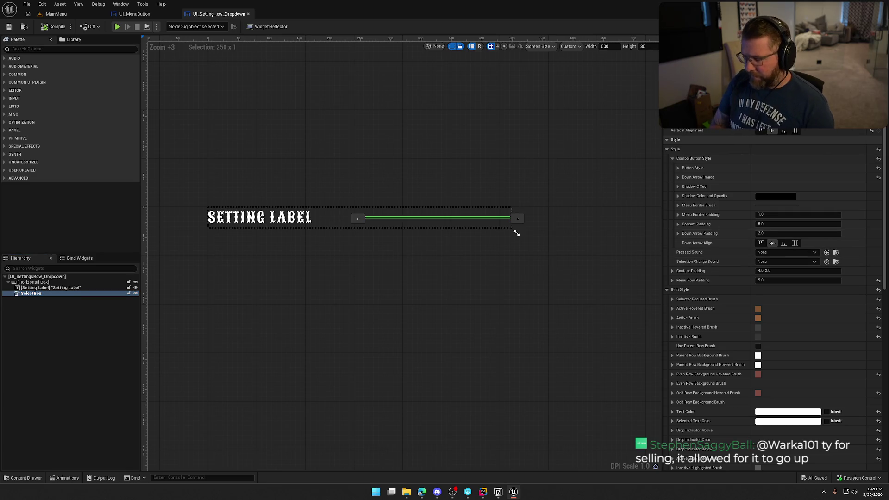
pyautogui.write('sound')
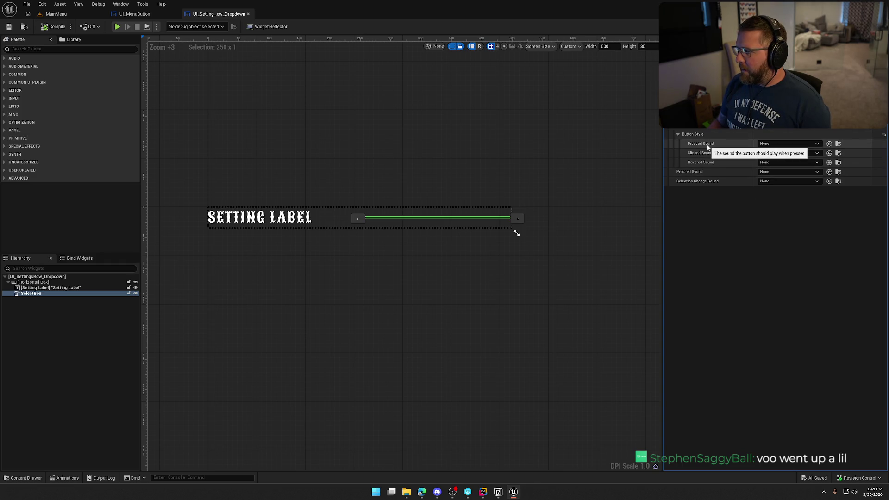
# Set Clicked Sound to Click and Hovered Sound to Hover, leaving Pressed Sound empty.
pyautogui.click(780, 146)
pyautogui.write('click')
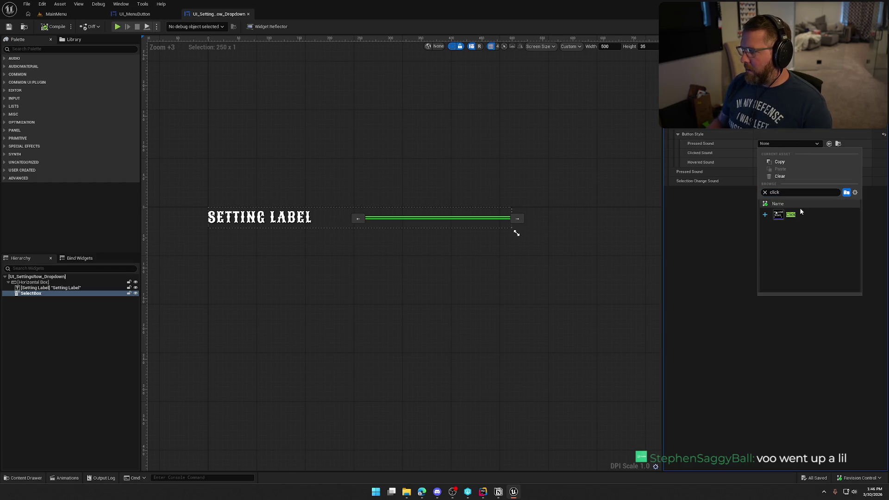
pyautogui.click(800, 211)
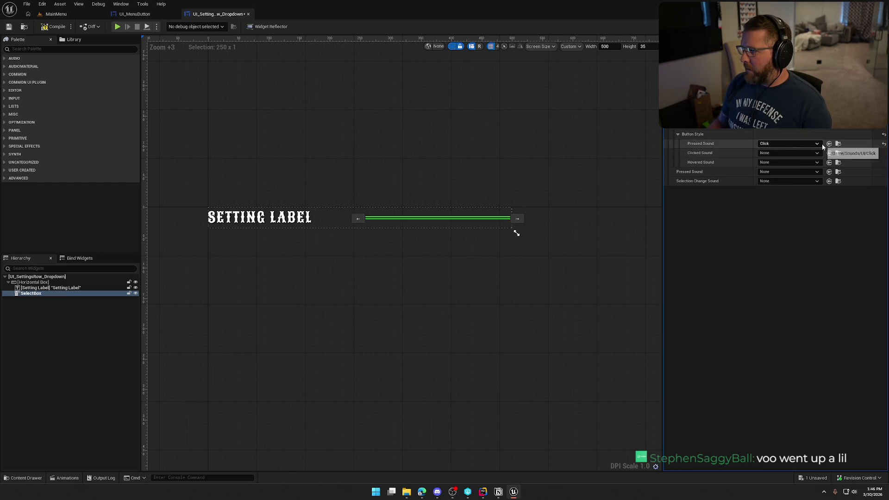
pyautogui.click(782, 163)
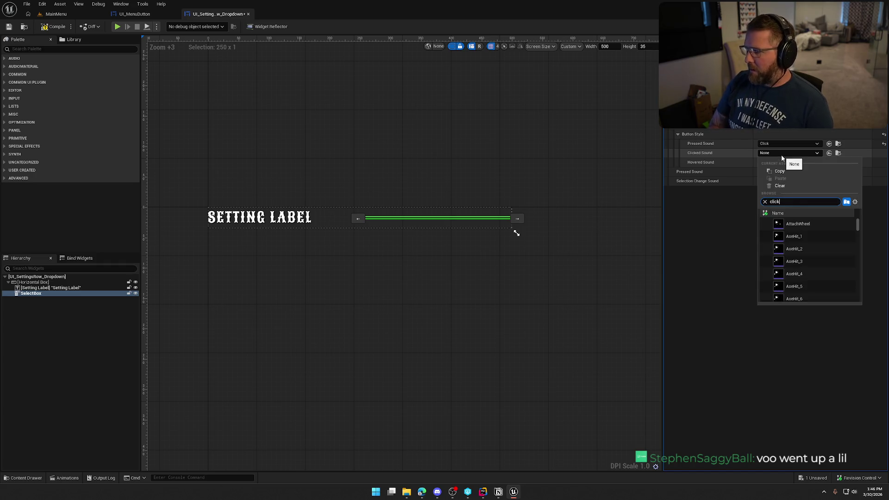
pyautogui.click(791, 224)
pyautogui.click(794, 145)
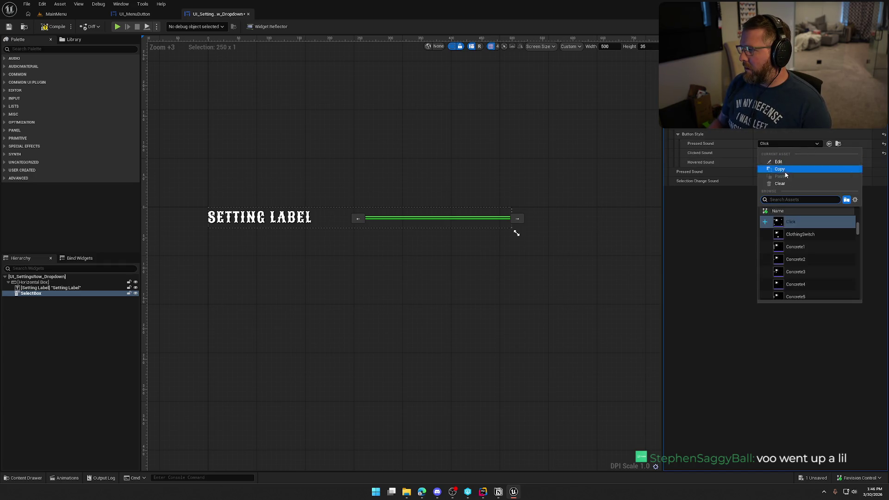
pyautogui.click(790, 185)
pyautogui.click(787, 162)
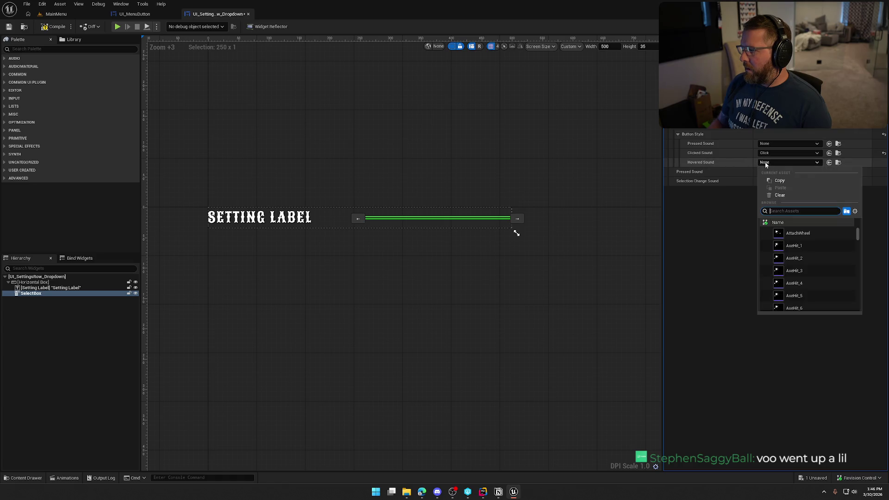
pyautogui.write('hov')
pyautogui.click(810, 235)
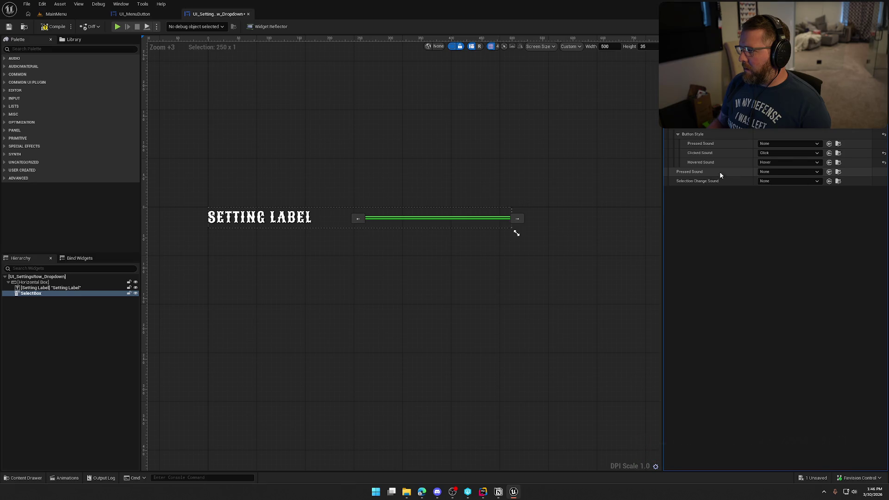
# Set Selection Change Sound to Click, then compile and check out the widget package.
pyautogui.click(776, 173)
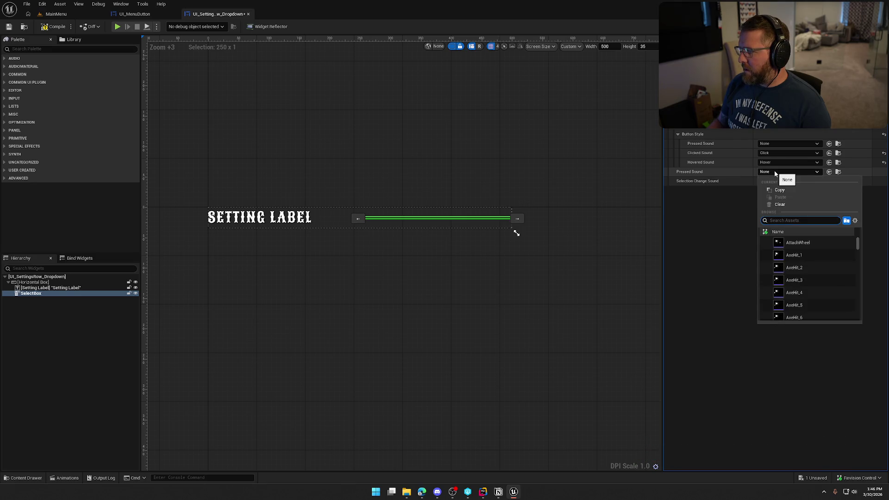
pyautogui.click(713, 198)
pyautogui.click(771, 181)
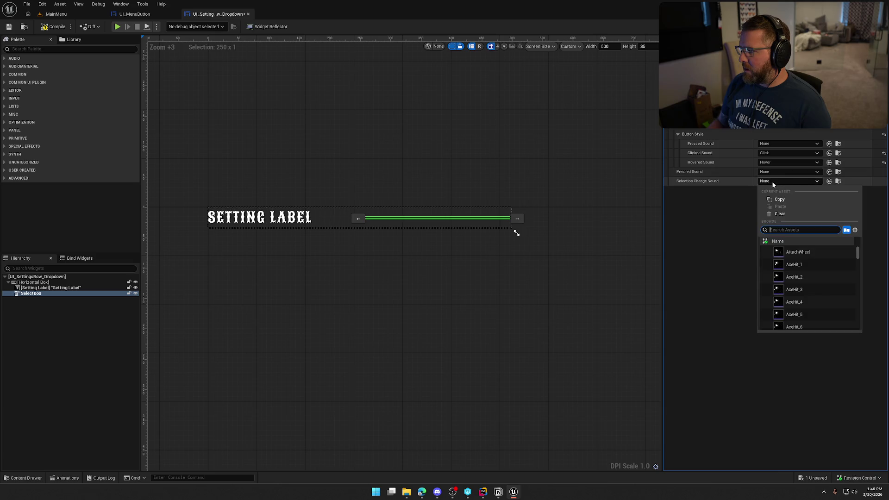
pyautogui.write('click')
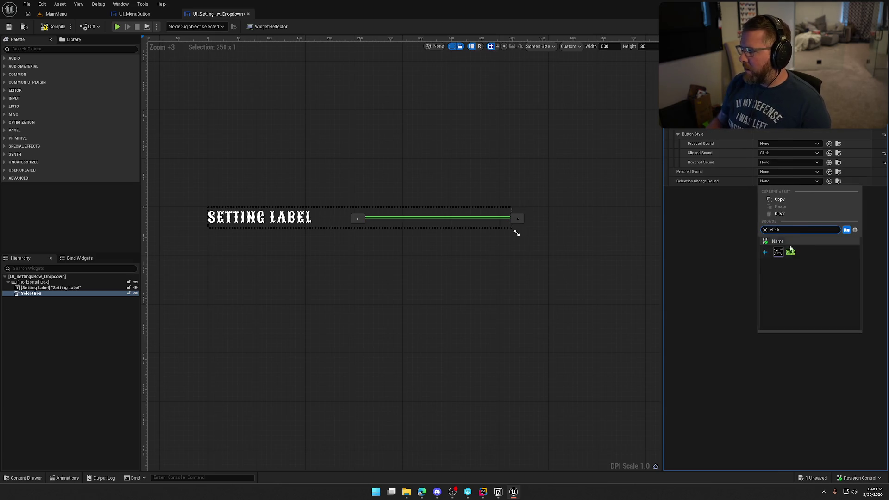
pyautogui.press('Return')
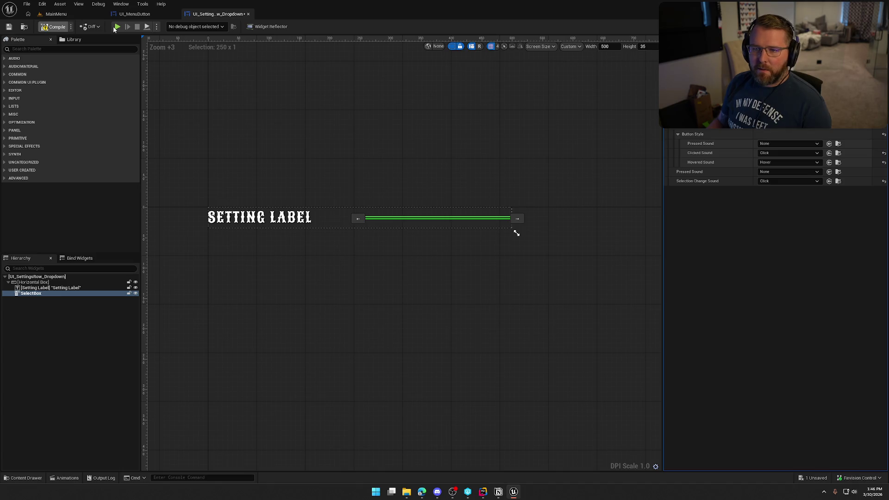
pyautogui.hotkey('ctrl', 's')
pyautogui.click(455, 324)
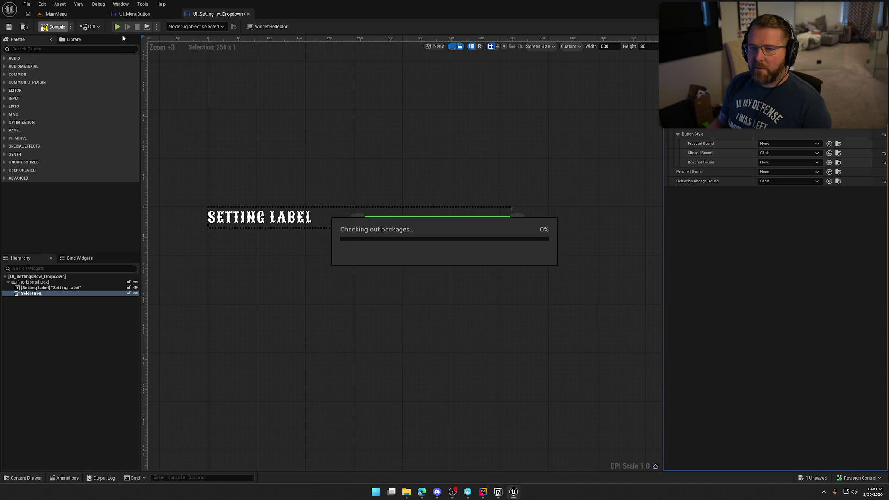
pyautogui.hotkey('alt', 'p')
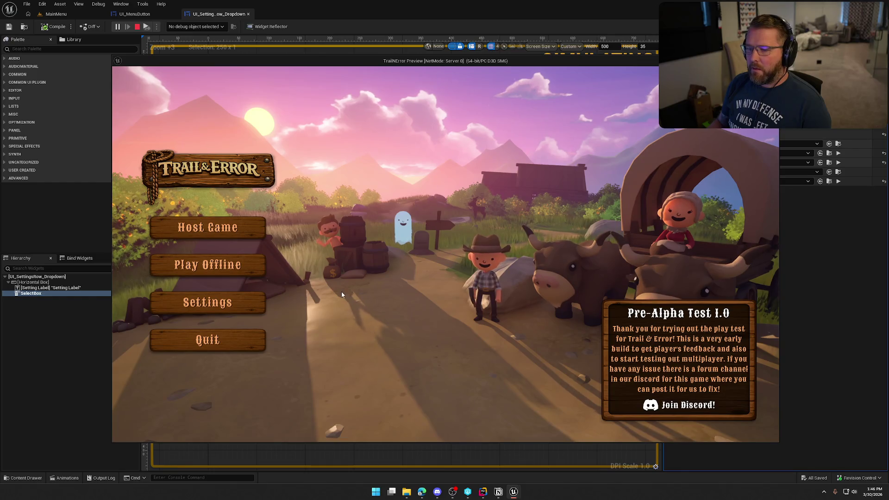
pyautogui.click(238, 299)
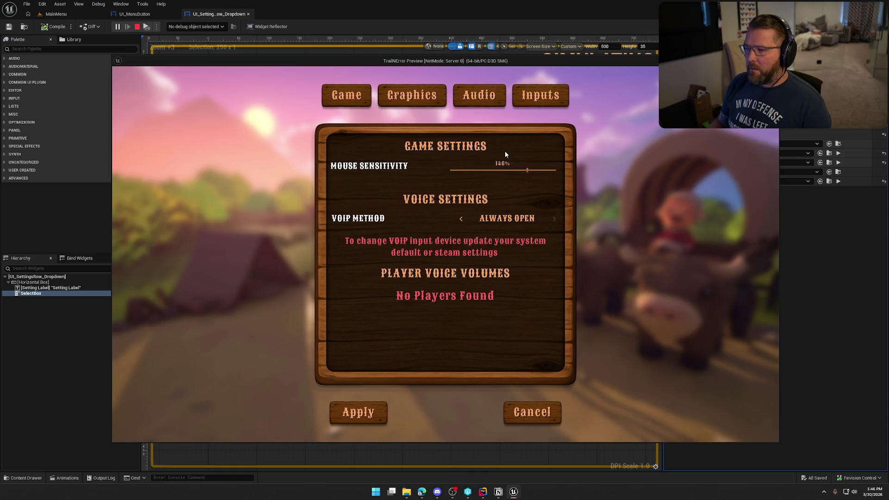
pyautogui.click(419, 105)
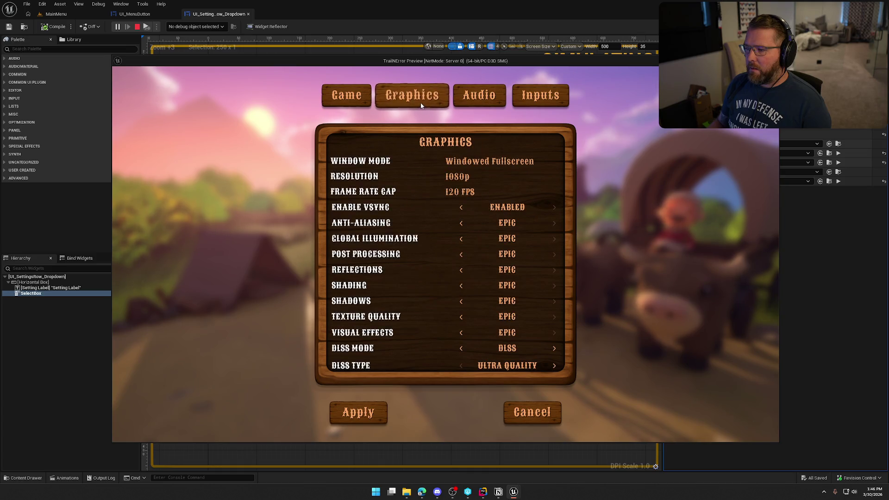
pyautogui.click(467, 192)
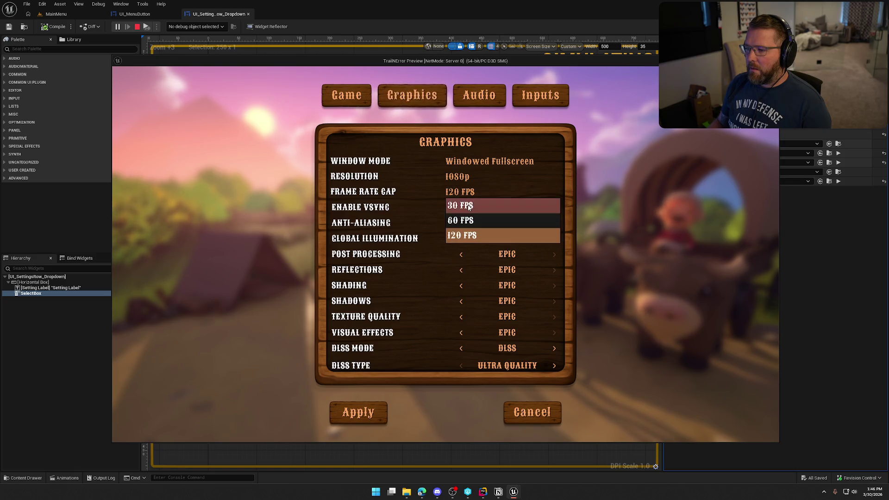
pyautogui.click(465, 221)
pyautogui.click(463, 192)
pyautogui.click(461, 236)
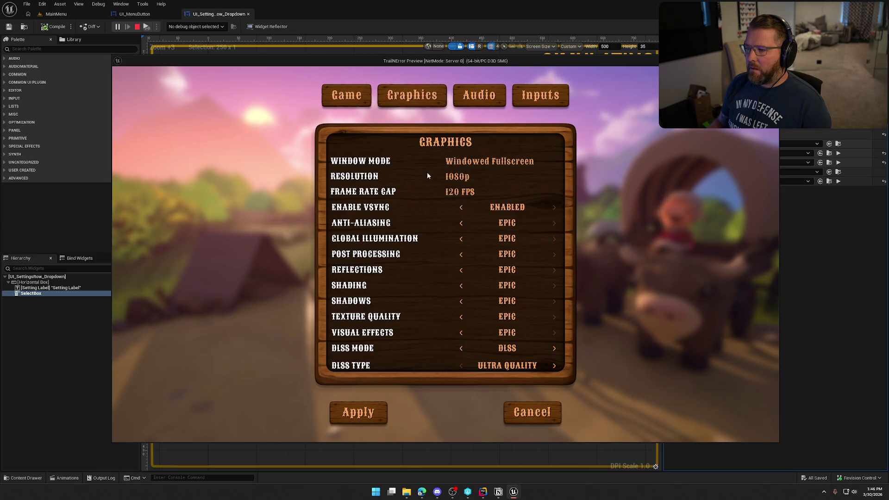
pyautogui.press('Escape')
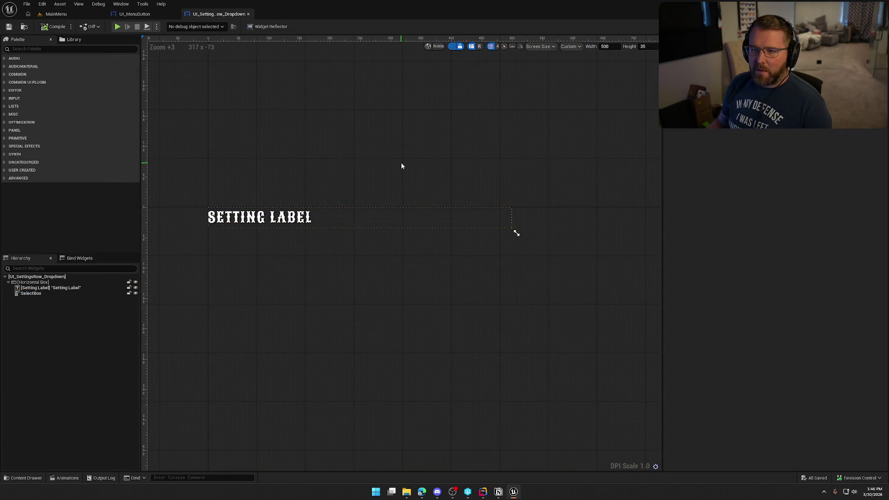
# Open the UI_SettingsRow_Keybind widget and select its InputKeySelector.
pyautogui.hotkey('ctrl', 'space')
pyautogui.click(250, 364)
pyautogui.doubleClick(250, 363)
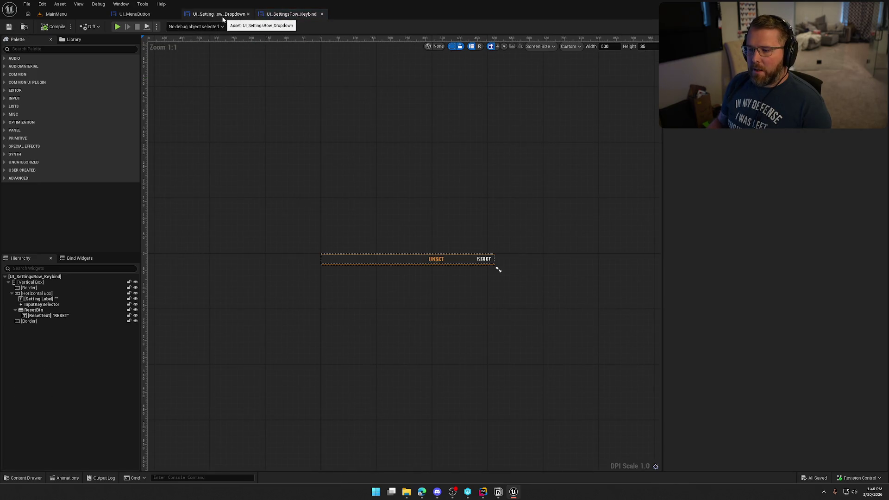
pyautogui.click(248, 14)
pyautogui.scroll(4, 393, 224)
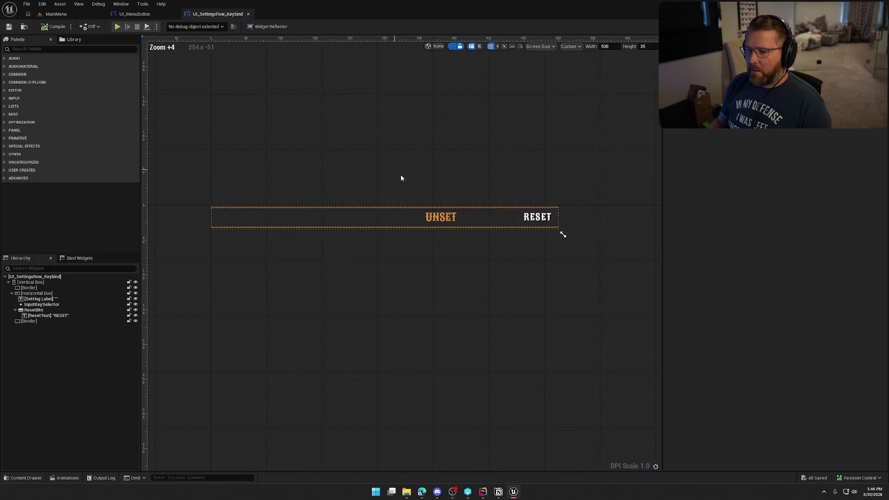
pyautogui.click(443, 219)
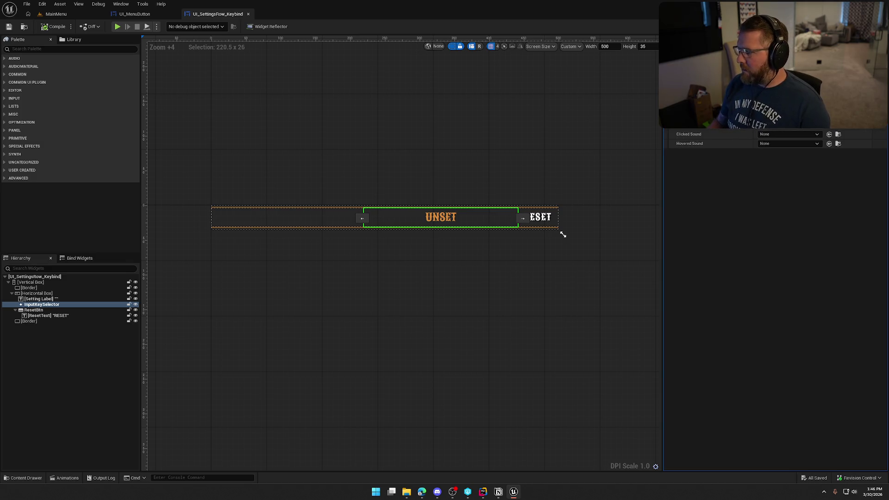
# Give the InputKeySelector Click as its Clicked Sound and Hover as its Hovered Sound.
pyautogui.click(791, 136)
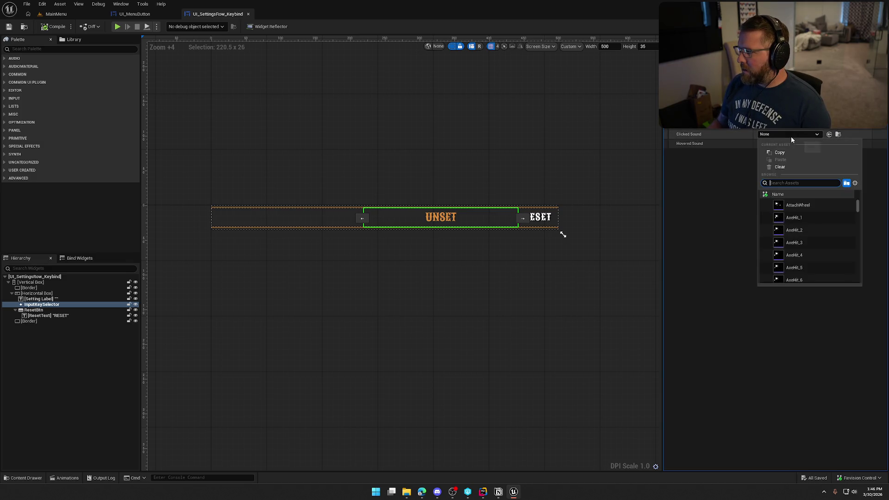
pyautogui.write('cli')
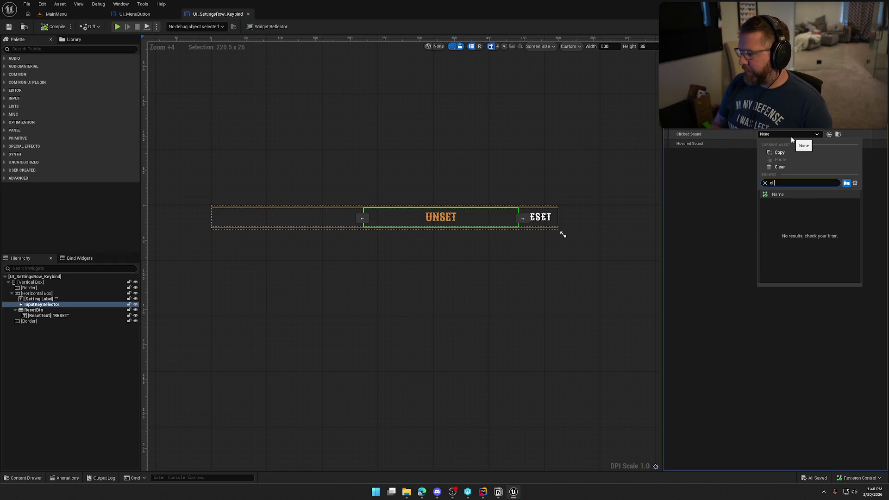
pyautogui.click(787, 205)
pyautogui.click(779, 144)
pyautogui.write('hov')
pyautogui.click(805, 218)
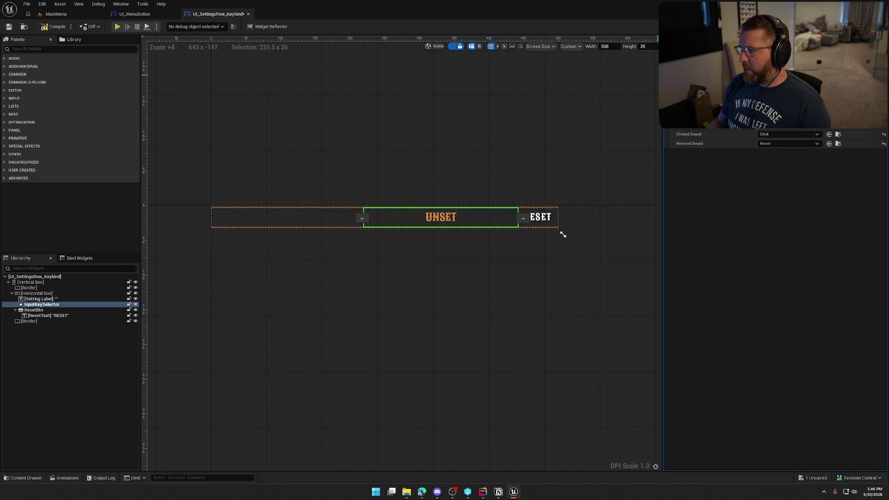
pyautogui.scroll(10, 804, 219)
pyautogui.click(602, 241)
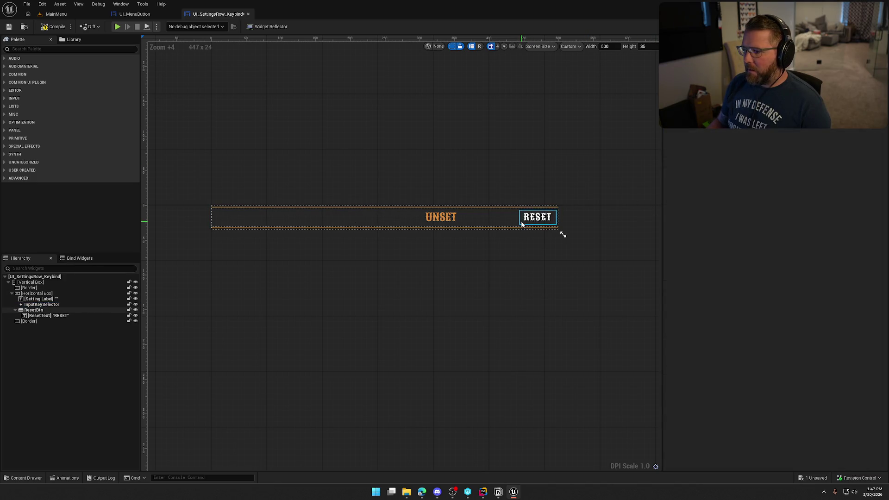
# Set the RESET button's Clicked Sound to Click and Hovered Sound to Hover.
pyautogui.click(521, 224)
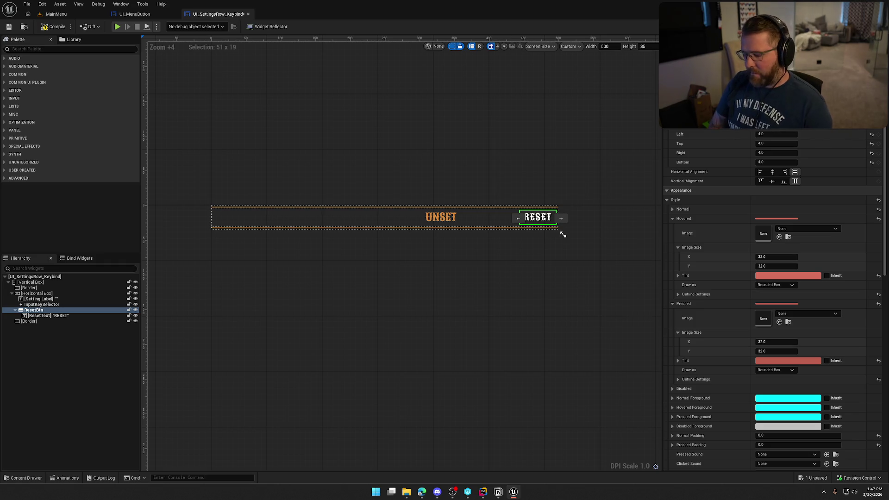
pyautogui.scroll(-10, 774, 135)
pyautogui.click(772, 135)
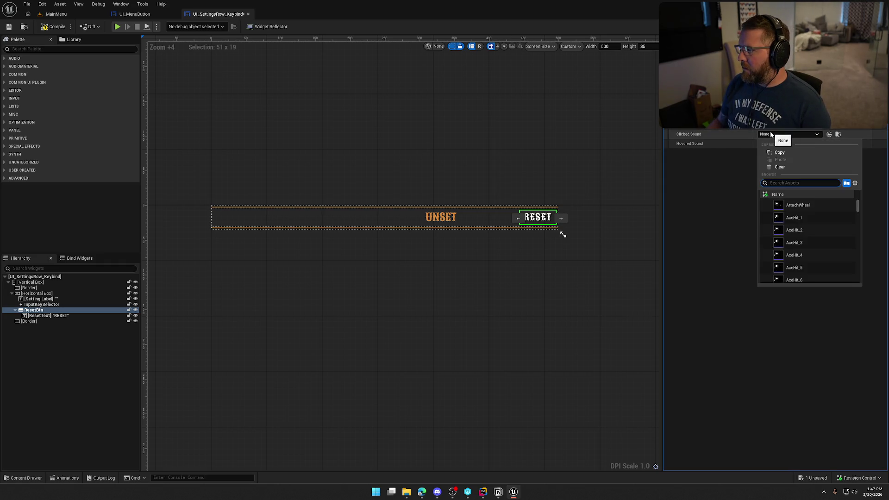
pyautogui.write('click')
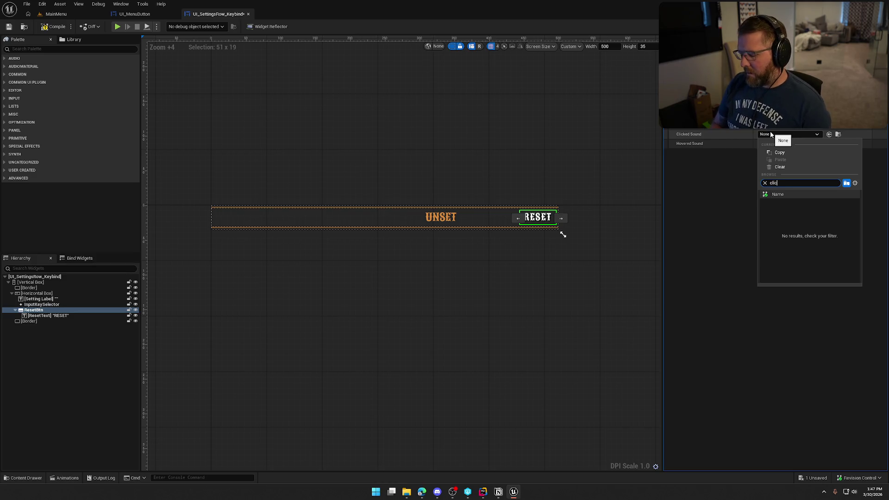
pyautogui.click(790, 205)
pyautogui.click(778, 143)
pyautogui.write('hover')
pyautogui.click(797, 214)
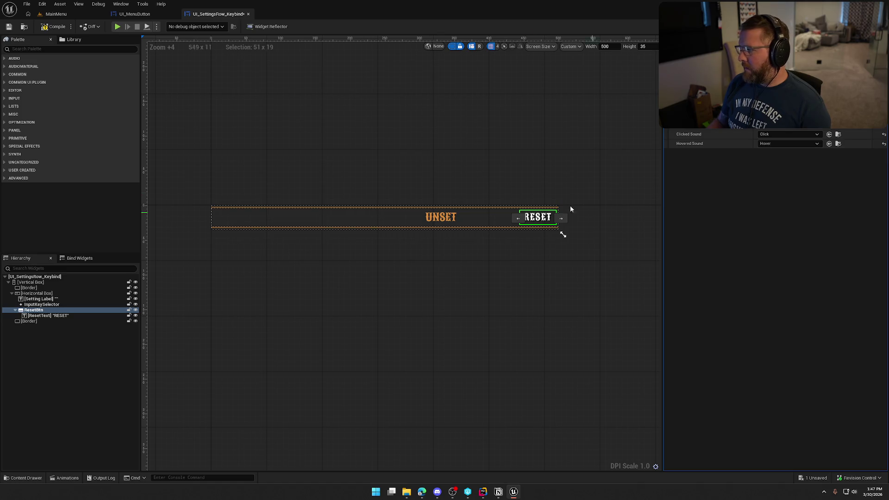
# Save the keybind row widget with Save Selected and close it.
pyautogui.click(191, 67)
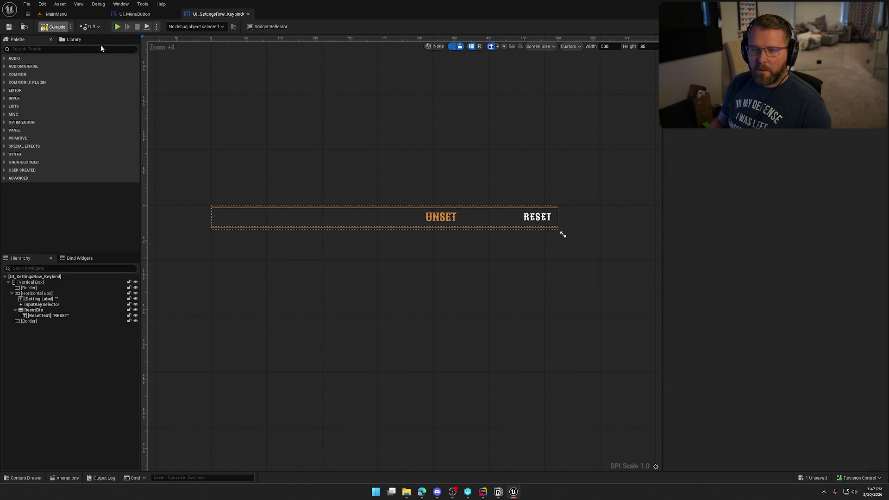
pyautogui.hotkey('ctrl', 'shift', 's')
pyautogui.click(450, 325)
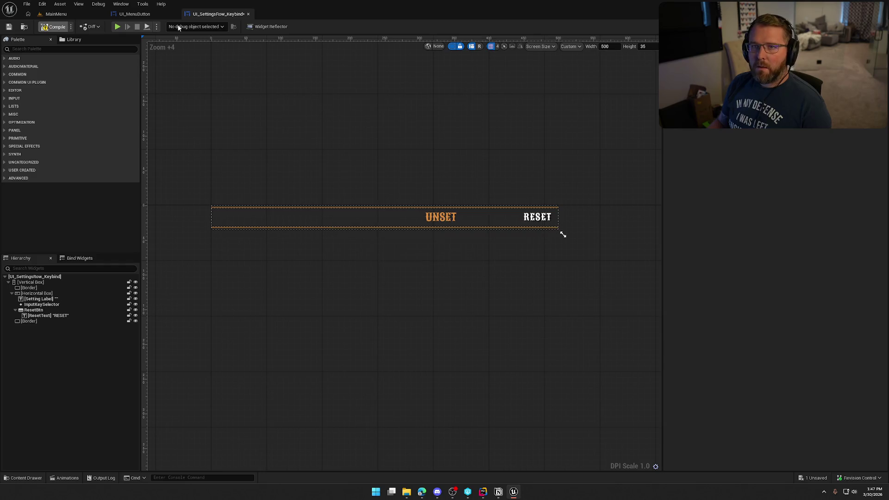
pyautogui.middleClick(214, 14)
# Open UI_SettingsRow_Spinner after briefly opening and closing the slider row widget.
pyautogui.hotkey('ctrl', 'space')
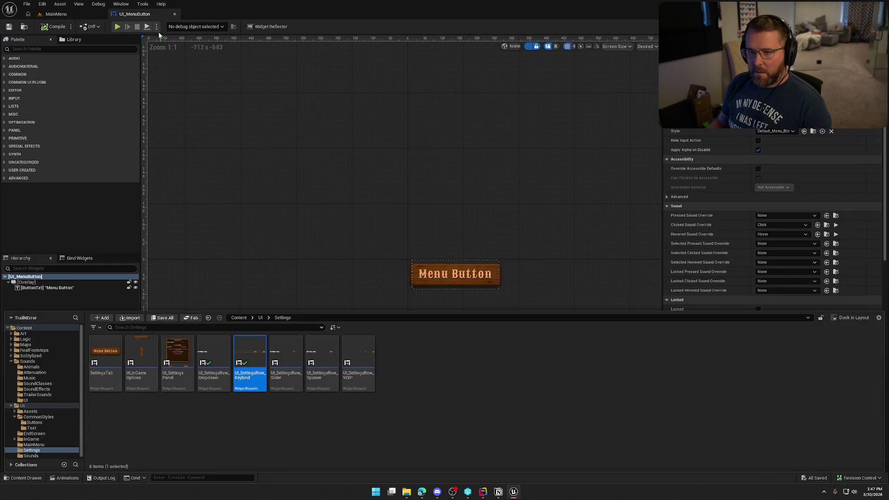
pyautogui.click(175, 14)
pyautogui.doubleClick(278, 370)
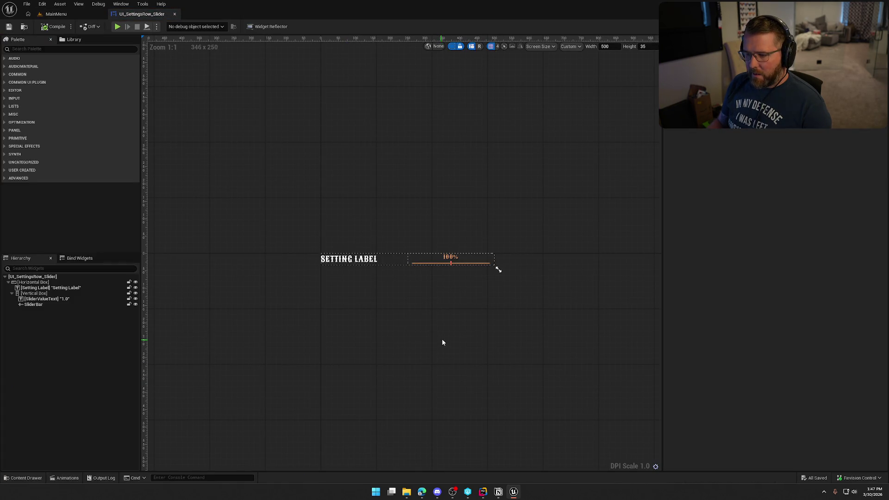
pyautogui.hotkey('ctrl', 'w')
pyautogui.hotkey('ctrl', 'space')
pyautogui.click(315, 373)
pyautogui.press('Return')
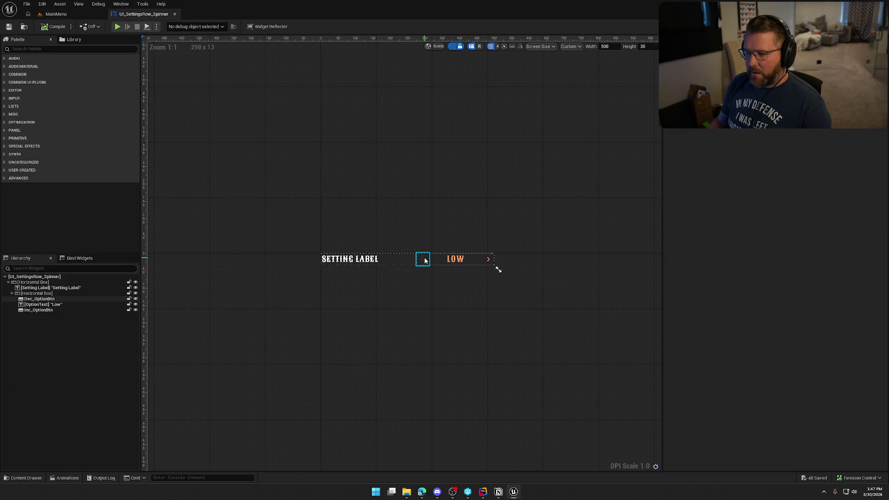
# Give Dec_OptionBtn, OptionText and Inc_OptionBtn the Click clicked sound and Hover hovered sound.
pyautogui.click(68, 299)
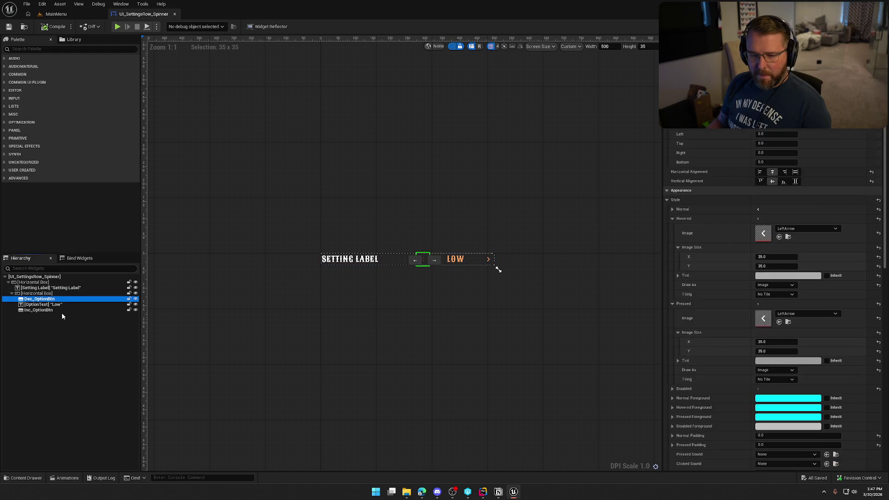
pyautogui.keyDown('shift'); pyautogui.click(49, 310); pyautogui.keyUp('shift')
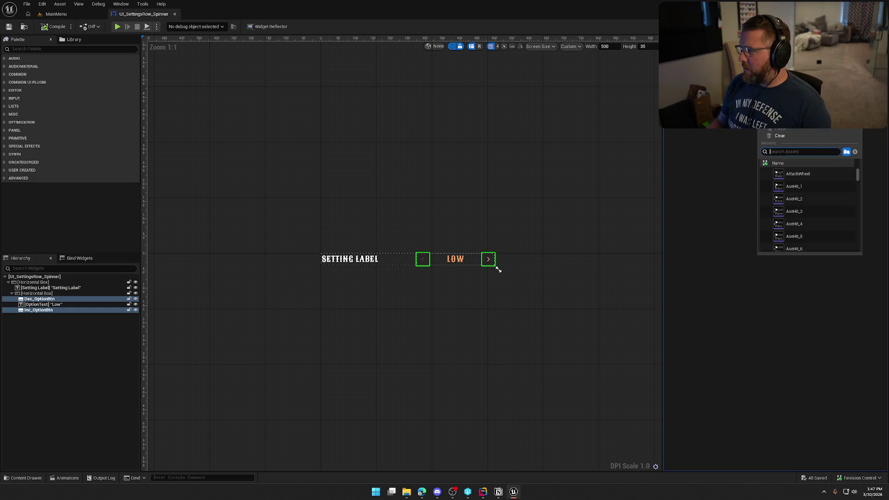
pyautogui.write('click')
pyautogui.click(810, 174)
pyautogui.click(780, 120)
pyautogui.write('hover')
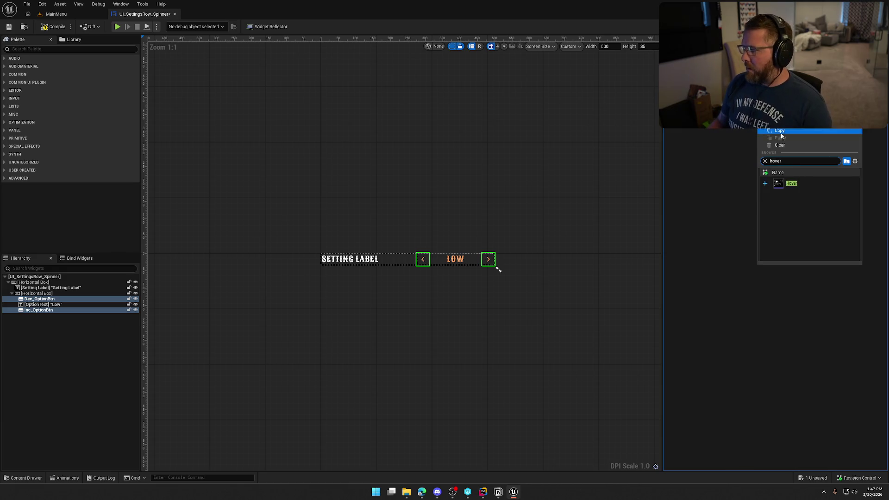
pyautogui.click(801, 185)
# Compile and save the spinner row widget, check it out, and close it.
pyautogui.click(498, 269)
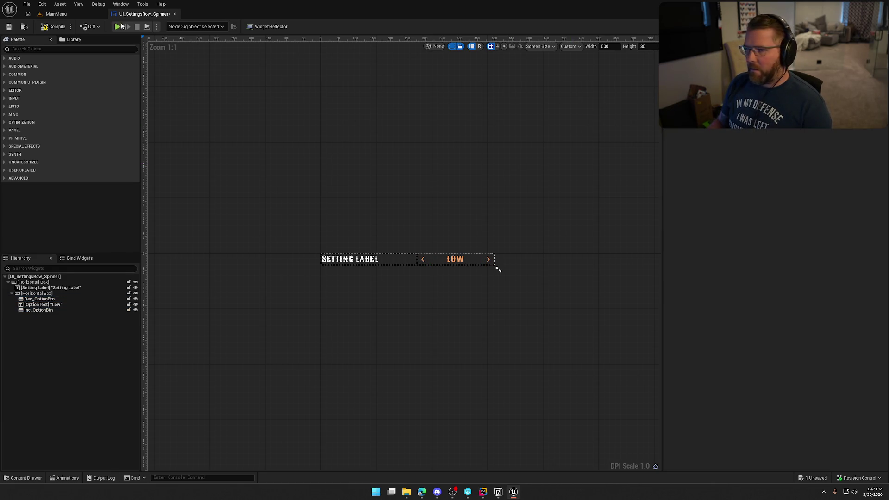
pyautogui.hotkey('ctrl', 's')
pyautogui.click(462, 326)
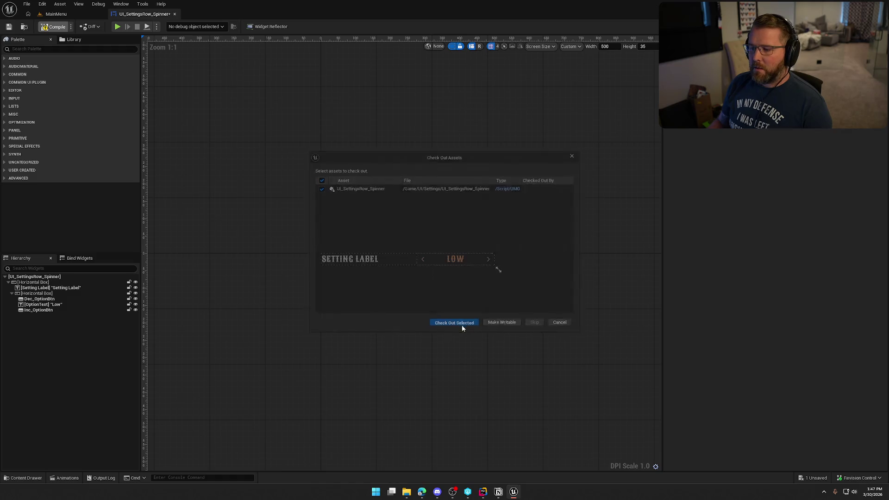
pyautogui.click(175, 14)
pyautogui.hotkey('ctrl', 'space')
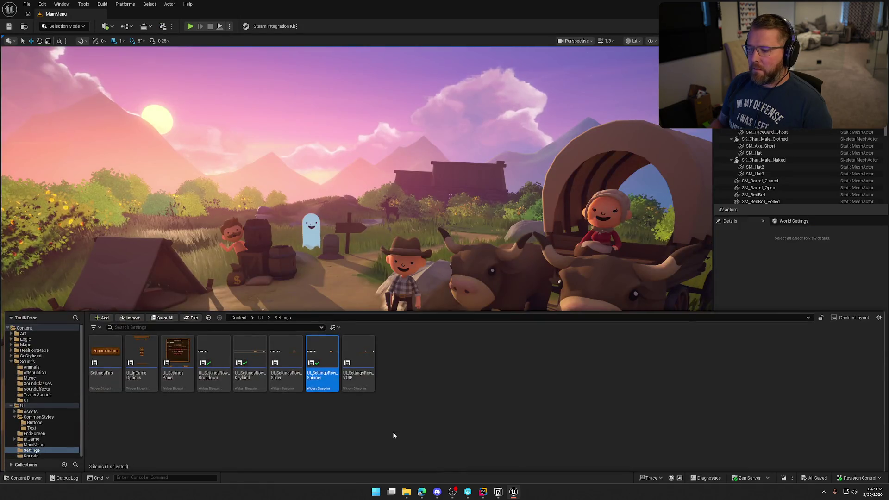
# Open UI_SettingsRow_VOIP and inspect the slider's On Value Changed event logic.
pyautogui.doubleClick(356, 380)
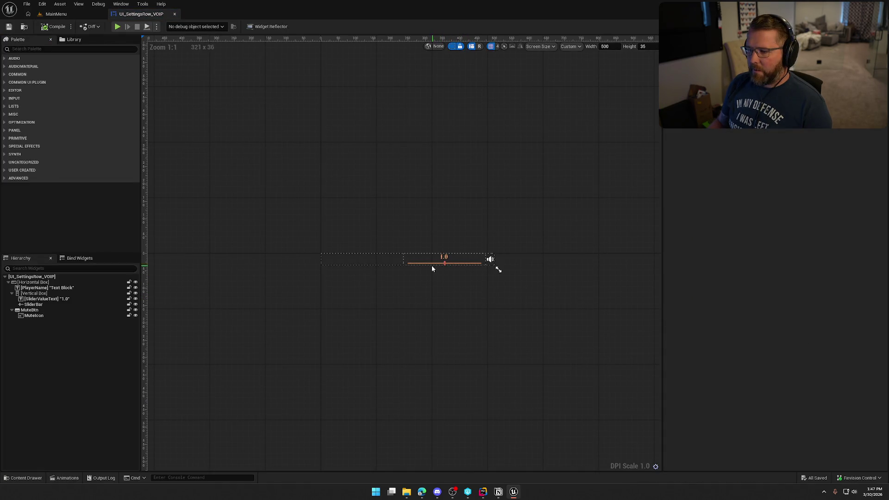
pyautogui.click(429, 264)
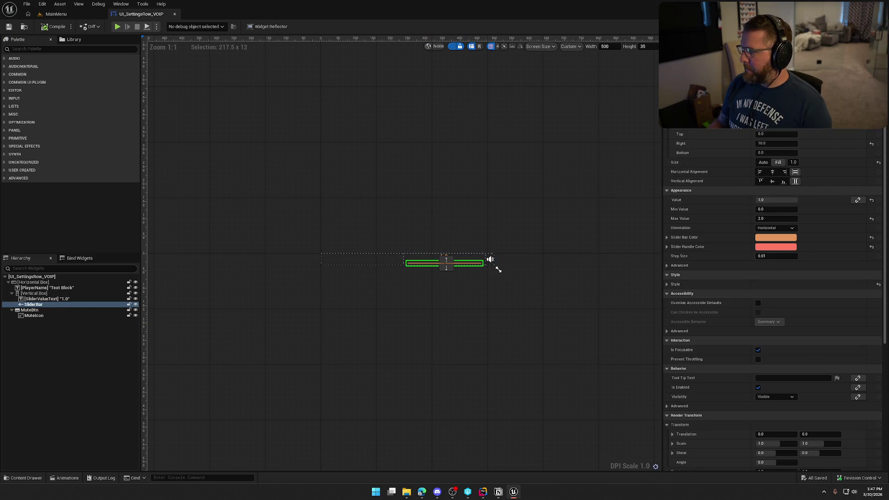
pyautogui.scroll(-8, 784, 471)
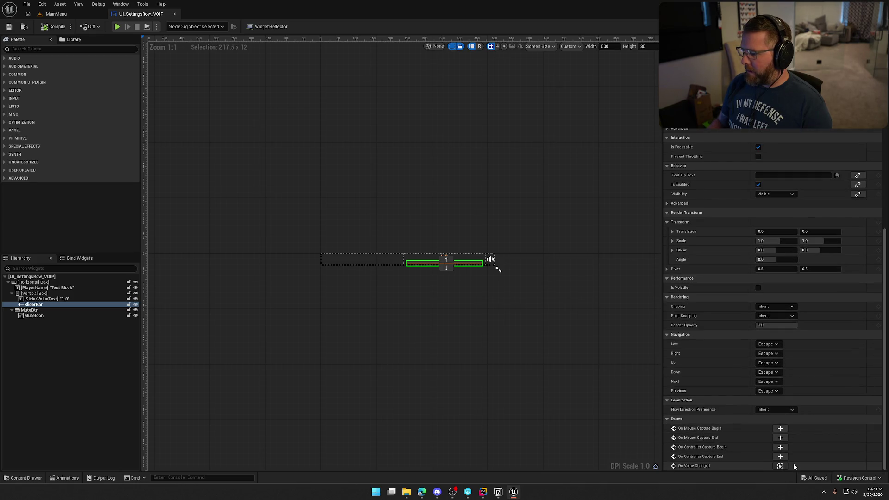
pyautogui.click(780, 466)
pyautogui.moveTo(402, 277)
pyautogui.mouseDown()
pyautogui.moveTo(257, 245)
pyautogui.moveTo(491, 278)
pyautogui.mouseUp()
pyautogui.hotkey('shift', 'F4')
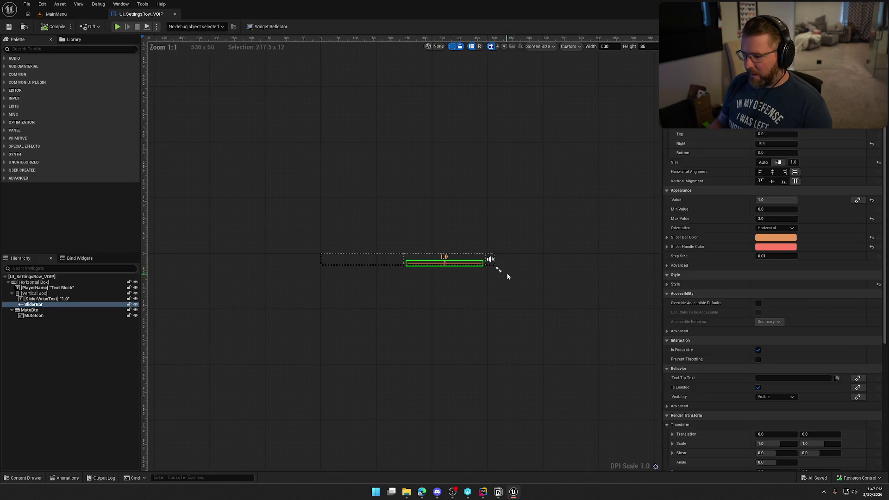
# Set the mute button's Clicked Sound to Click and Hovered Sound to Hover.
pyautogui.click(490, 259)
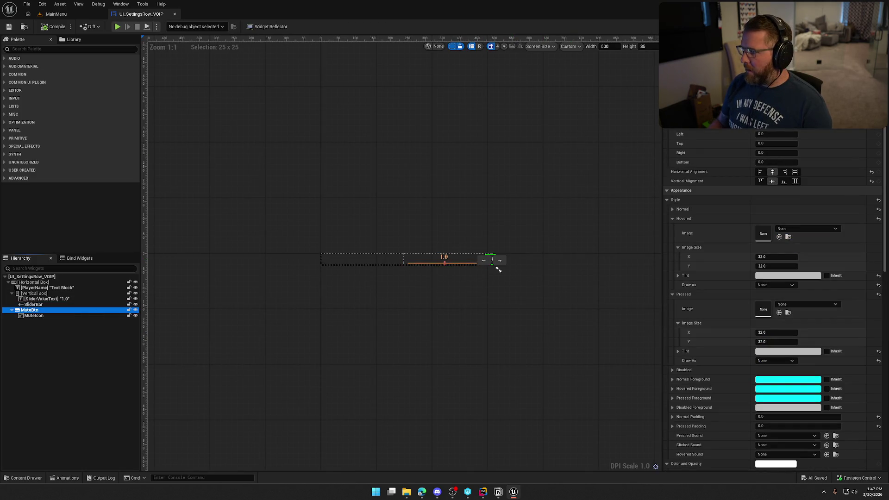
pyautogui.scroll(-10, 785, 150)
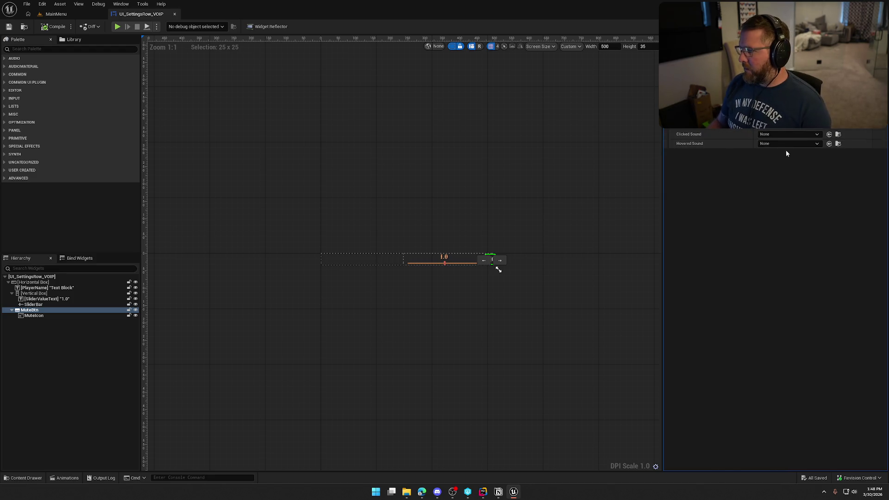
pyautogui.click(788, 135)
pyautogui.write('click')
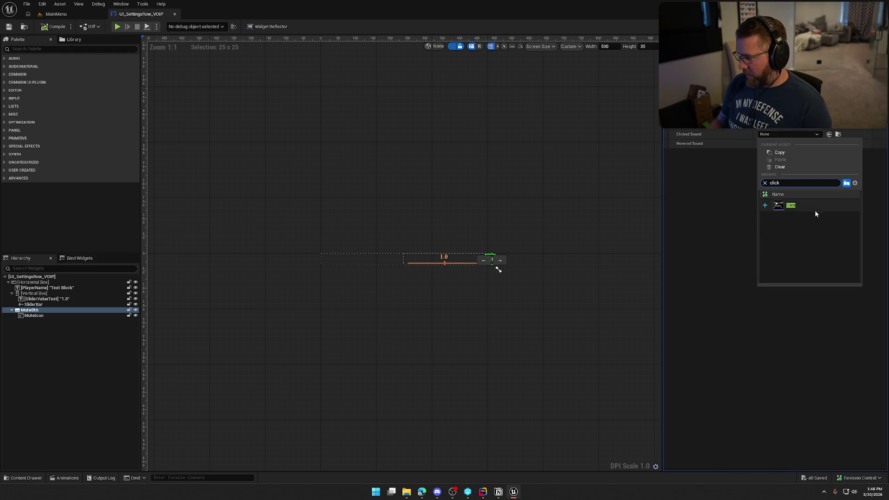
pyautogui.click(815, 207)
pyautogui.click(781, 144)
pyautogui.write('hover')
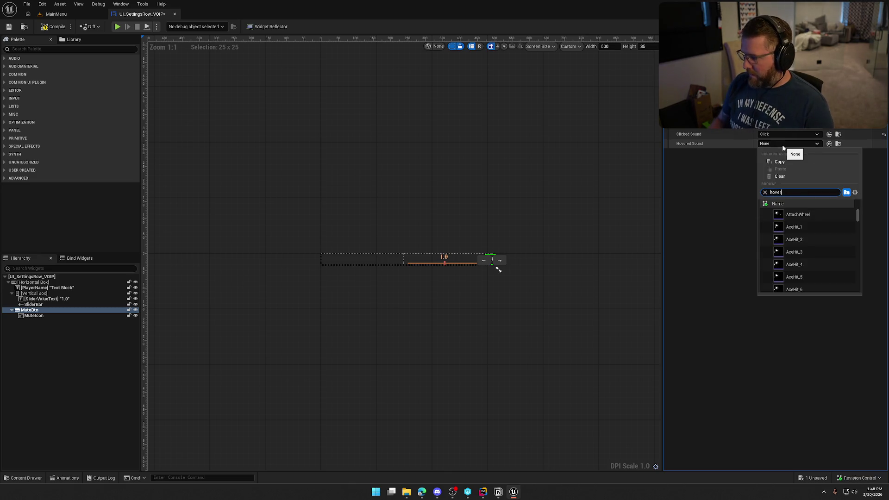
pyautogui.click(787, 215)
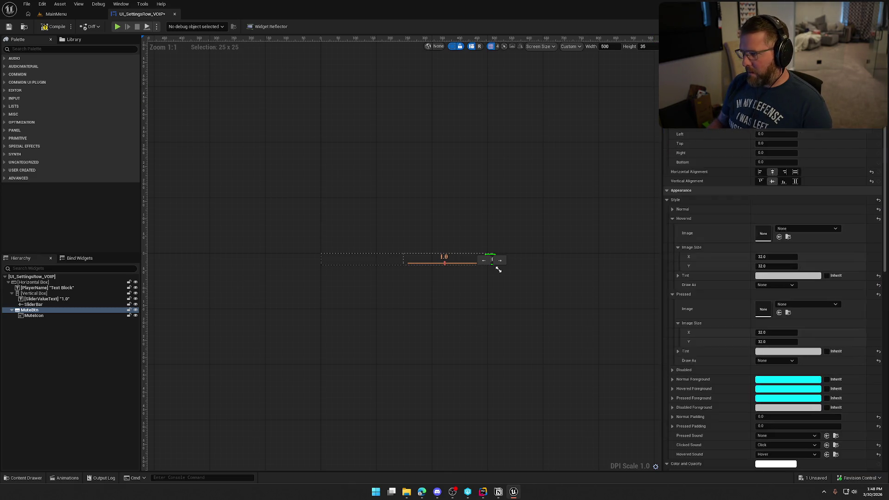
# Save the VOIP row widget and close it.
pyautogui.click(553, 118)
pyautogui.hotkey('ctrl', 'shift', 's')
pyautogui.click(454, 325)
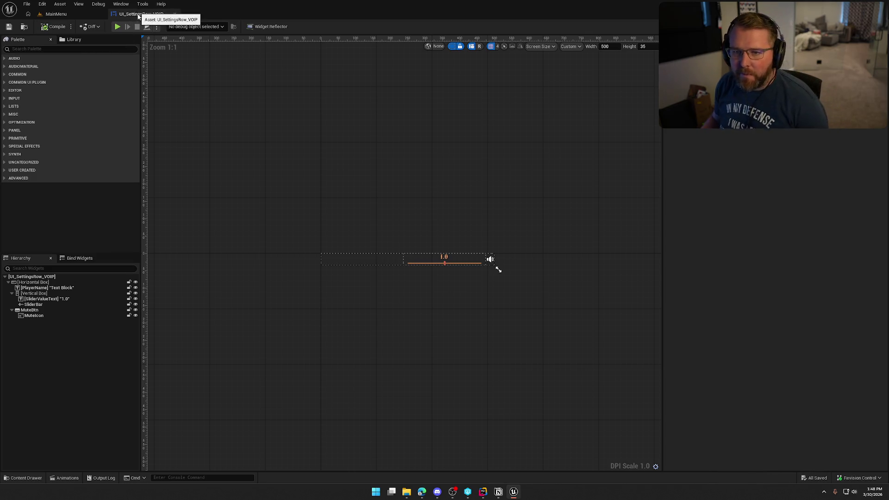
pyautogui.click(175, 14)
# Play in editor, open Audio settings, and set Music Volume to 100%.
pyautogui.click(192, 26)
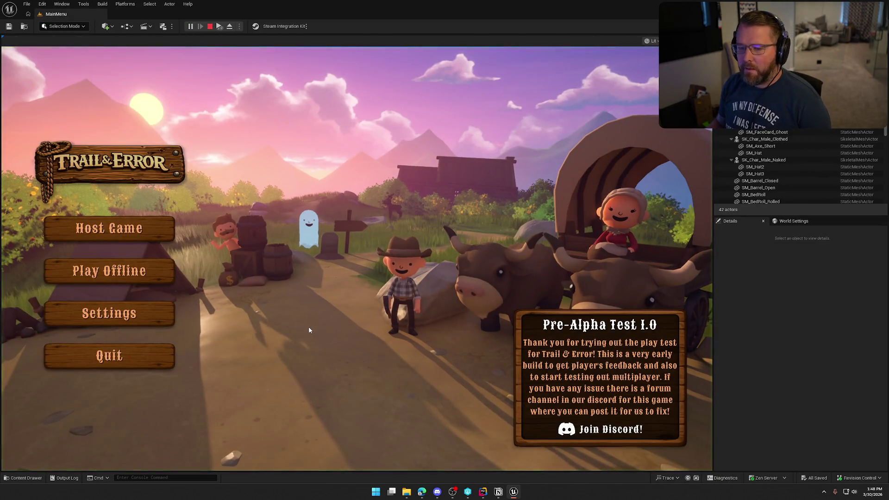
pyautogui.click(163, 322)
pyautogui.click(393, 87)
pyautogui.moveTo(406, 182); pyautogui.dragTo(422, 185)
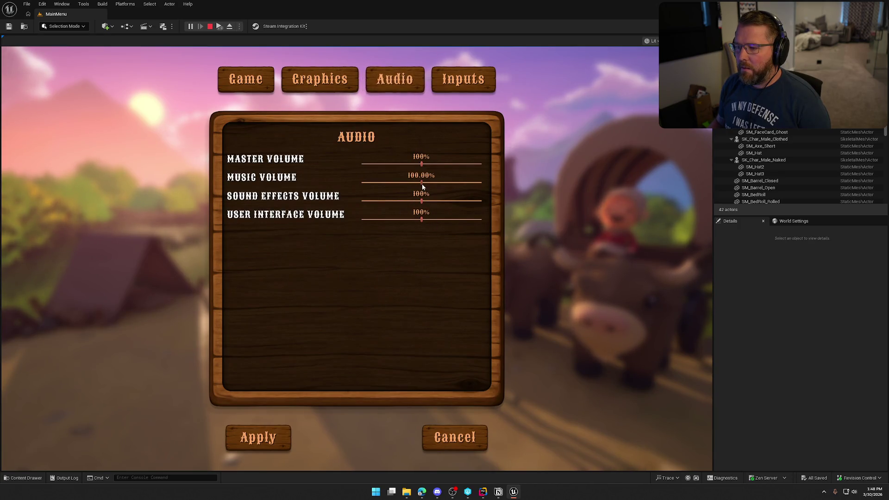
pyautogui.press('Escape')
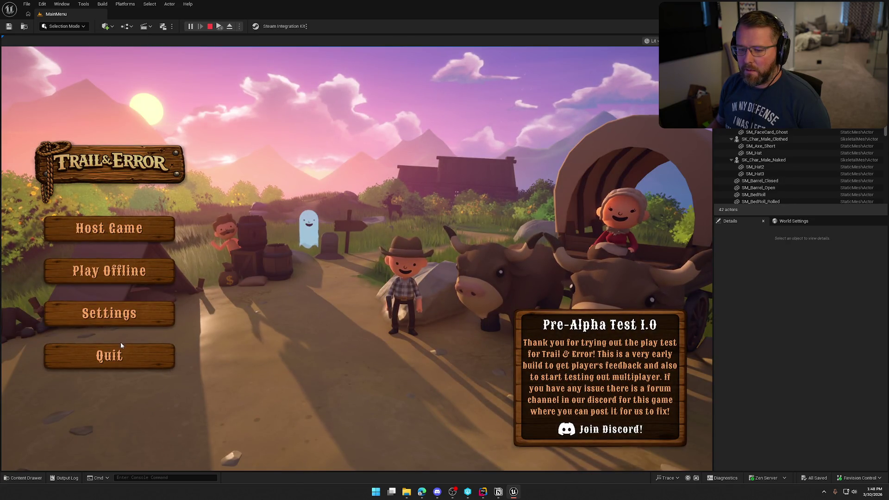
# On the Game settings page, toggle Global Illumination from EPIC to HIGH and back.
pyautogui.click(126, 316)
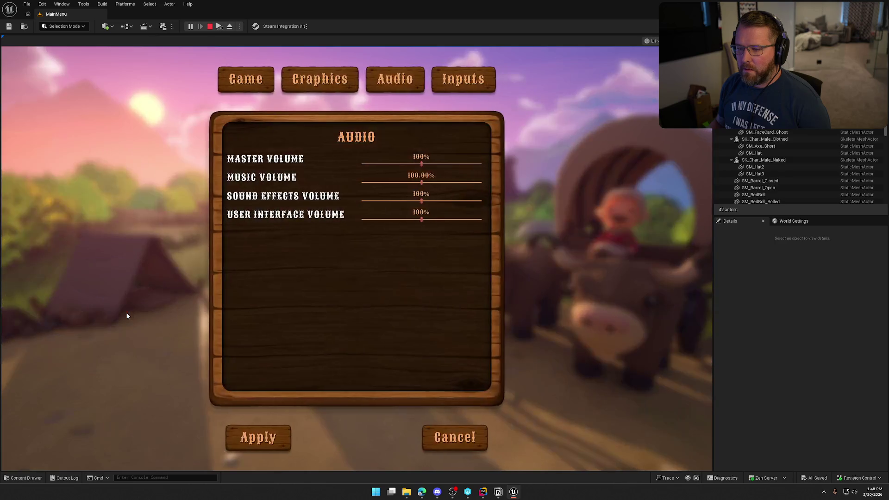
pyautogui.click(270, 82)
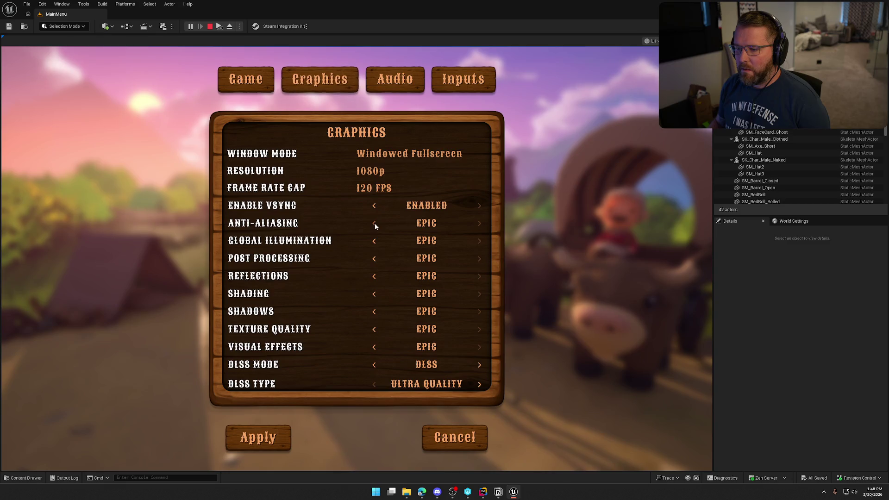
pyautogui.click(374, 240)
pyautogui.click(478, 241)
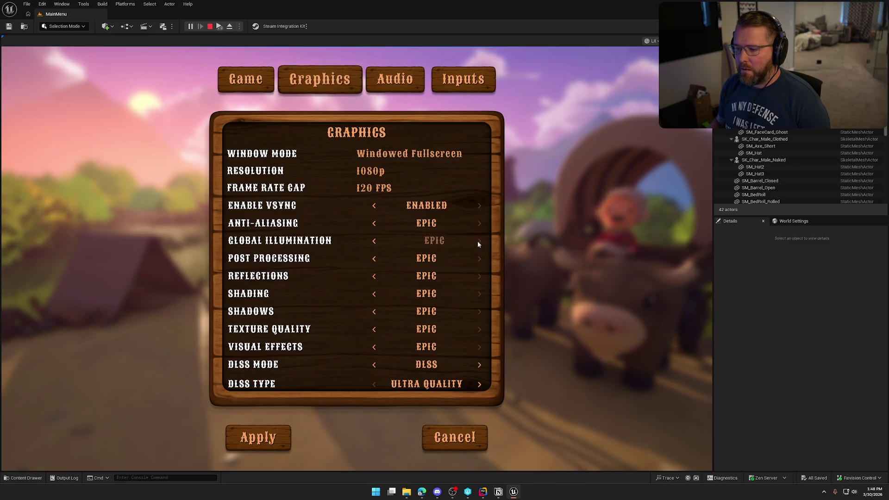
# Drag the User Interface Volume slider, view the keybinds page, then end the play session.
pyautogui.click(394, 79)
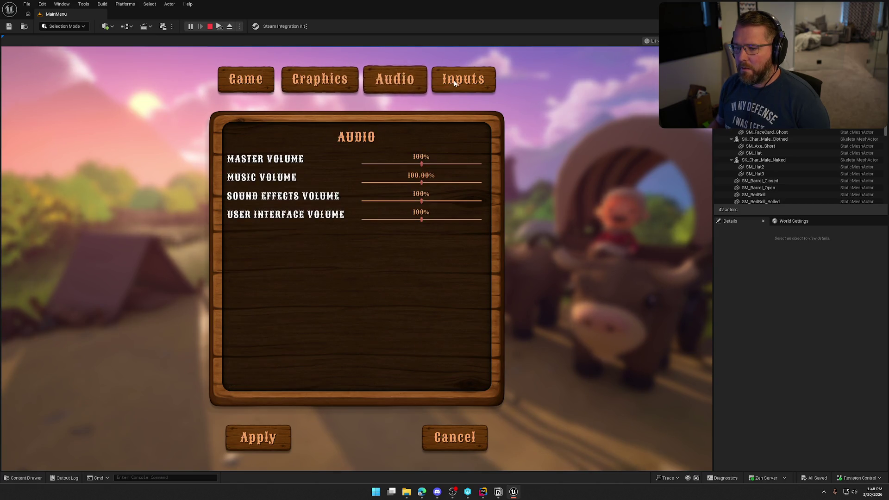
pyautogui.moveTo(421, 220)
pyautogui.mouseDown()
pyautogui.moveTo(376, 220)
pyautogui.moveTo(510, 216)
pyautogui.mouseUp()
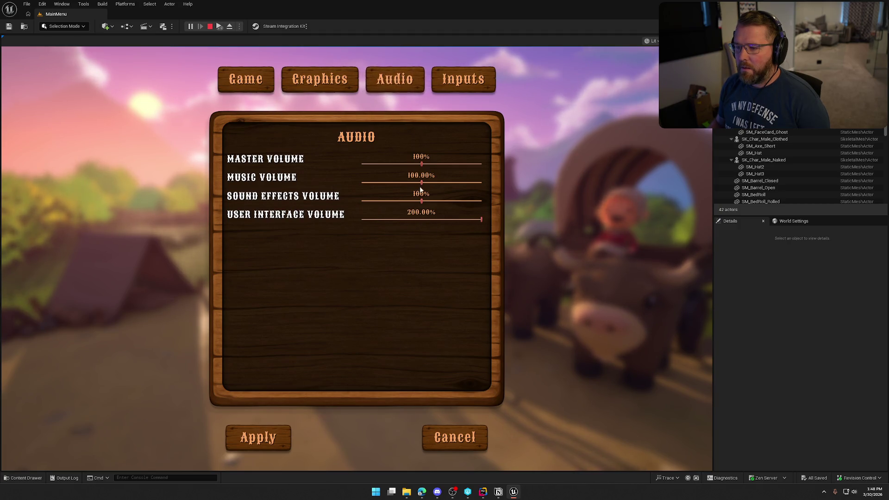
pyautogui.moveTo(480, 220); pyautogui.dragTo(421, 219)
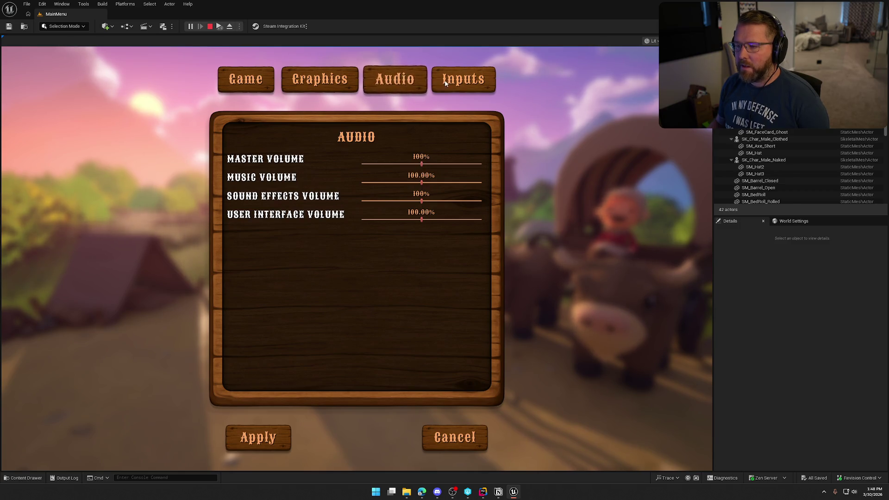
pyautogui.click(463, 79)
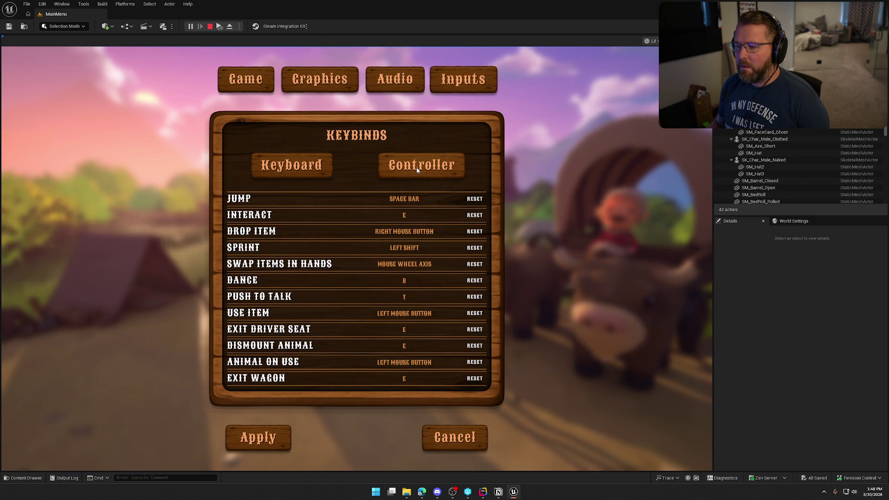
pyautogui.click(441, 439)
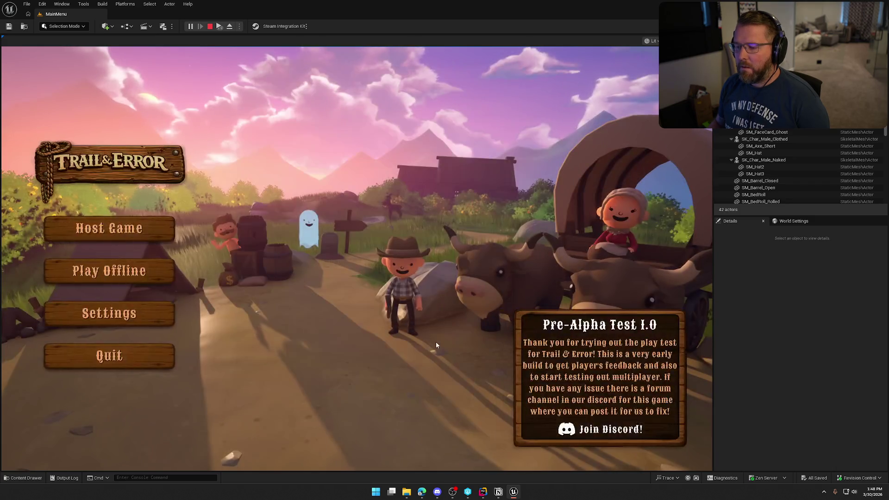
pyautogui.press('Escape')
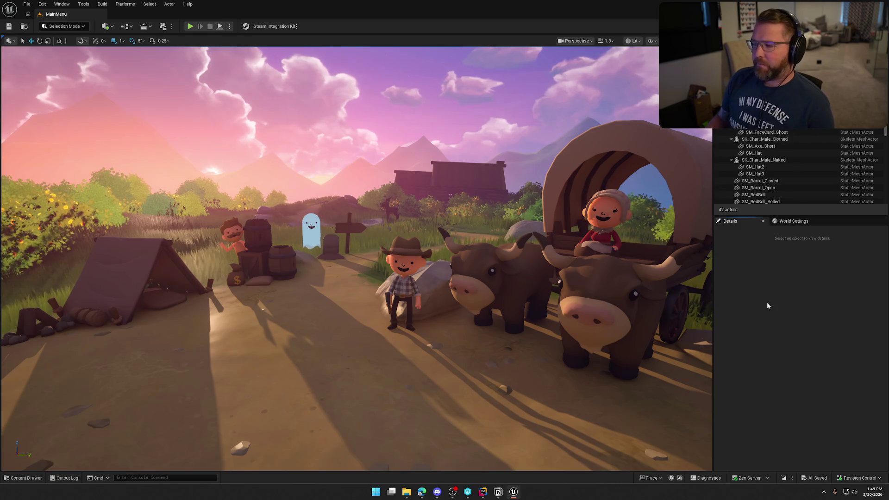
pyautogui.hotkey('ctrl', 'space')
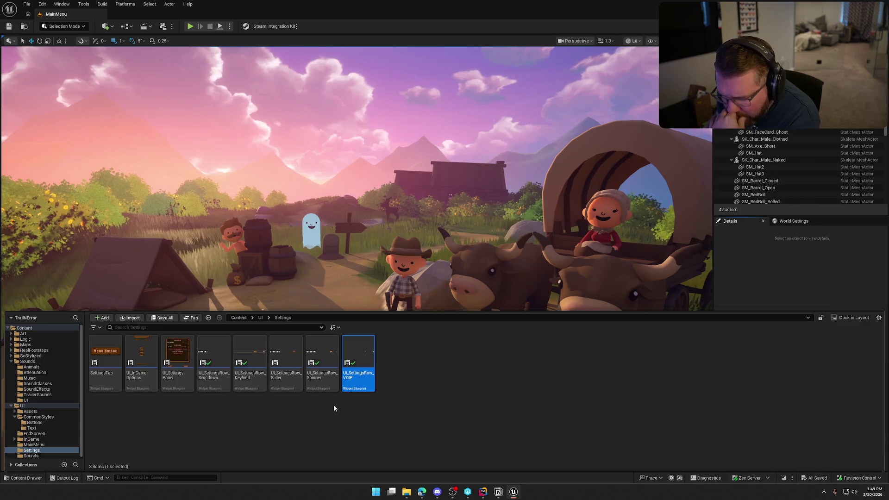
pyautogui.doubleClick(286, 361)
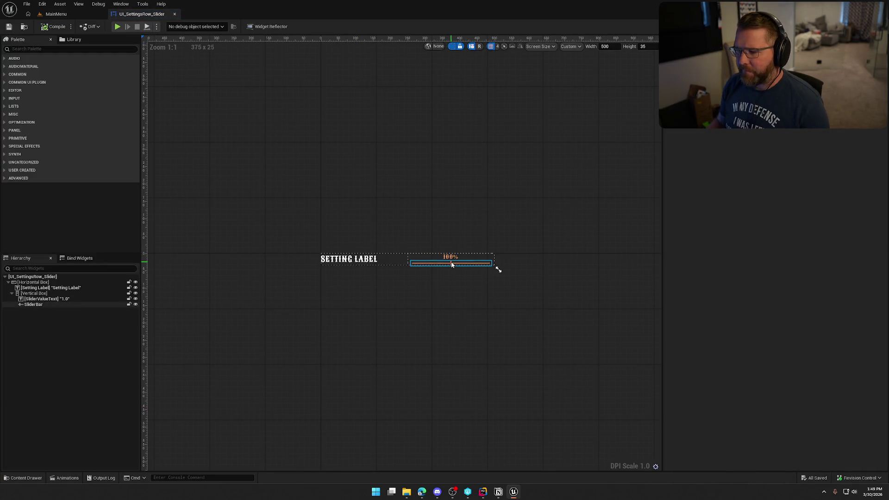
pyautogui.click(451, 264)
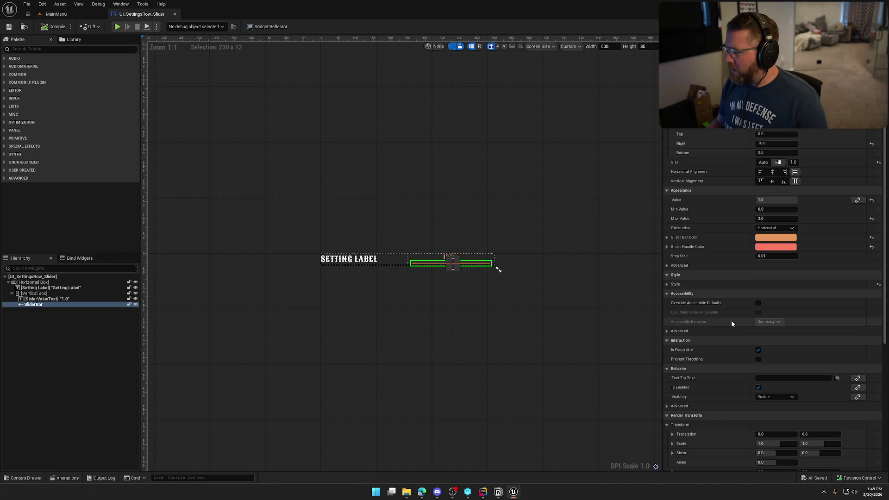
pyautogui.click(667, 284)
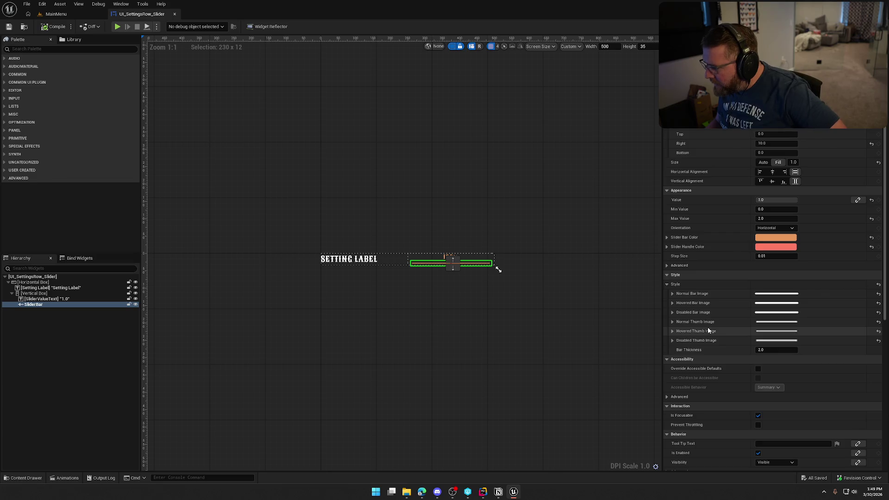
pyautogui.scroll(-3, 707, 327)
pyautogui.scroll(-5, 707, 327)
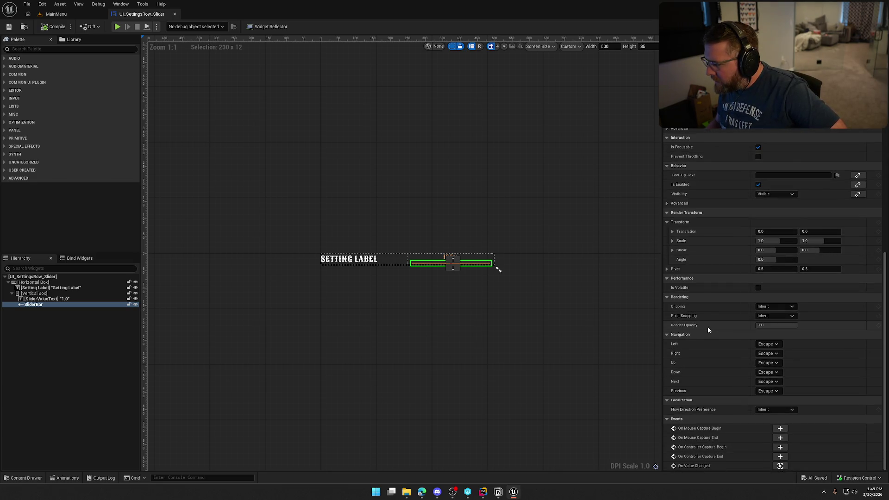
pyautogui.click(56, 14)
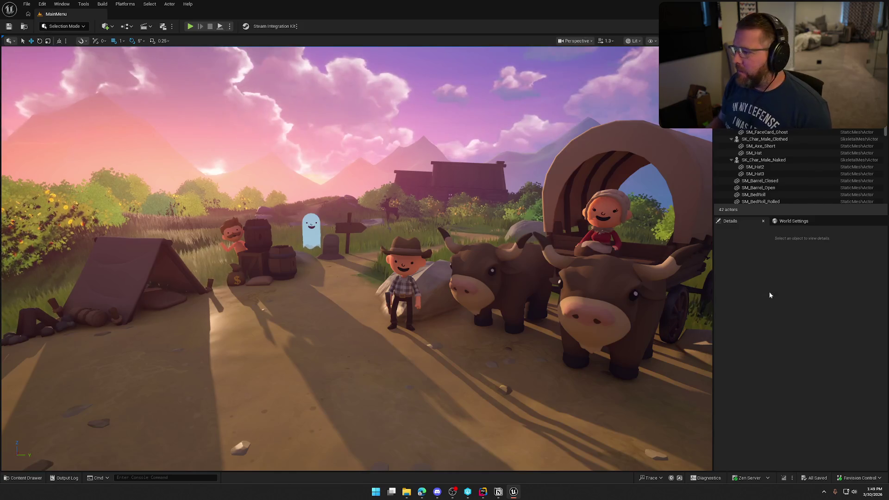
# Move the Click, Event Notification and Hover sounds from Sounds/UI into UI/Sounds.
pyautogui.hotkey('ctrl', 'space')
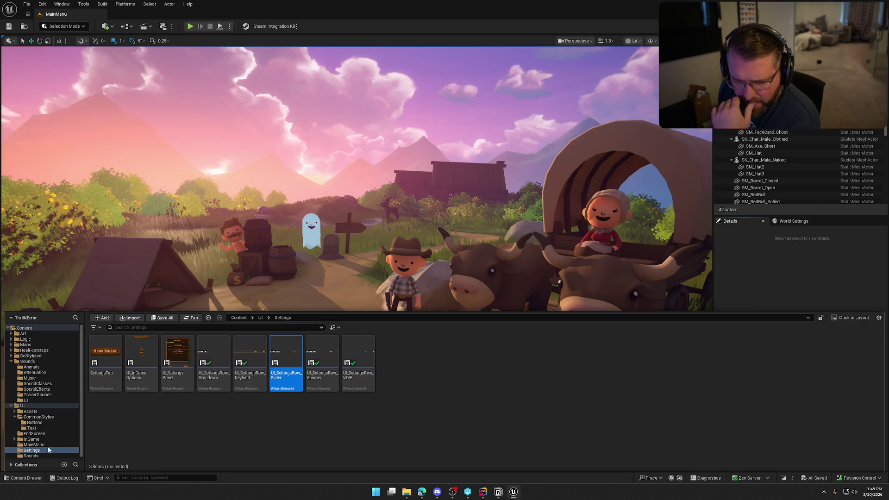
pyautogui.click(30, 456)
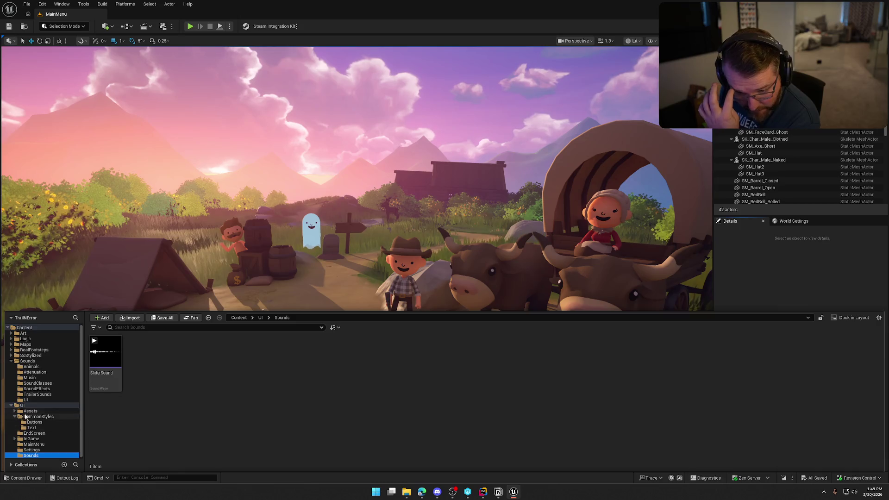
pyautogui.click(26, 400)
pyautogui.click(101, 381)
pyautogui.keyDown('shift'); pyautogui.click(178, 371); pyautogui.keyUp('shift')
pyautogui.moveTo(178, 370)
pyautogui.mouseDown()
pyautogui.moveTo(47, 427)
pyautogui.moveTo(33, 456)
pyautogui.mouseUp()
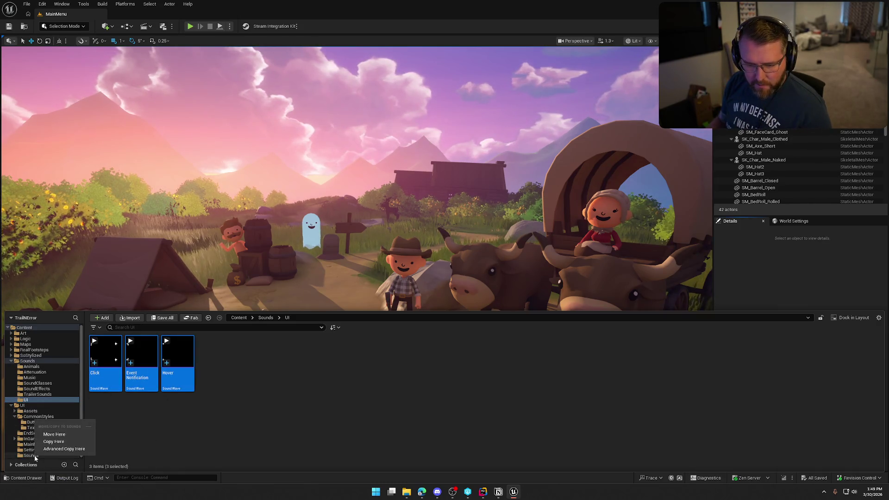
pyautogui.click(54, 440)
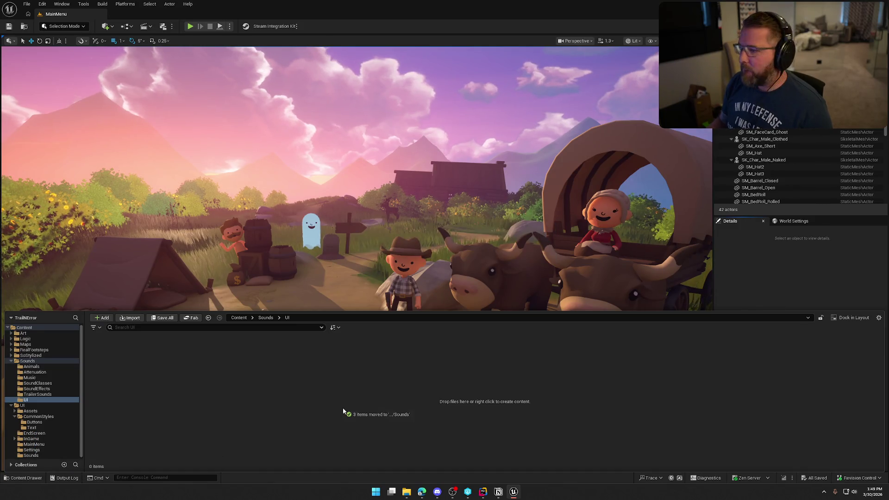
# Delete the now-empty Sounds/UI folder.
pyautogui.click(28, 361)
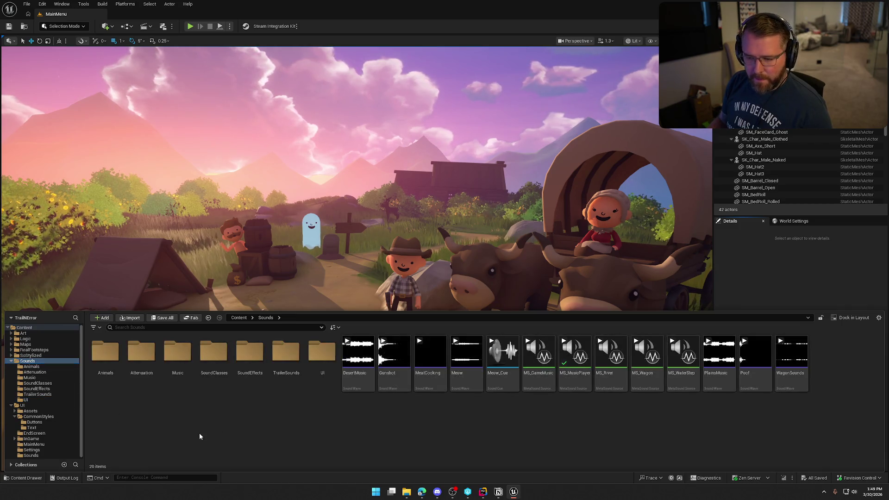
pyautogui.press('Delete')
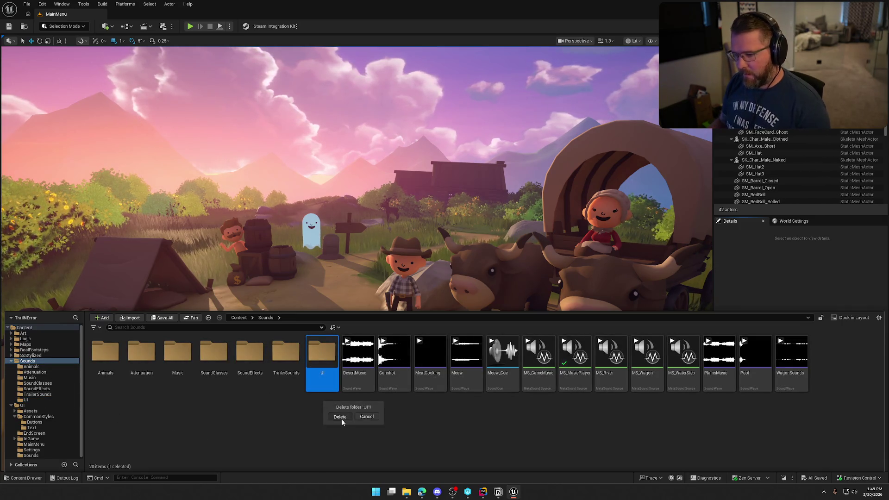
pyautogui.click(340, 417)
pyautogui.click(11, 361)
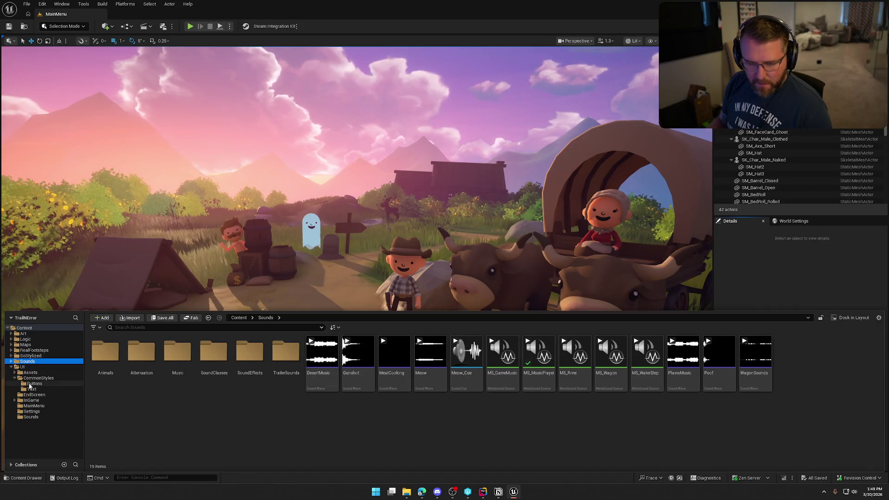
# Browse UI/Sounds, UI/Settings and UI/MainMenu, then open the DifficultyCard widget.
pyautogui.click(30, 416)
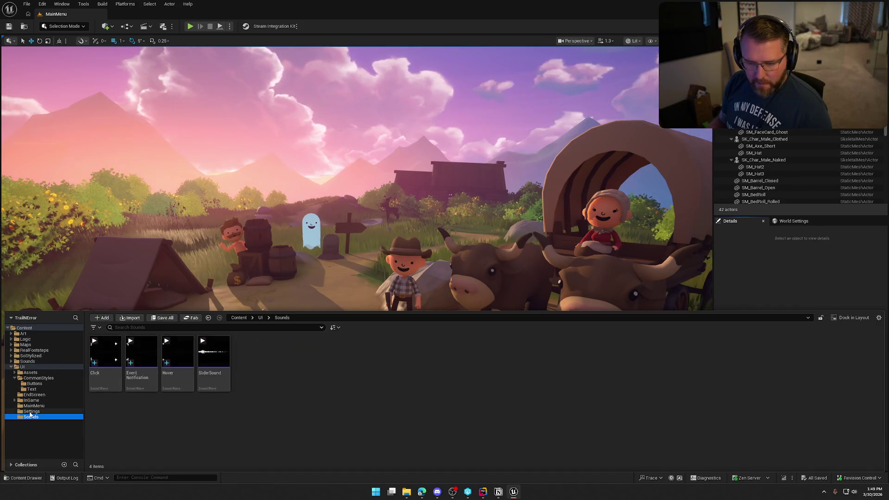
pyautogui.click(31, 411)
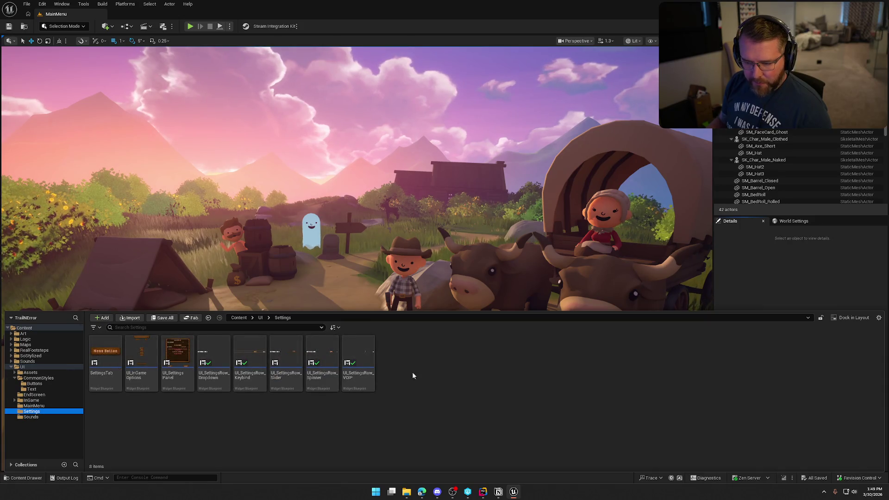
pyautogui.click(28, 405)
pyautogui.click(111, 371)
pyautogui.doubleClick(112, 373)
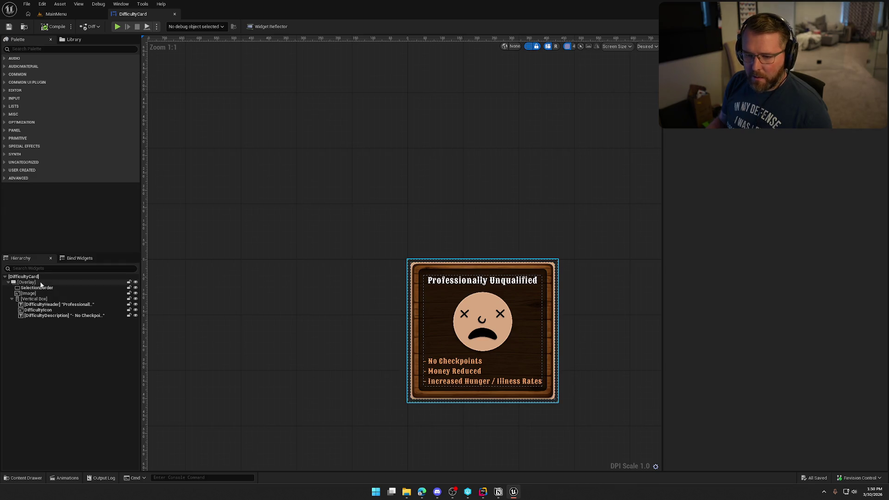
# Inspect DifficultyCard's overlay and root widget, view its event graph, then open UI_MainMenu.
pyautogui.click(41, 284)
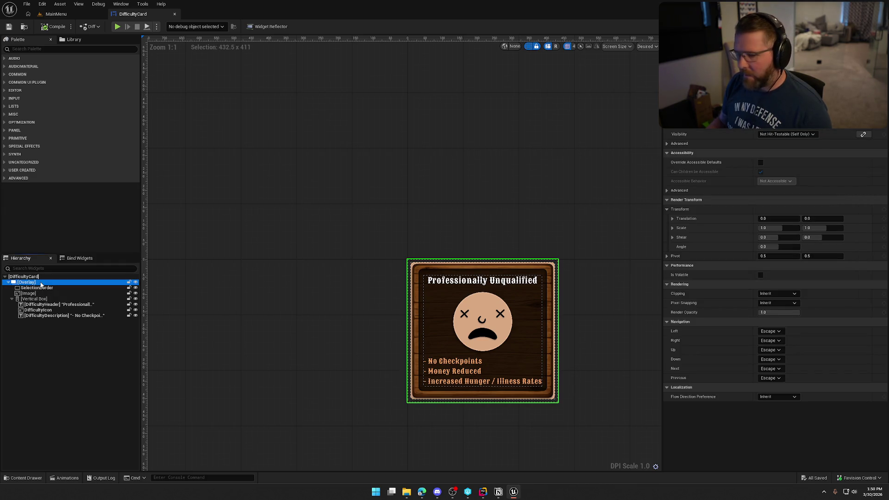
pyautogui.click(41, 277)
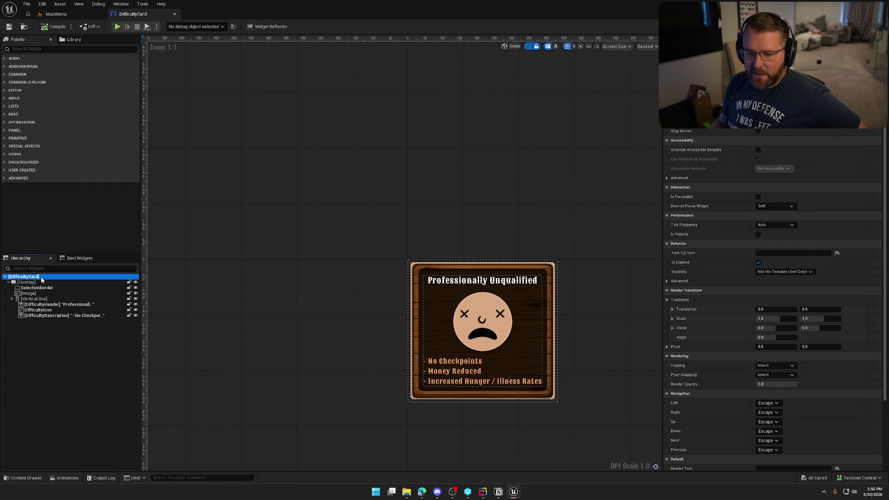
pyautogui.scroll(-5, 718, 238)
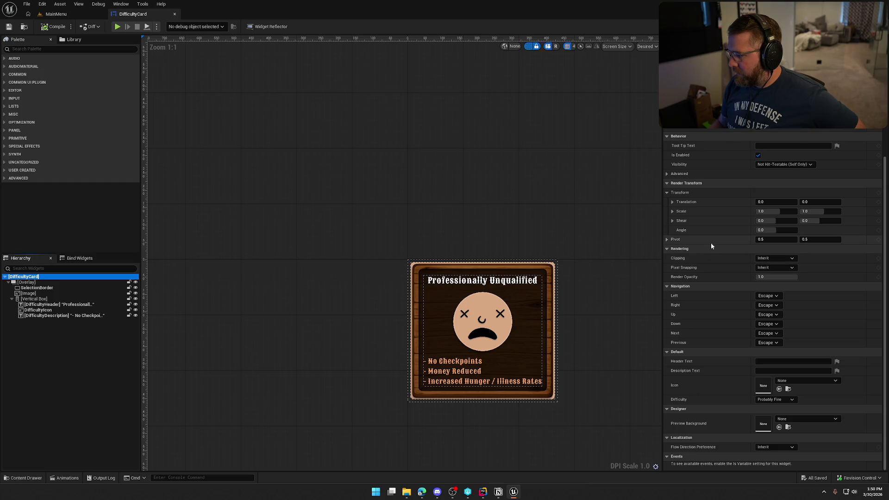
pyautogui.scroll(5, 711, 245)
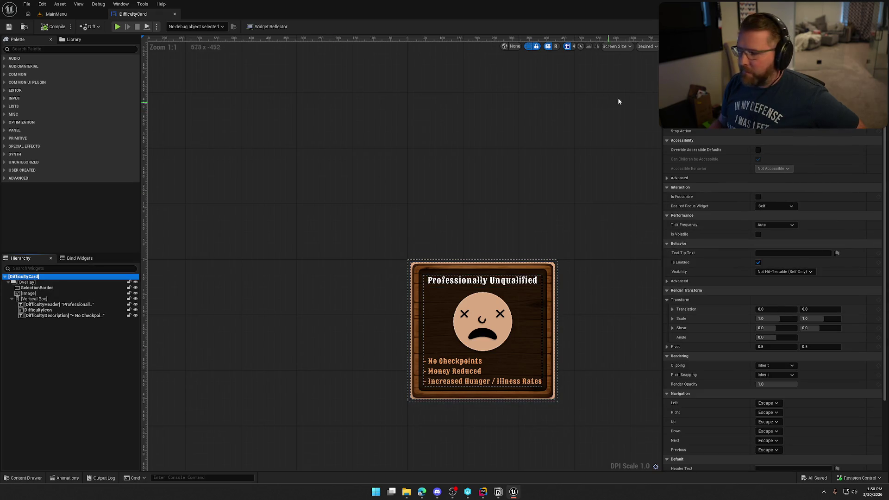
pyautogui.click(871, 27)
pyautogui.moveTo(430, 201); pyautogui.dragTo(389, 243)
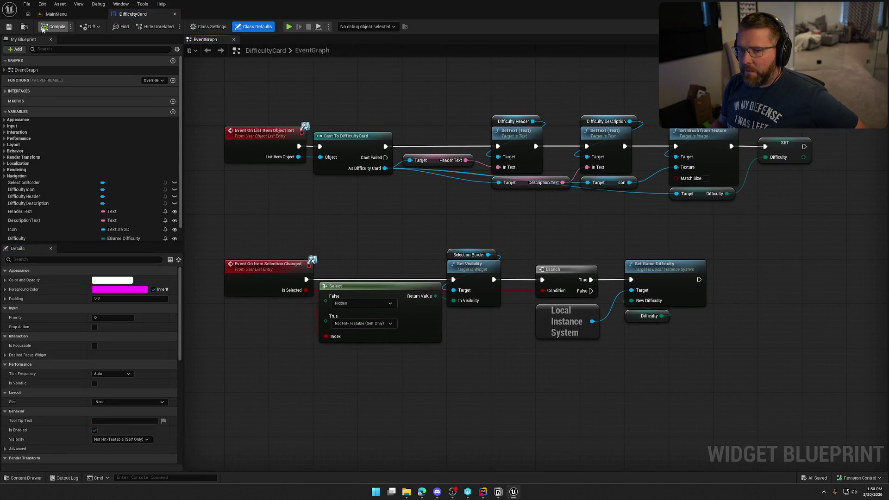
pyautogui.click(24, 26)
pyautogui.doubleClick(143, 352)
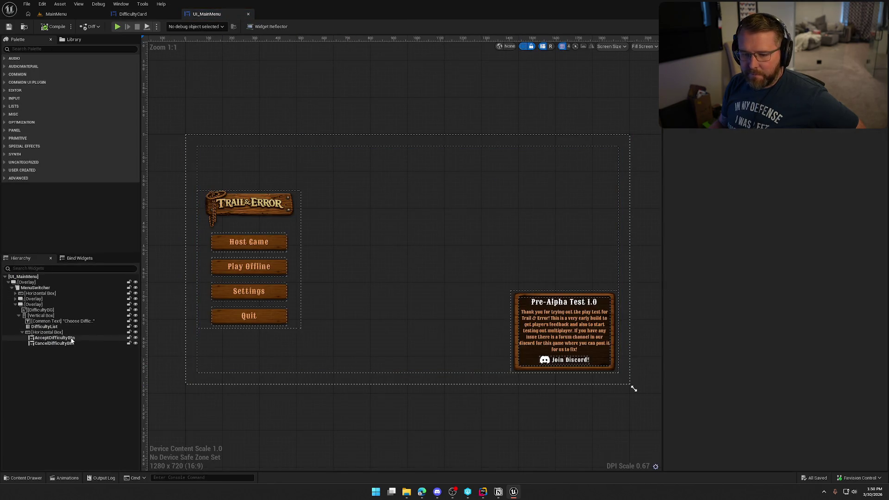
# Wire DifficultyList's On Item Clicked event to a new Play Sound 2D node.
pyautogui.click(46, 310)
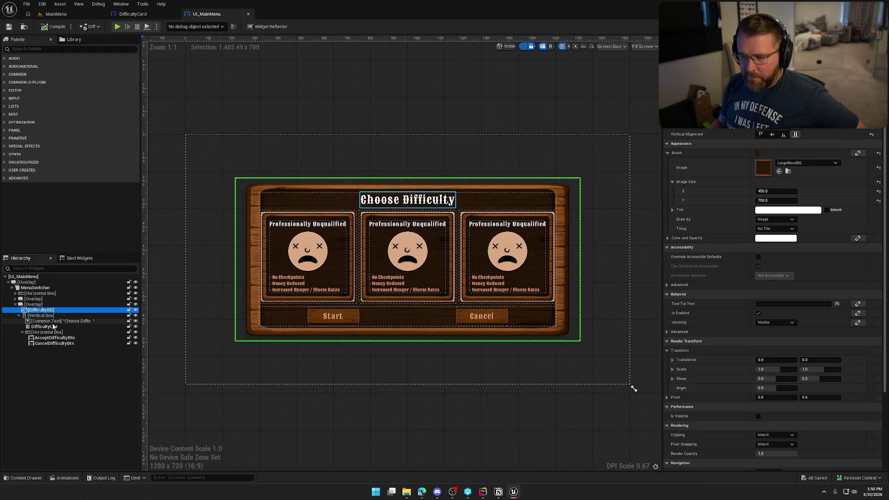
pyautogui.click(51, 327)
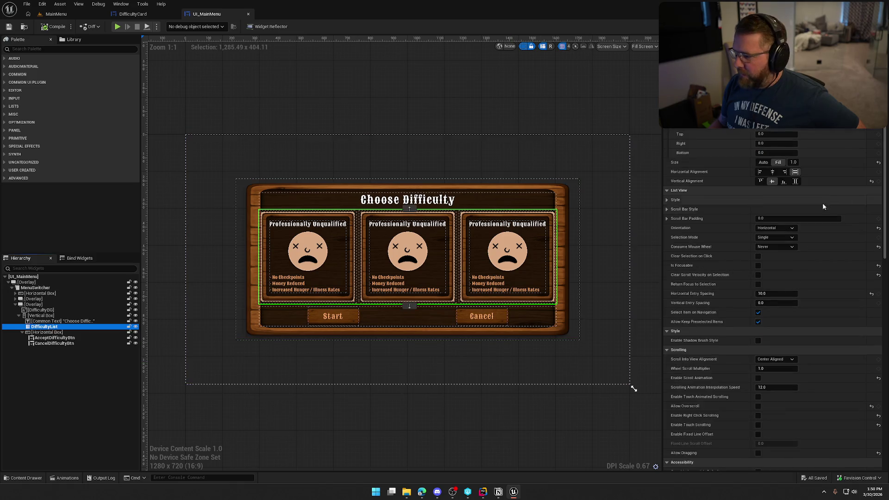
pyautogui.scroll(-3, 881, 164)
pyautogui.scroll(-10, 880, 165)
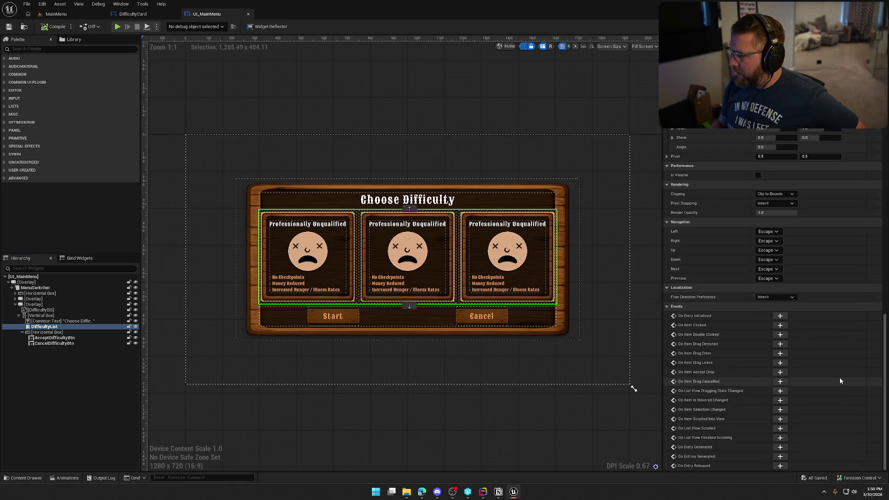
pyautogui.click(780, 325)
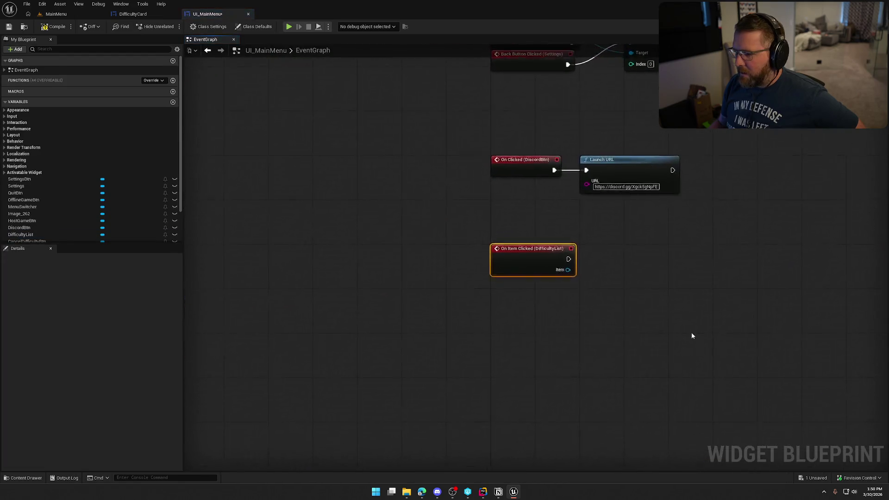
pyautogui.moveTo(418, 220); pyautogui.dragTo(447, 222)
pyautogui.write('p')
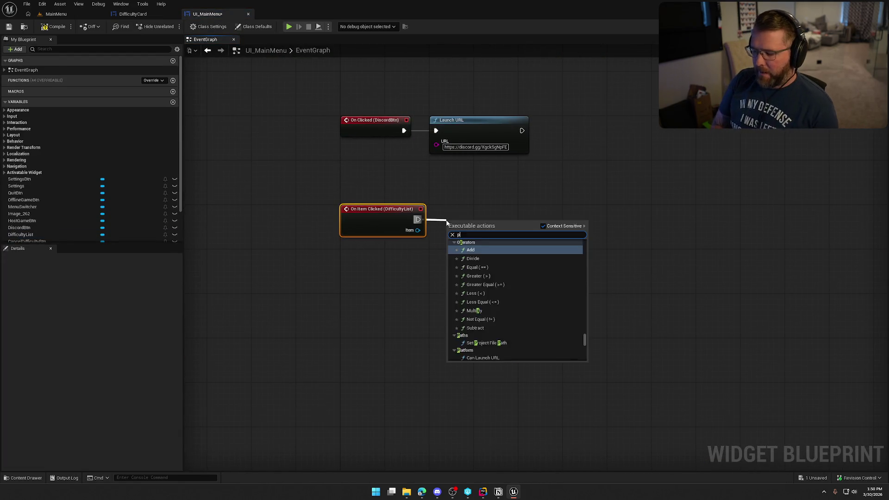
pyautogui.write('lay sound')
pyautogui.press('Return')
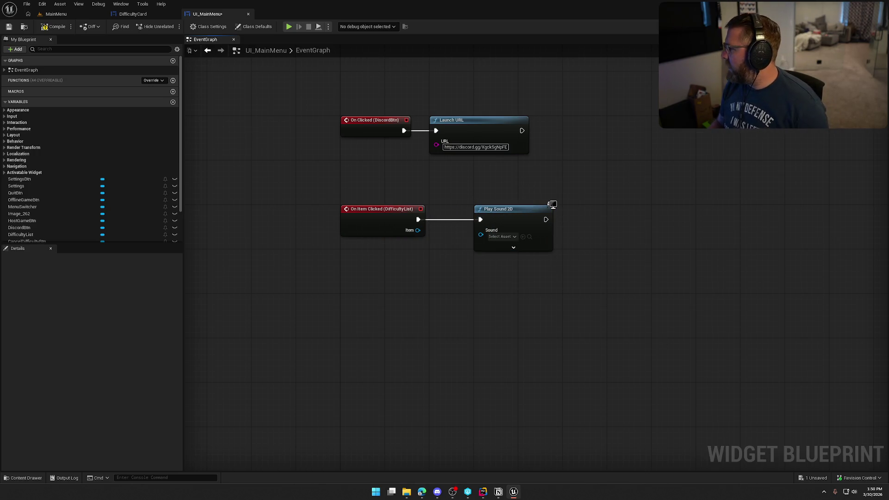
pyautogui.hotkey('alt', 'Tab')
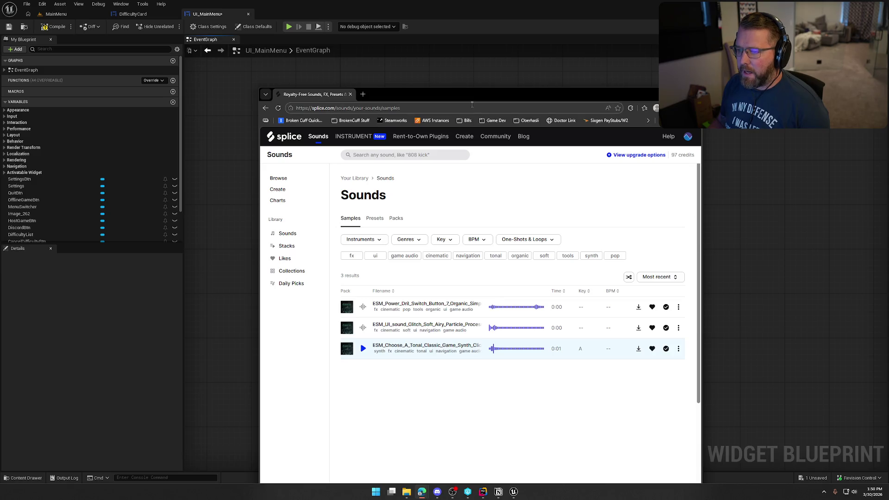
# In Splice Likes, preview the Snap Tonal click and Wood Impact 4 samples, then open the Advanced UI pack.
pyautogui.doubleClick(473, 98)
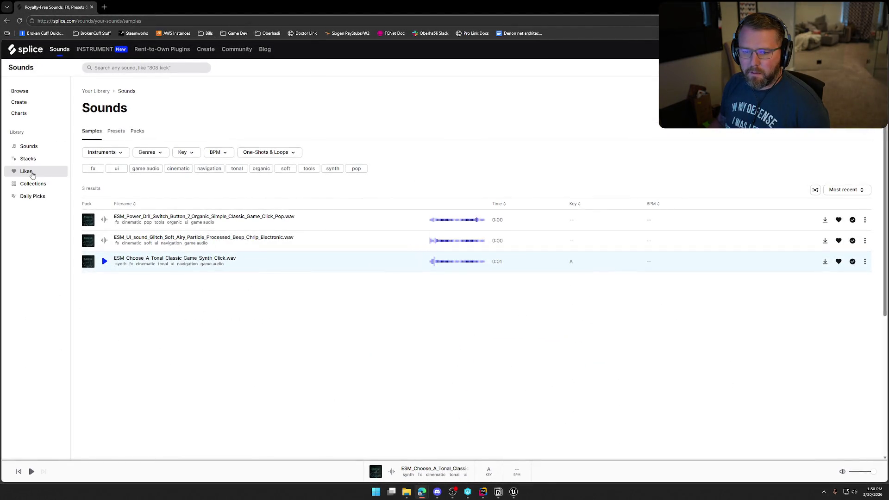
pyautogui.click(26, 171)
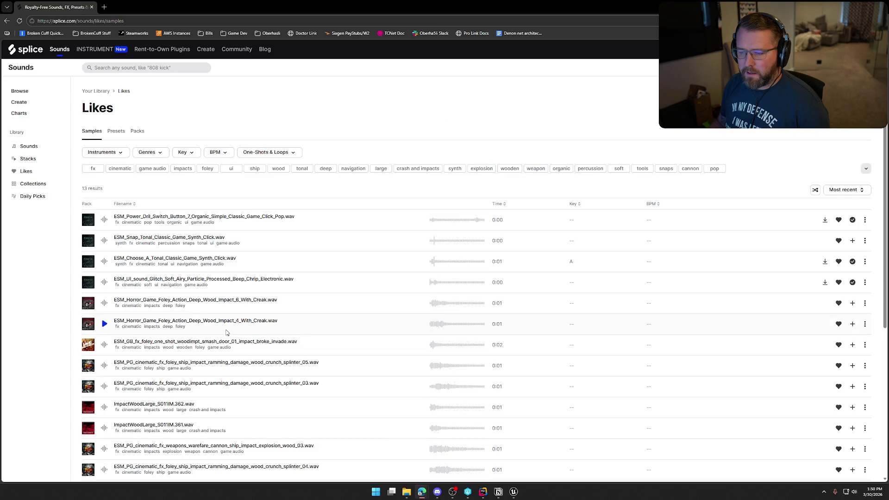
pyautogui.click(105, 240)
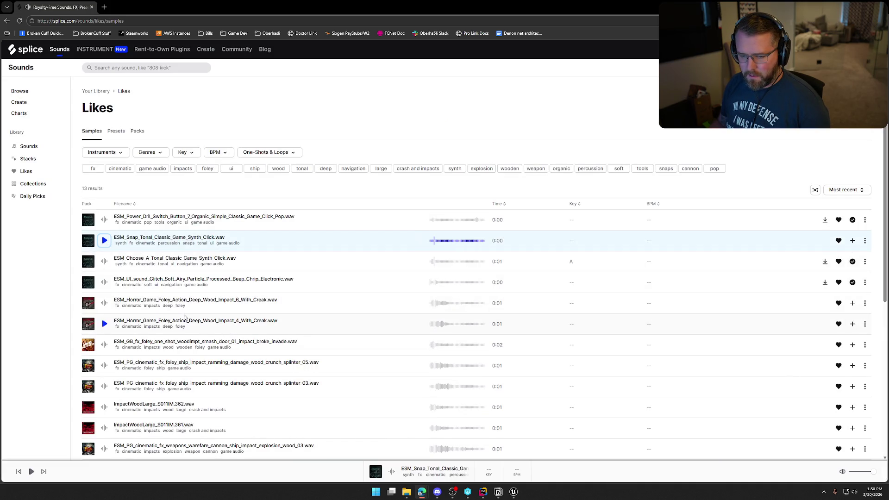
pyautogui.click(105, 324)
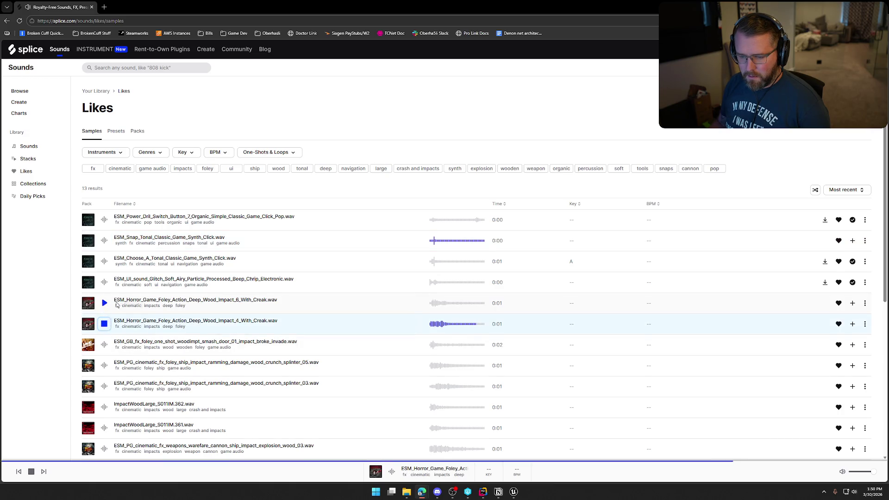
pyautogui.scroll(-4, 267, 340)
pyautogui.scroll(4, 268, 341)
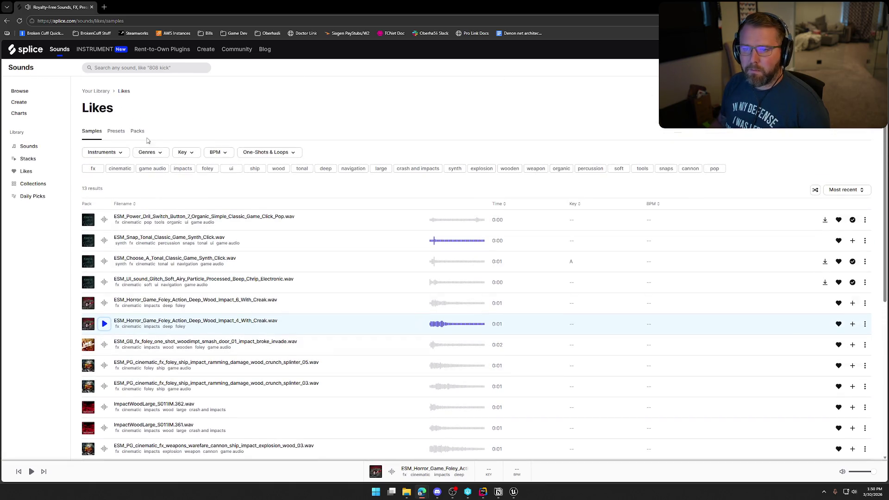
pyautogui.click(91, 240)
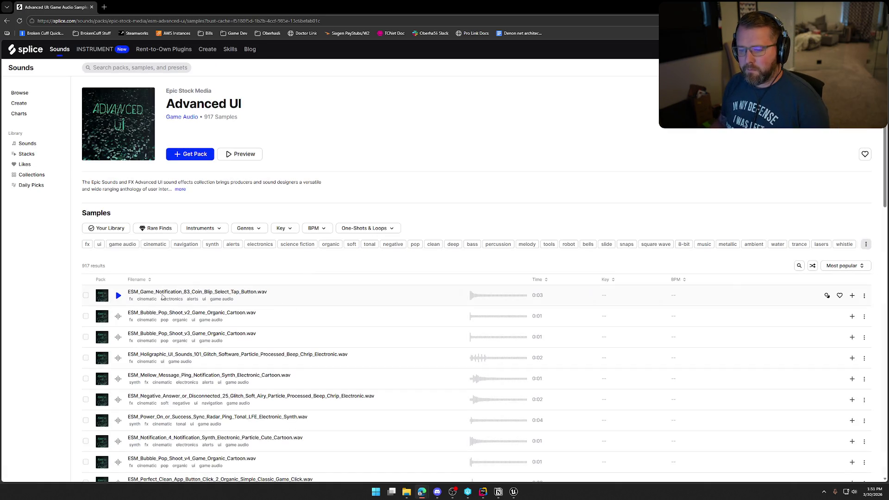
# Preview the pack's first samples, from Bubble_Pop_Shoot through Perfect Clean App Button Click 2.
pyautogui.click(117, 297)
pyautogui.scroll(-2, 130, 278)
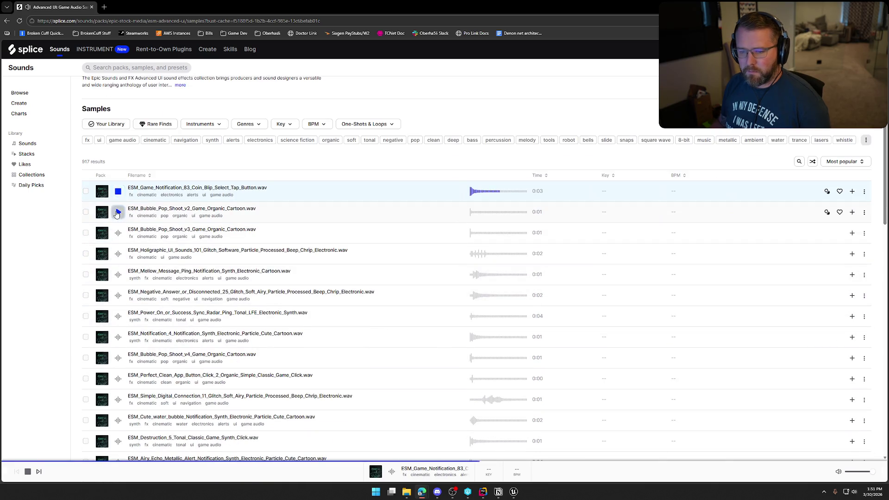
pyautogui.click(117, 212)
pyautogui.click(117, 233)
pyautogui.click(117, 253)
pyautogui.click(118, 275)
pyautogui.scroll(-2, 118, 274)
pyautogui.click(118, 226)
pyautogui.click(118, 247)
pyautogui.click(118, 268)
pyautogui.click(118, 289)
pyautogui.click(117, 310)
# Audition Simple Digital Connection 11, Cute water bubble, Destruction_5 and Airy Echo Metallic Alert, then skip ahead.
pyautogui.scroll(-3, 117, 309)
pyautogui.click(118, 231)
pyautogui.click(118, 247)
pyautogui.click(118, 267)
pyautogui.click(118, 288)
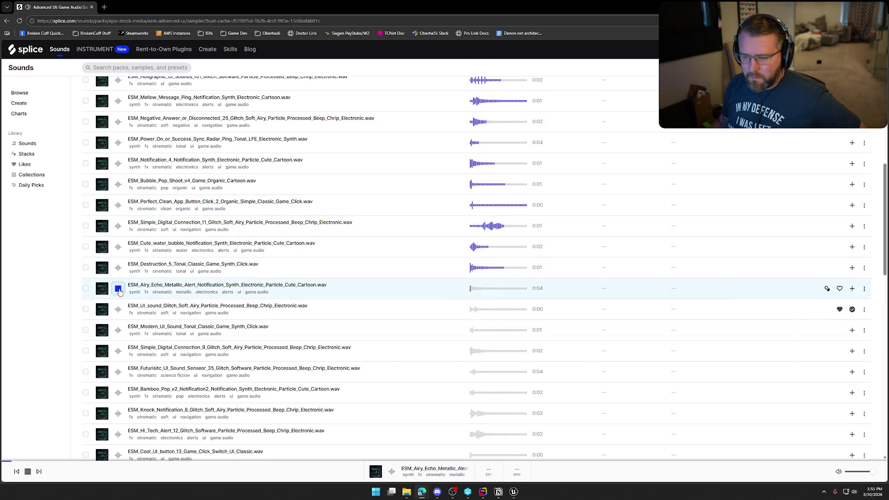
pyautogui.scroll(-2, 122, 291)
pyautogui.press('Down')
pyautogui.press('Down')
pyautogui.press('Down')
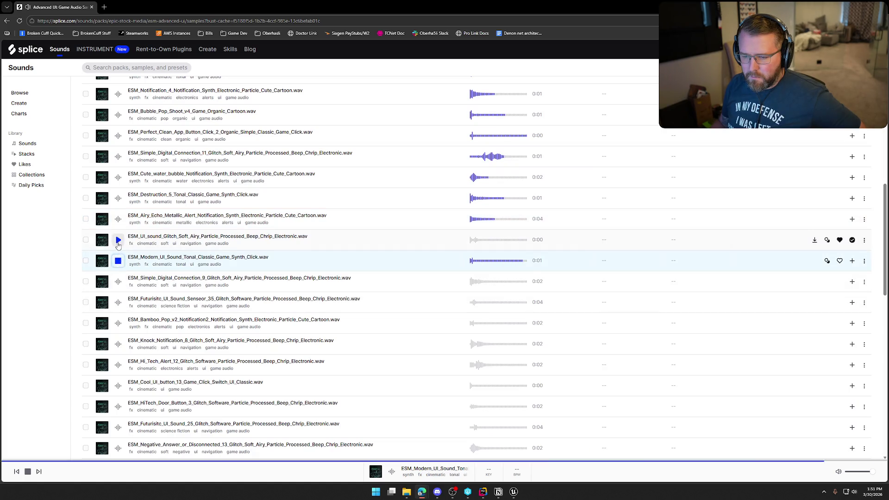
pyautogui.press('Down')
pyautogui.press('Down')
pyautogui.scroll(-3, 120, 292)
pyautogui.press('Down')
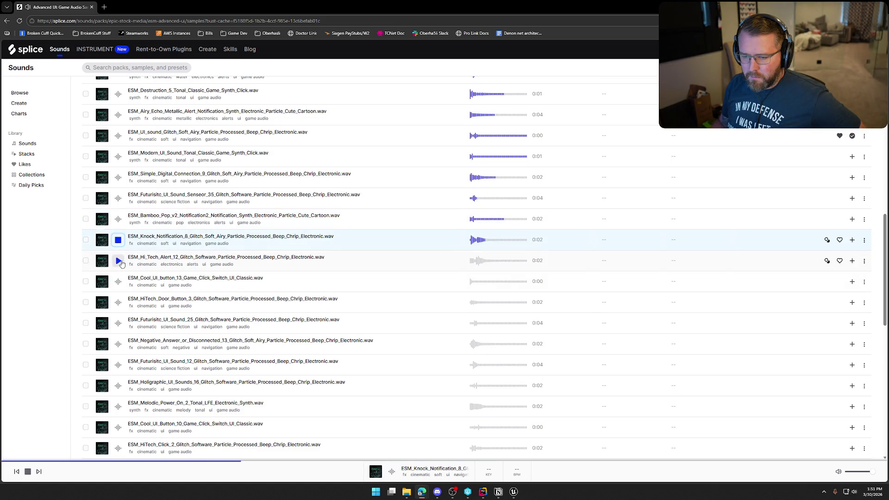
# Audition Hi_Tech_Alert_12, Cool_UI_button_13, HiTech_Door_Button_3, Futuristic UI sounds and Recieve_Message_1.
pyautogui.click(120, 262)
pyautogui.click(118, 281)
pyautogui.click(118, 302)
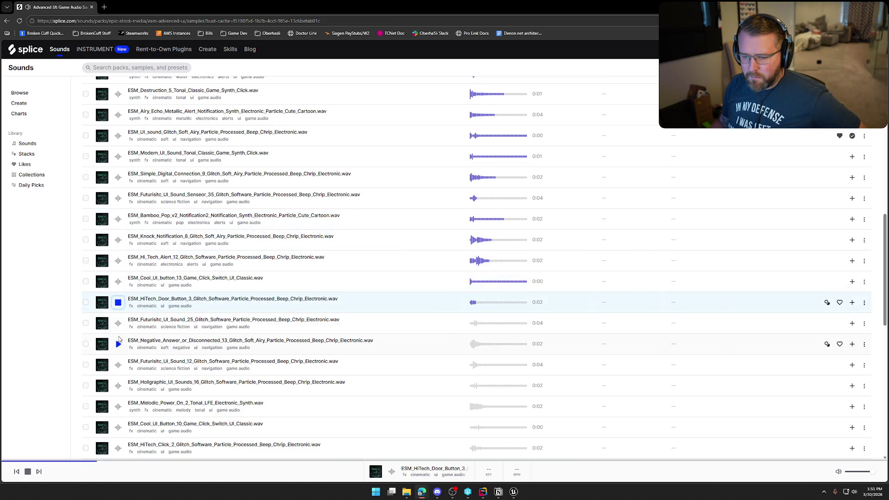
pyautogui.click(119, 323)
pyautogui.click(119, 345)
pyautogui.scroll(-2, 119, 324)
pyautogui.click(118, 296)
pyautogui.scroll(-2, 117, 277)
pyautogui.scroll(-2, 119, 277)
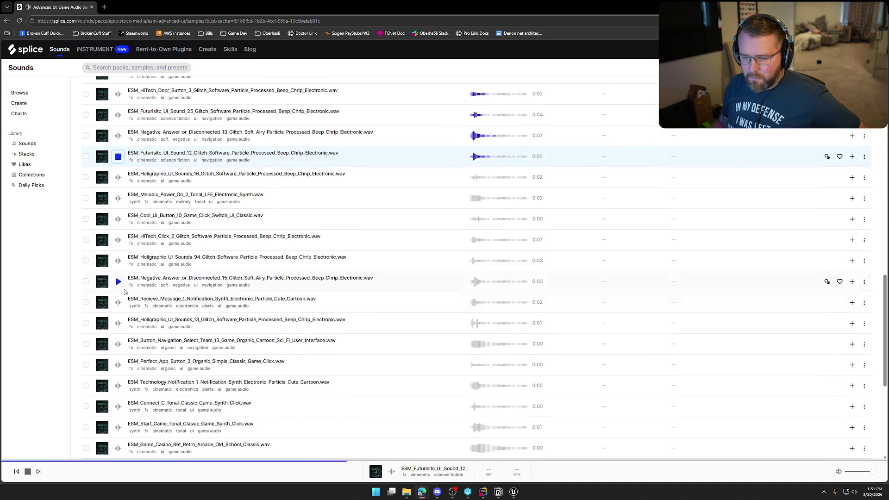
pyautogui.scroll(-3, 120, 282)
pyautogui.click(119, 199)
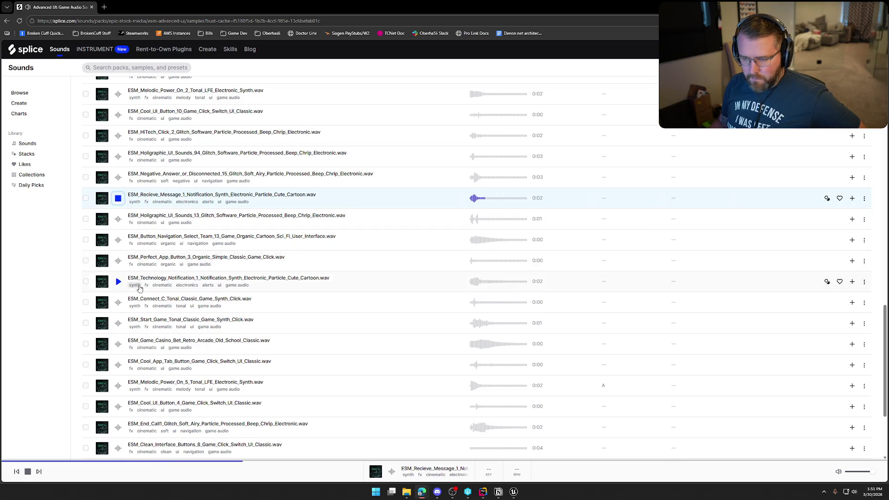
pyautogui.scroll(-2, 141, 287)
pyautogui.scroll(-2, 176, 280)
# Audition the rest of page 1, from Cool App Tab Button to Simple Digital Connection 8.
pyautogui.click(119, 237)
pyautogui.click(118, 215)
pyautogui.click(118, 257)
pyautogui.click(119, 278)
pyautogui.click(118, 298)
pyautogui.click(118, 319)
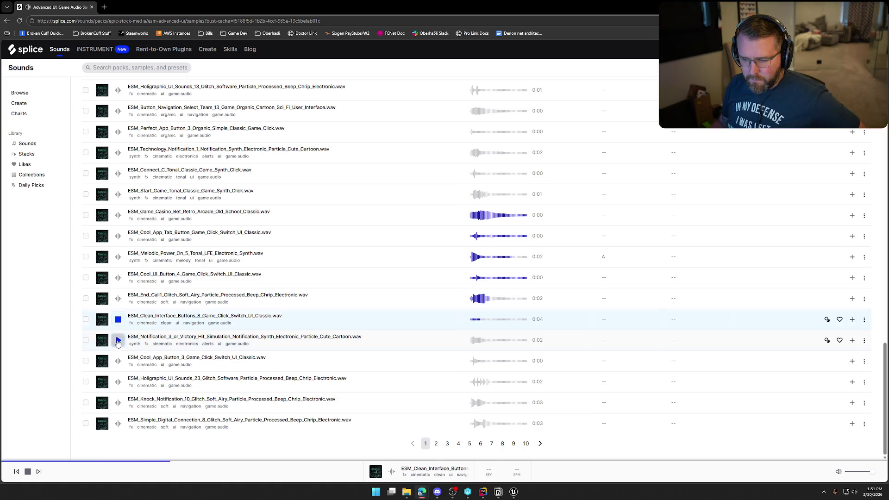
pyautogui.click(118, 341)
pyautogui.click(118, 361)
pyautogui.click(118, 381)
pyautogui.click(119, 402)
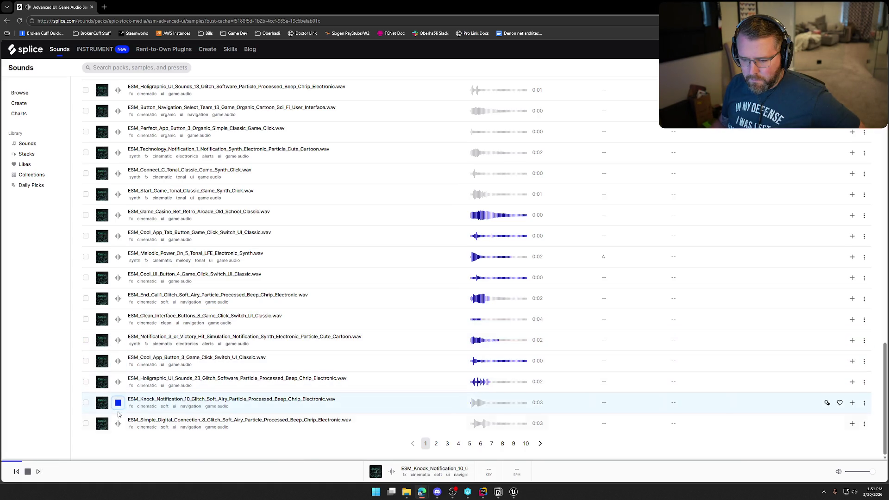
pyautogui.click(119, 424)
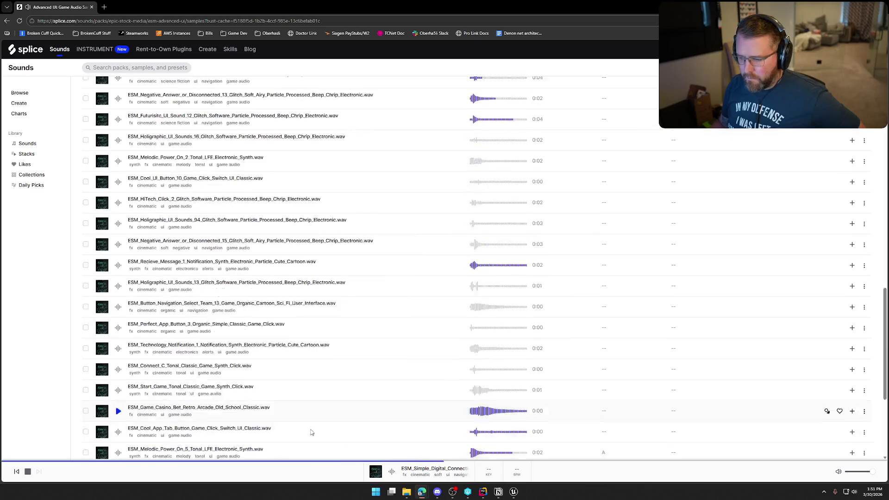
# On page 2, audition Choose_Sing_Tonal, Square_Pop_Game, Game Ball Bounce and others through Suck_Pop_Message1.
pyautogui.click(435, 443)
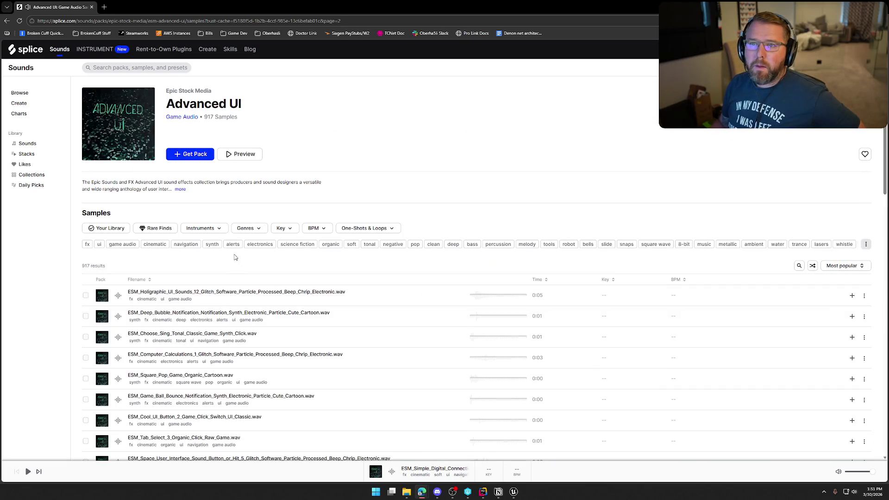
pyautogui.scroll(-3, 156, 196)
pyautogui.click(119, 199)
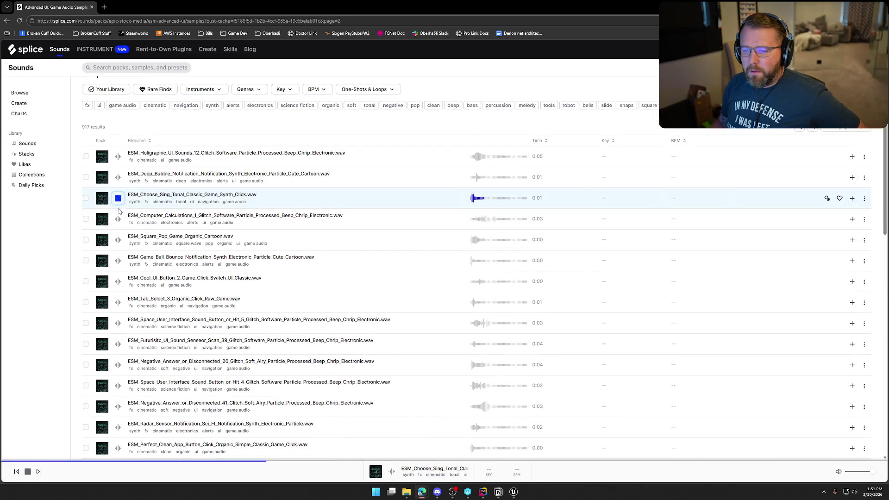
pyautogui.click(119, 239)
pyautogui.scroll(-2, 131, 218)
pyautogui.click(119, 157)
pyautogui.click(119, 177)
pyautogui.click(118, 219)
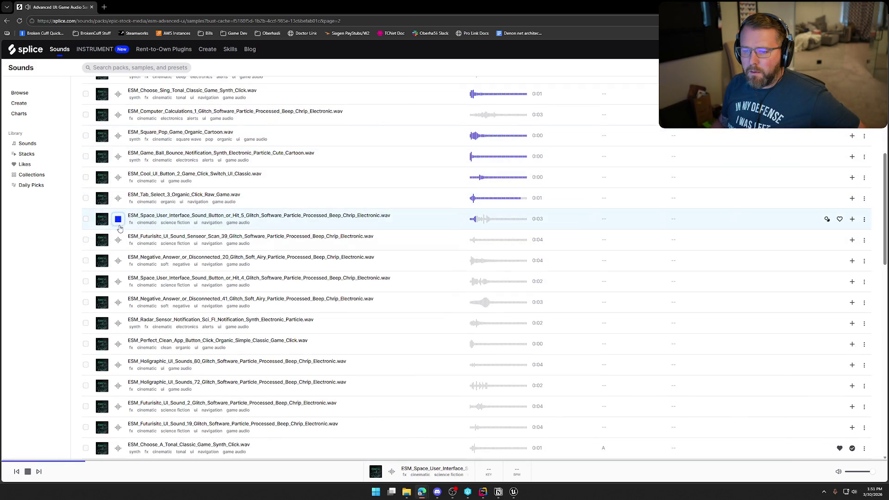
pyautogui.scroll(-2, 123, 251)
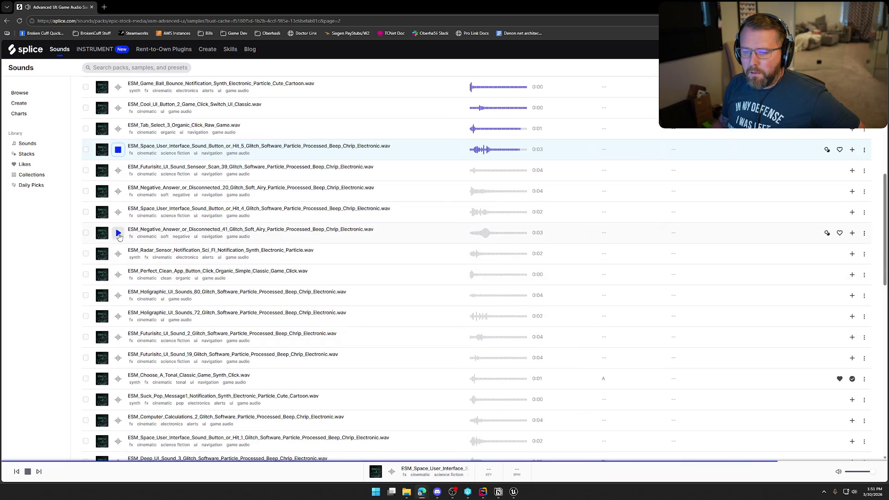
pyautogui.click(120, 232)
pyautogui.scroll(-2, 139, 236)
pyautogui.scroll(-2, 202, 257)
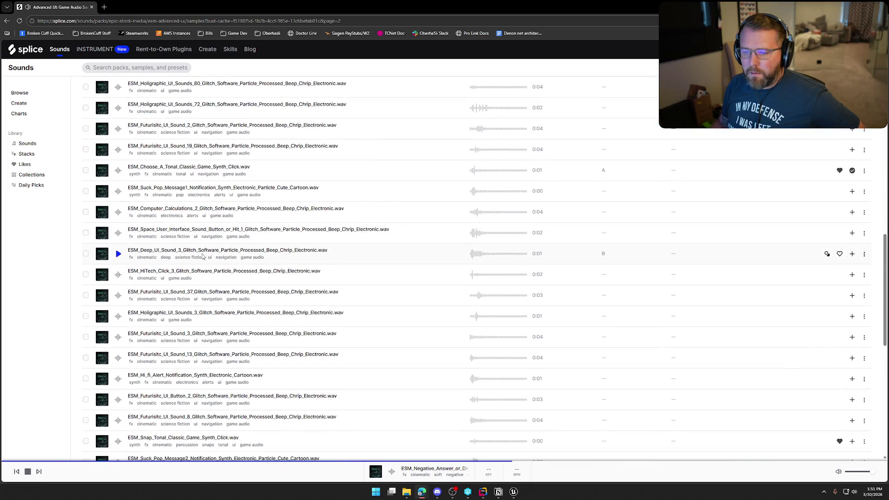
pyautogui.click(118, 192)
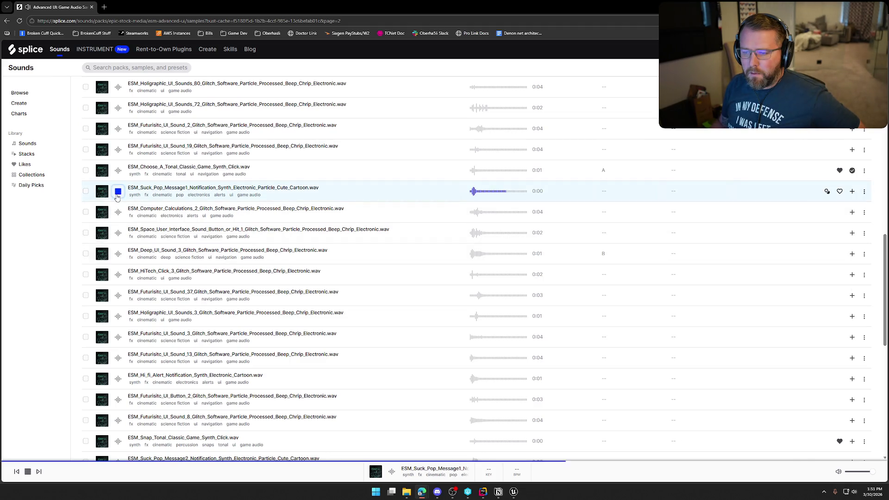
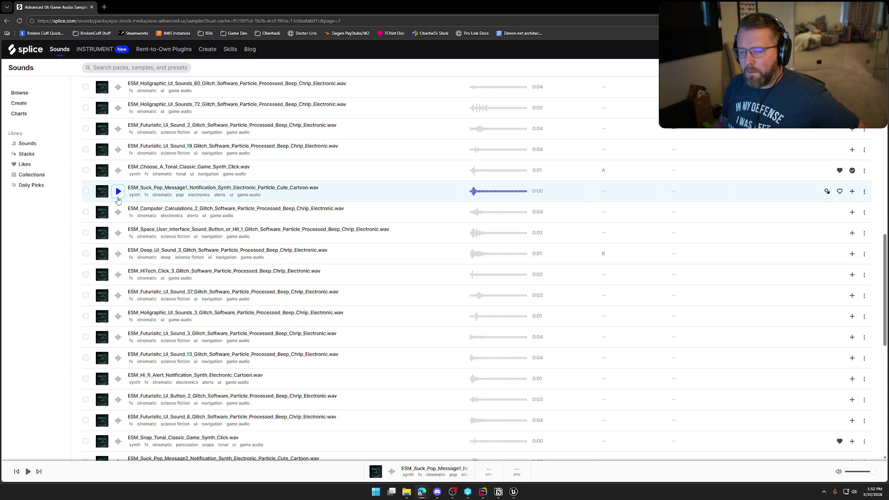
# Preview Futurisitc_UI_Sound_37, HiTech_Click_3, Hi_fi_Alert_Notification, Futurisitc_UI_Button_2 and Snap_Tonal click samples.
pyautogui.scroll(-2, 202, 249)
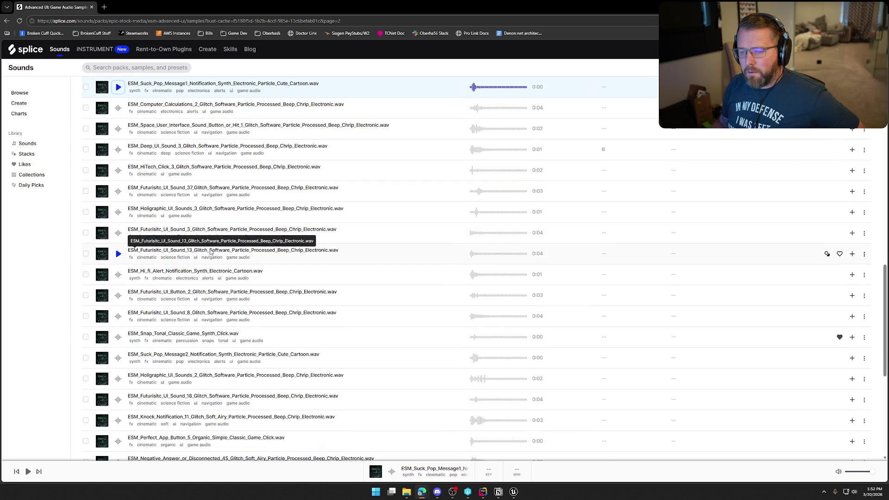
pyautogui.click(116, 193)
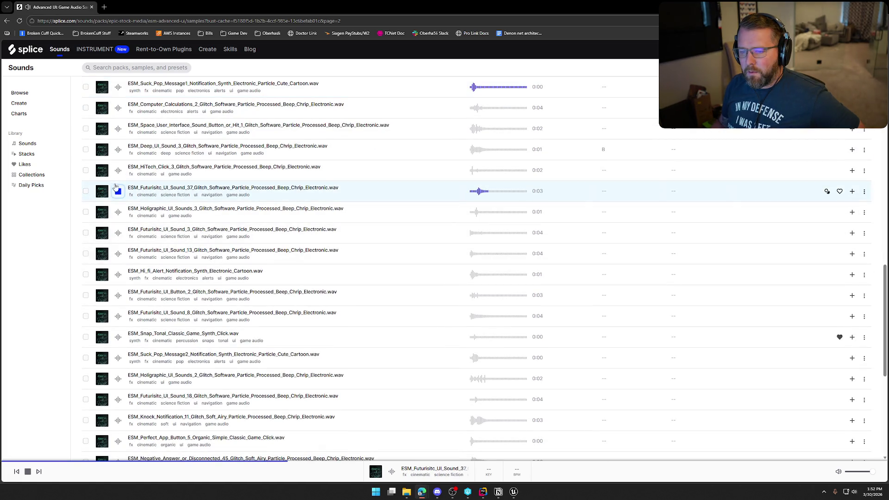
pyautogui.click(119, 171)
pyautogui.click(118, 274)
pyautogui.click(118, 295)
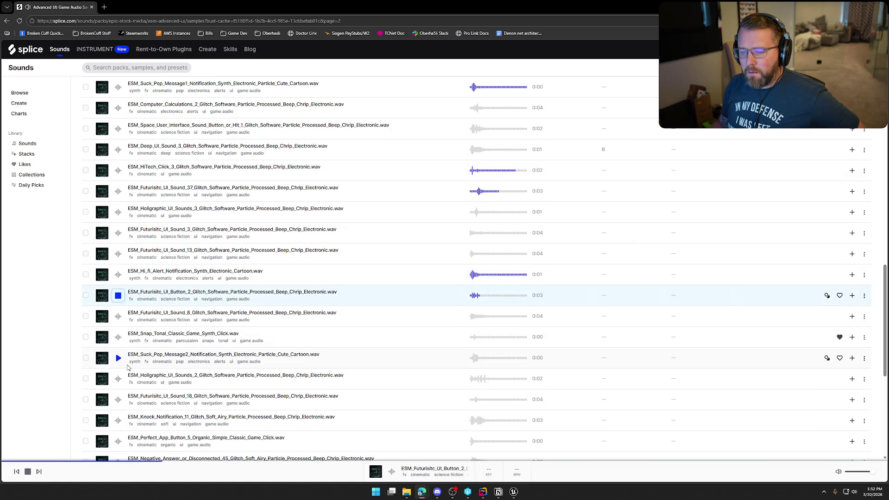
pyautogui.scroll(-2, 118, 337)
pyautogui.click(118, 234)
# Preview App_Interface_Click_3, Message_Ping_X2_2, Message_Ping_X2_3 and Digital_Bling_Alert_3 samples.
pyautogui.scroll(-3, 121, 269)
pyautogui.scroll(2, 124, 287)
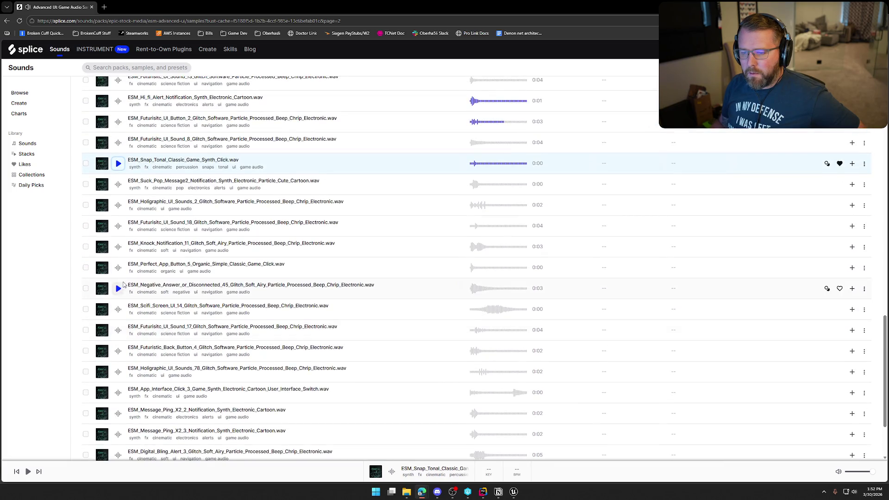
pyautogui.scroll(-3, 125, 324)
pyautogui.click(118, 299)
pyautogui.click(117, 319)
pyautogui.click(118, 341)
pyautogui.click(118, 361)
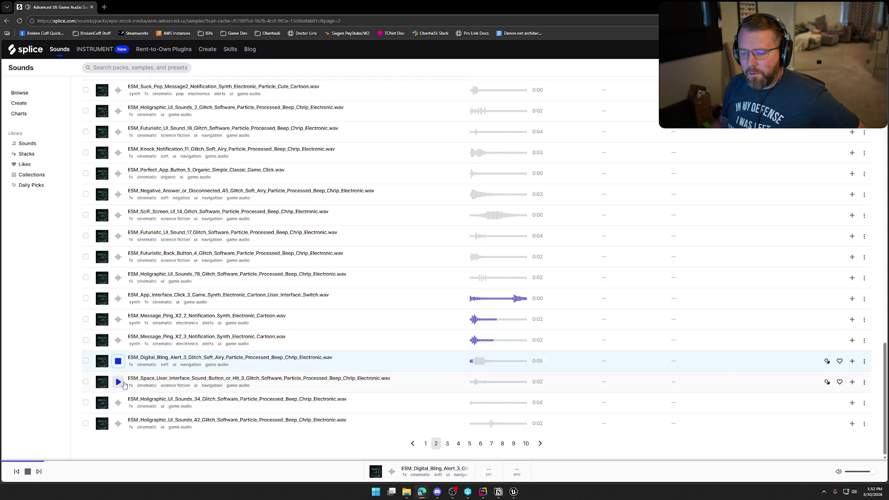
# Go to page 3 of the Advanced UI pack and click into the search bar.
pyautogui.click(446, 443)
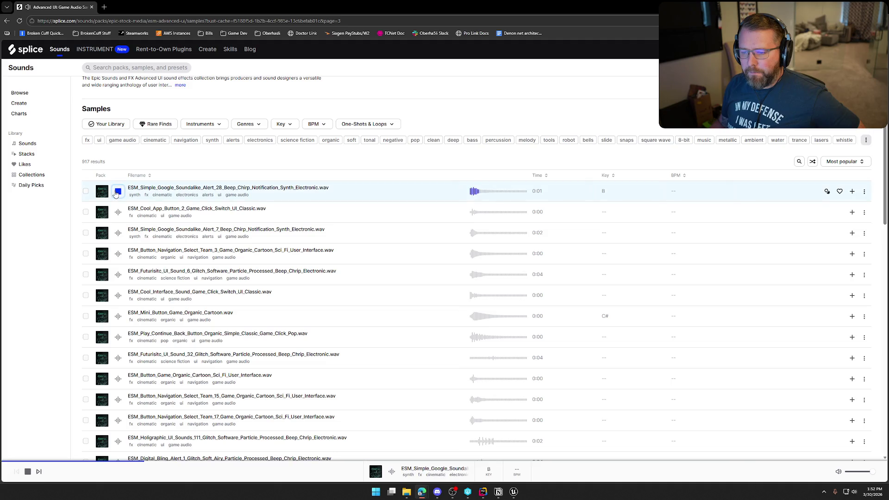
pyautogui.scroll(2, 165, 255)
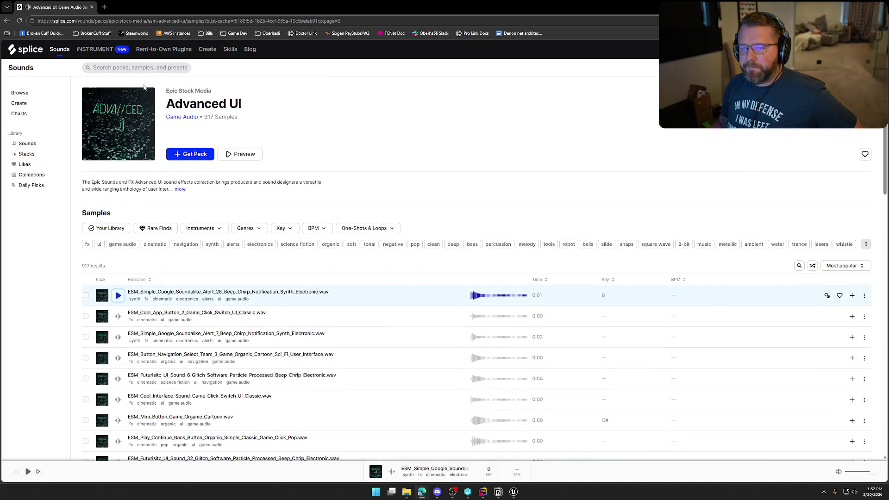
pyautogui.click(141, 68)
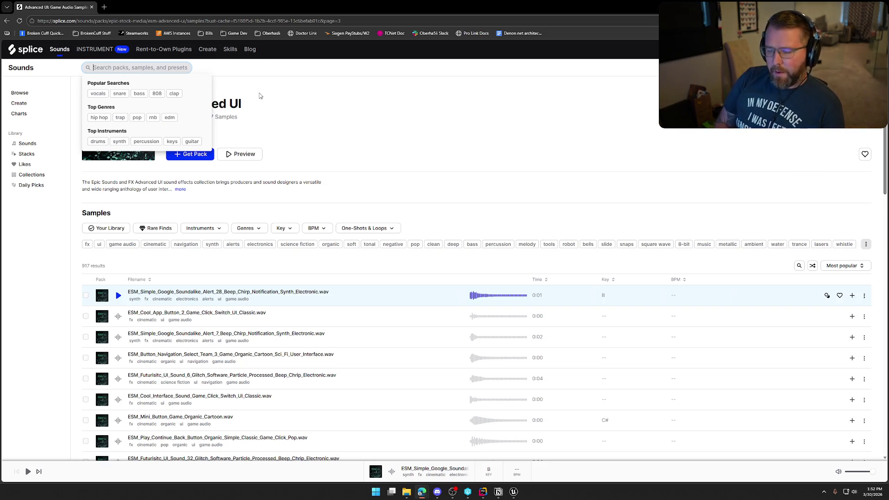
# Search for 'gunshot' and preview the GunshotRifle and GunshotRevolver samples.
pyautogui.write('gunshot')
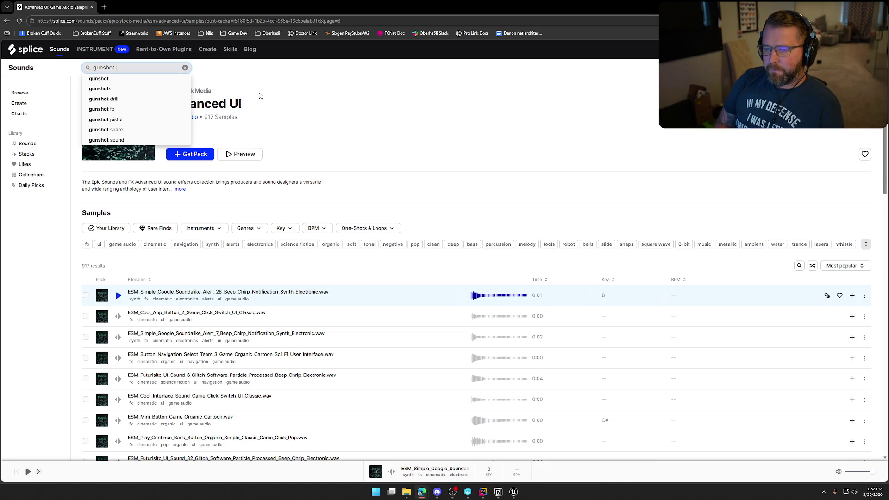
pyautogui.press('Return')
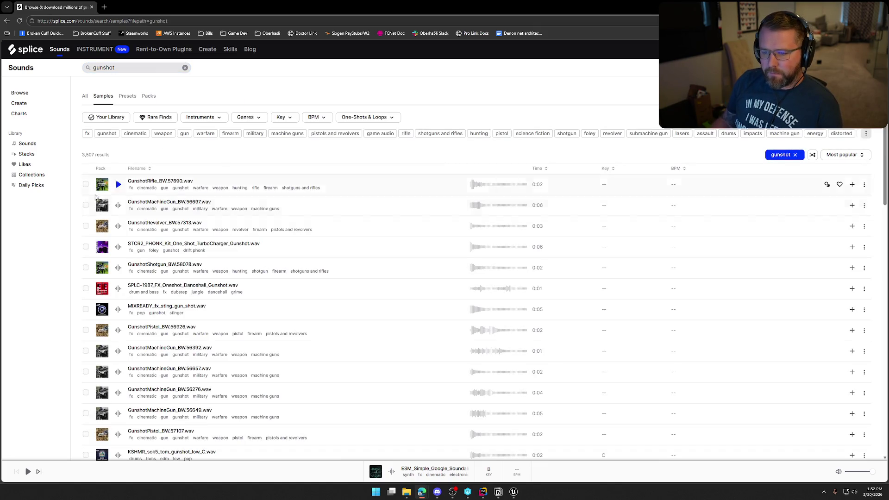
pyautogui.click(118, 187)
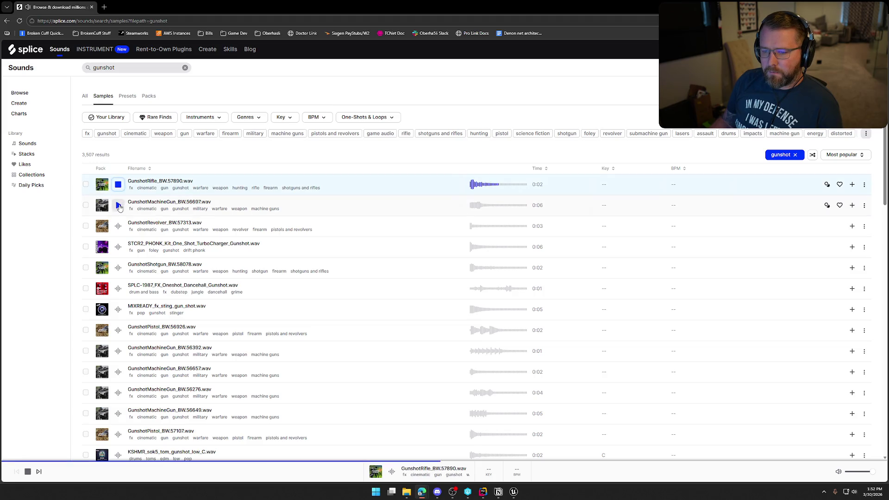
pyautogui.click(118, 227)
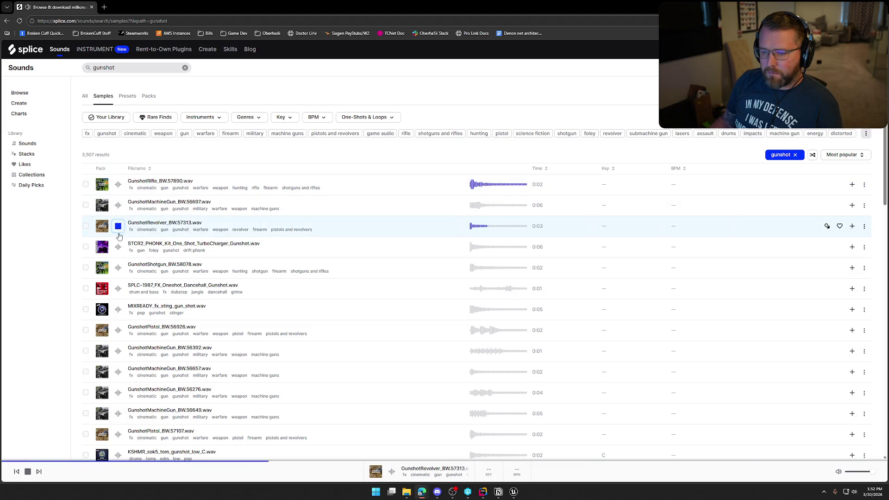
# Preview the gun_shot sting, pistol, two machine-gun, KSHMR tom and DJ_SWIVEL gunshot samples.
pyautogui.scroll(-3, 119, 271)
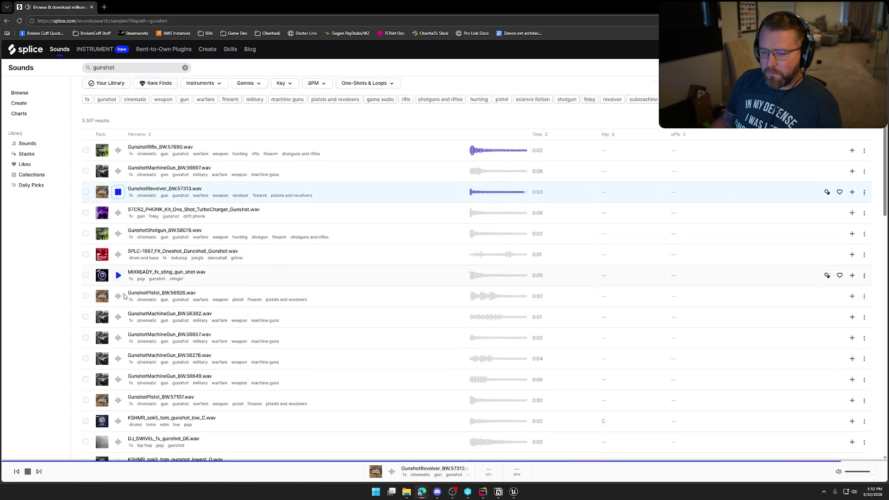
pyautogui.click(119, 244)
pyautogui.click(118, 261)
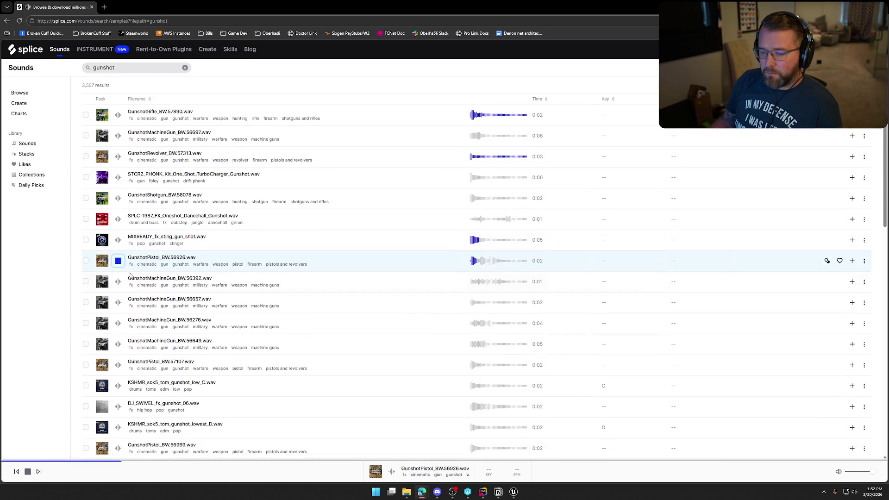
pyautogui.click(118, 282)
pyautogui.click(119, 302)
pyautogui.scroll(-3, 121, 308)
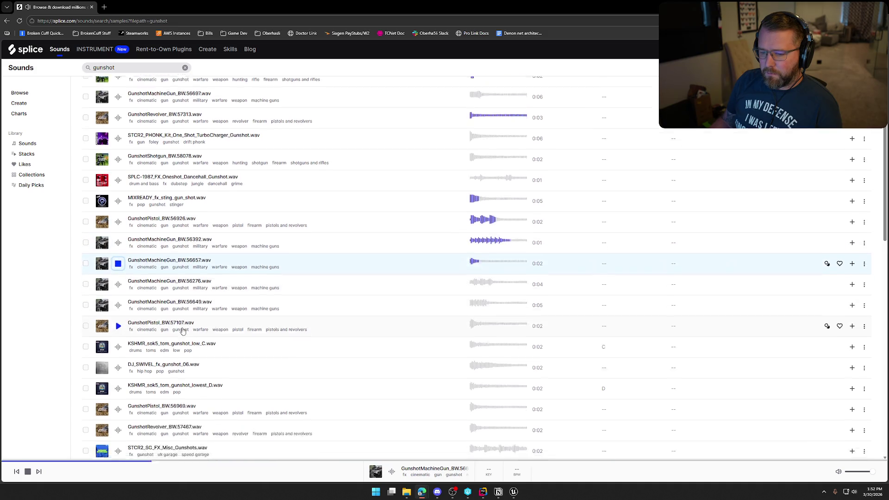
pyautogui.click(118, 317)
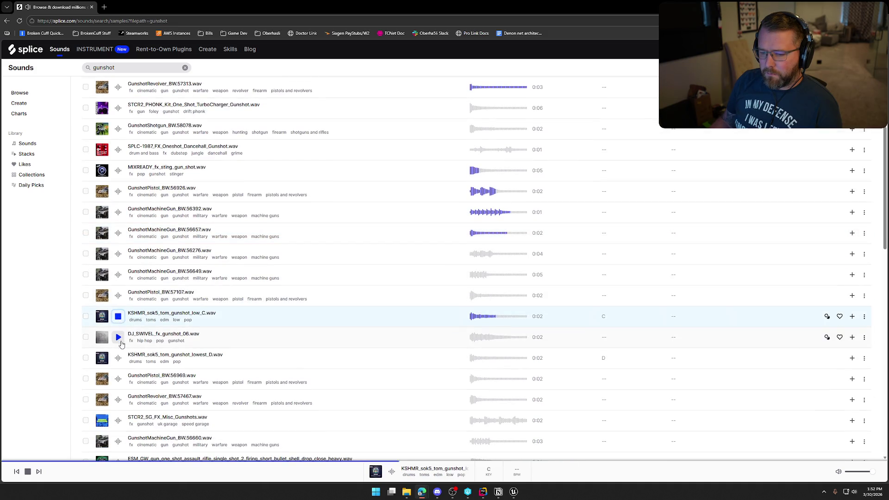
pyautogui.click(118, 337)
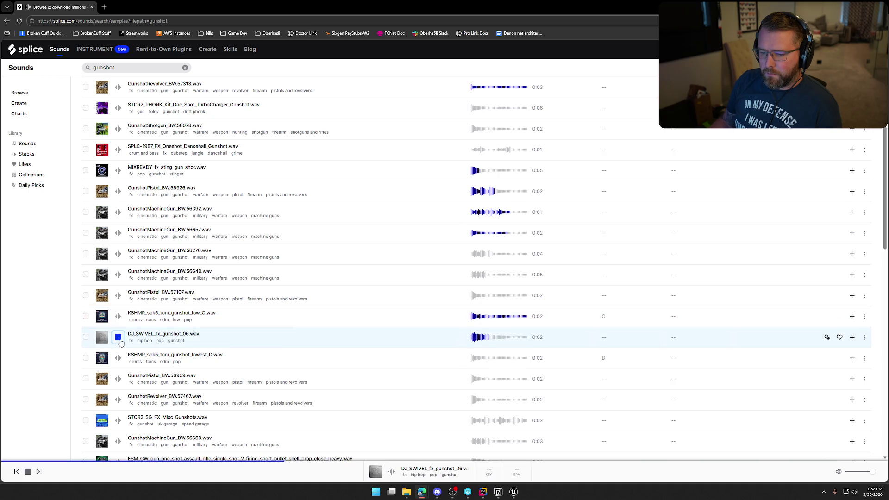
# Preview further pistol, 91V_CT clean and TSP_ST gunshots, then clear the search.
pyautogui.scroll(-3, 120, 342)
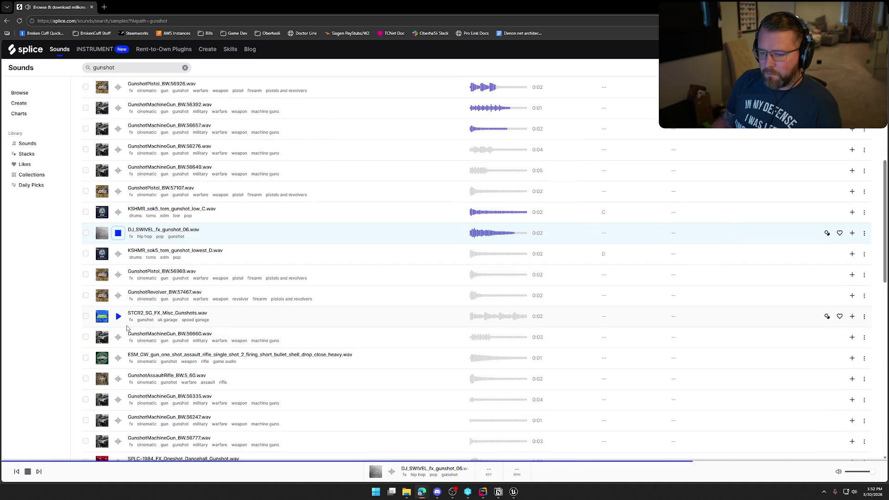
pyautogui.click(119, 274)
pyautogui.scroll(-3, 267, 349)
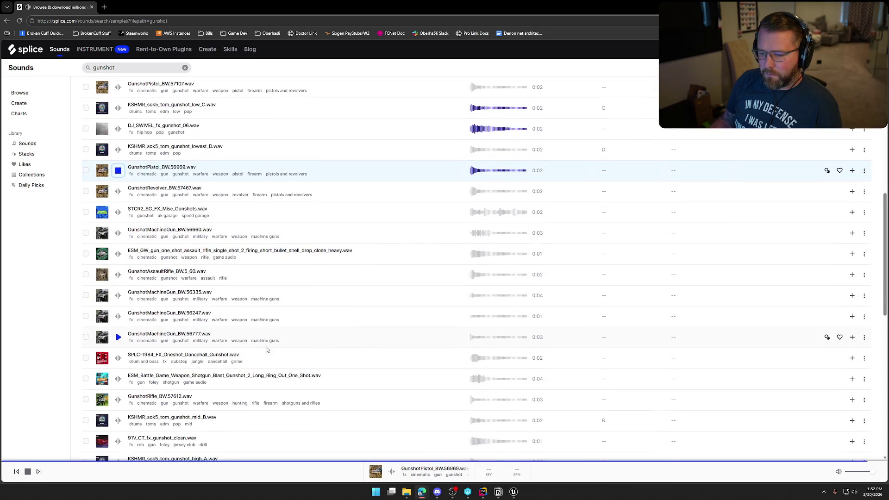
pyautogui.scroll(-4, 266, 348)
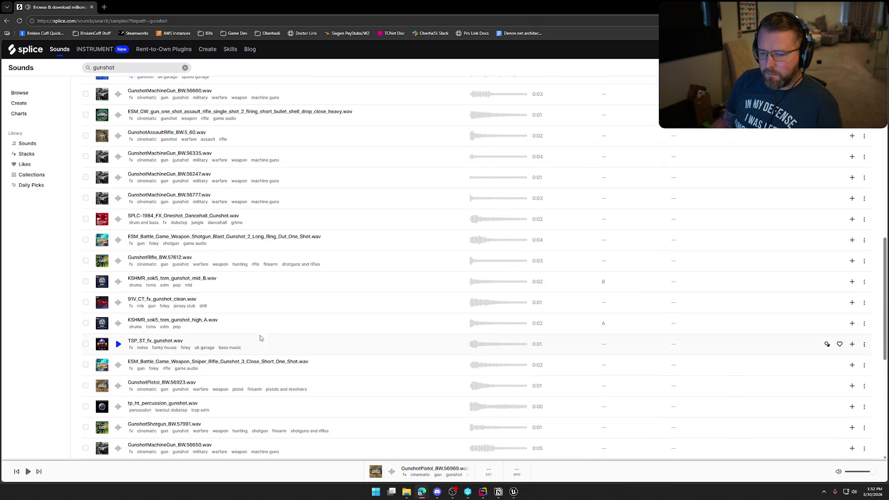
pyautogui.scroll(-2, 186, 305)
pyautogui.click(118, 232)
pyautogui.press('Down')
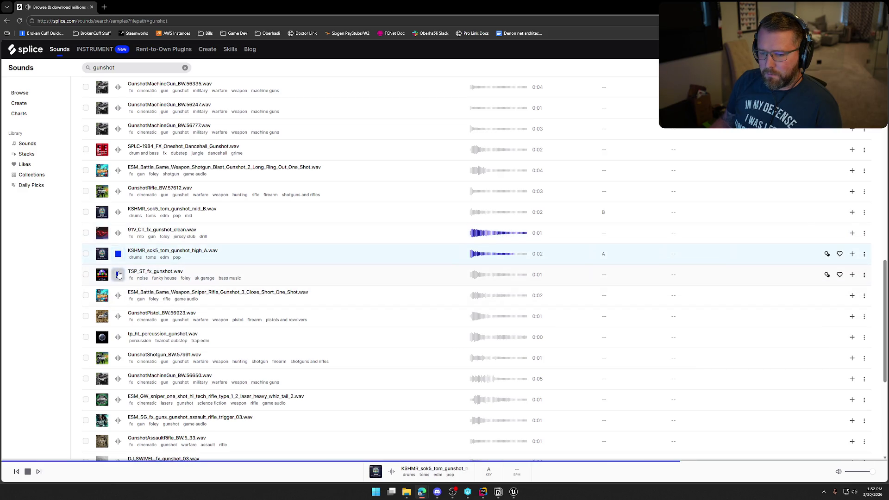
pyautogui.press('Down')
pyautogui.scroll(10, 194, 345)
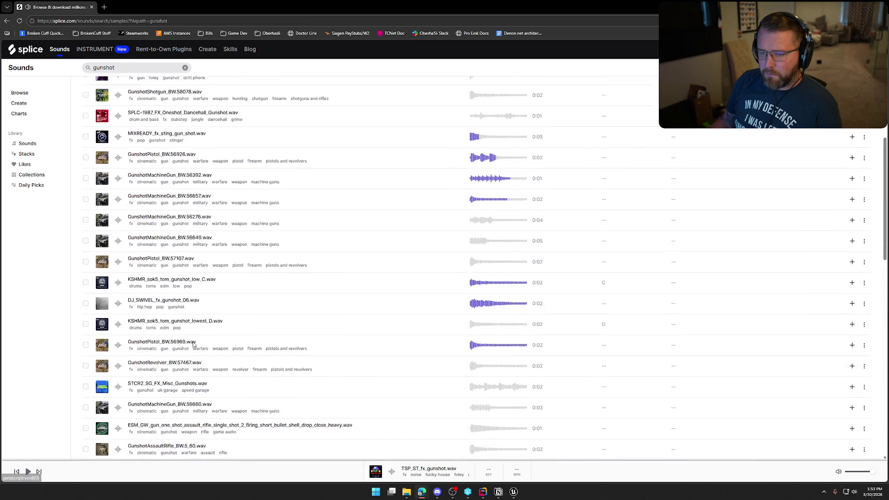
pyautogui.click(184, 68)
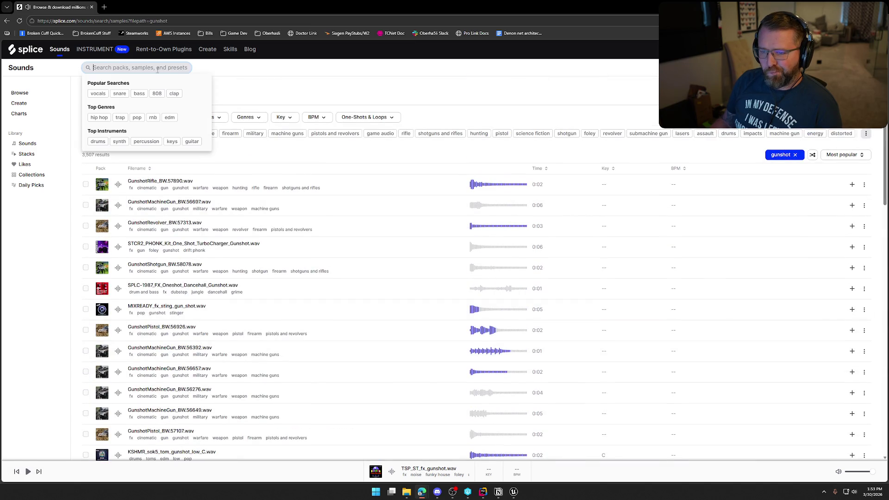
# Search for 'difficulty' and preview the kick, clap, uplifter, snare, synth and percussion samples.
pyautogui.write('difficulty')
pyautogui.press('Return')
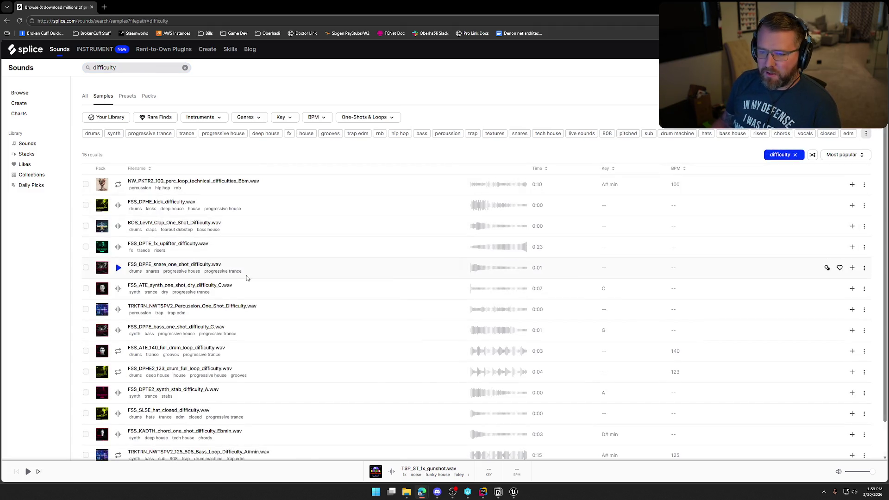
pyautogui.click(118, 206)
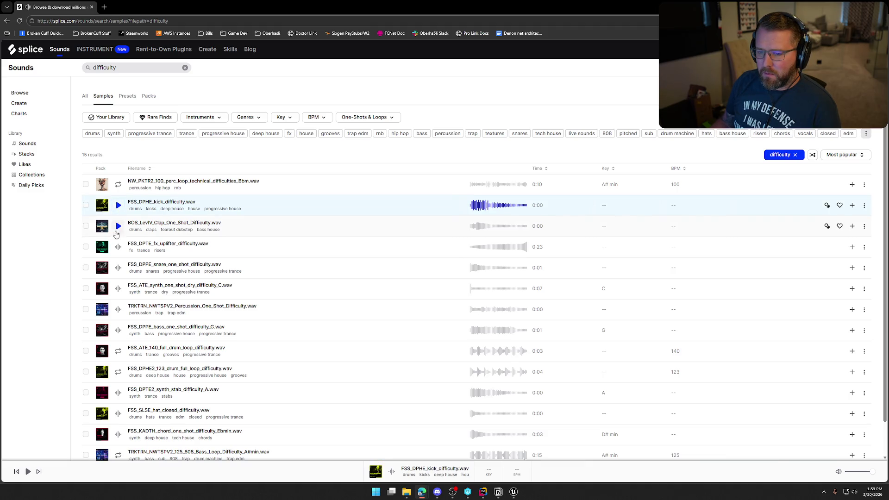
pyautogui.click(117, 228)
pyautogui.click(118, 247)
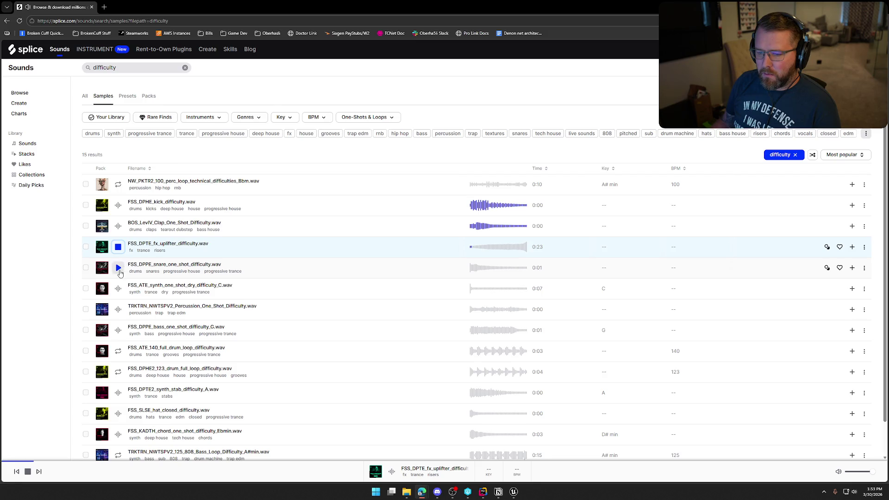
pyautogui.click(118, 269)
pyautogui.click(118, 288)
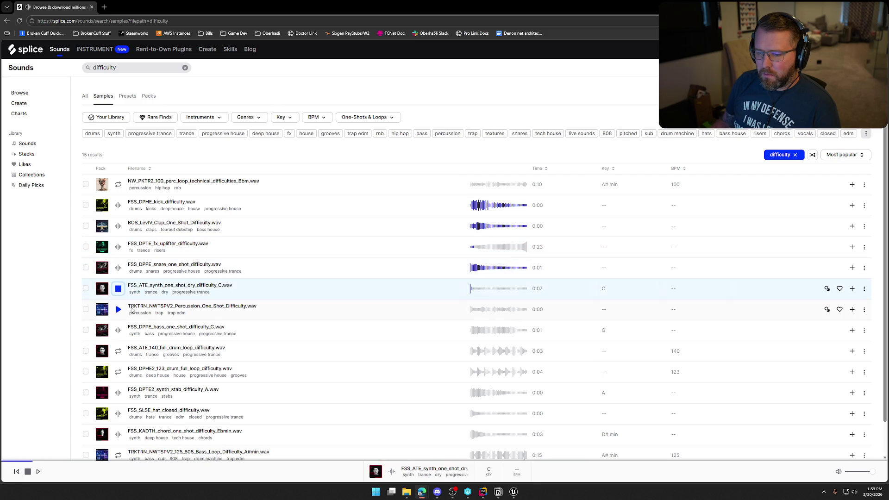
pyautogui.click(118, 310)
# Preview the bass, drum loop, synth stab and chord samples, then replay FSS_DPHE_kick_difficulty.
pyautogui.scroll(-1, 120, 310)
pyautogui.click(118, 293)
pyautogui.click(118, 314)
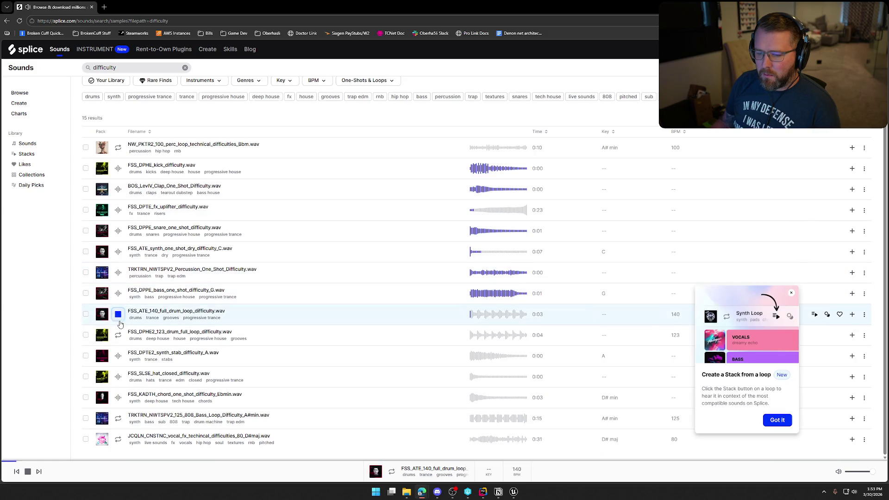
pyautogui.click(119, 356)
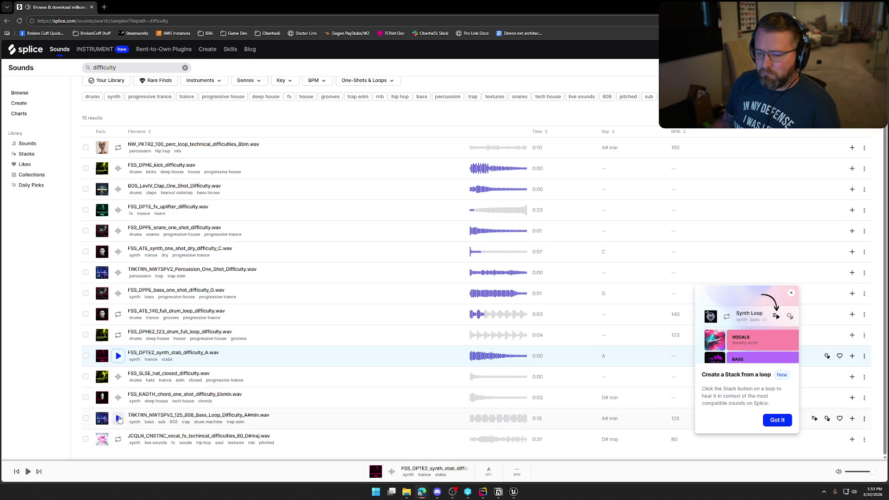
pyautogui.click(119, 399)
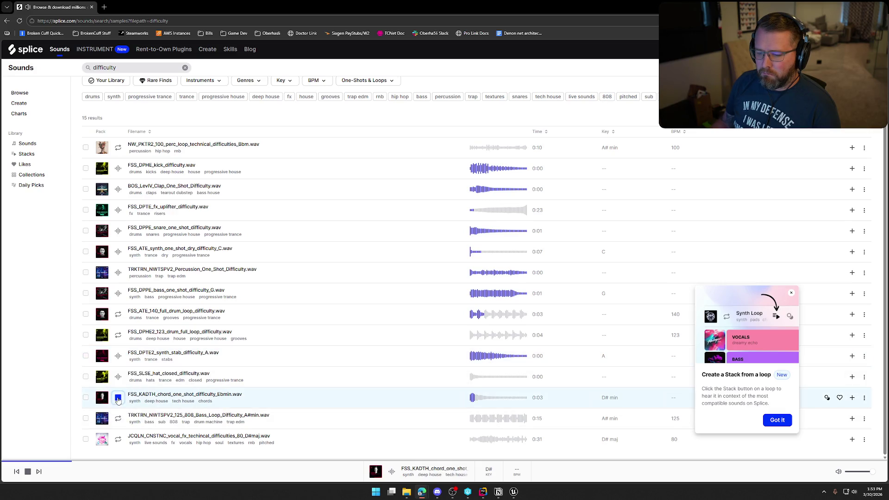
pyautogui.scroll(2, 118, 399)
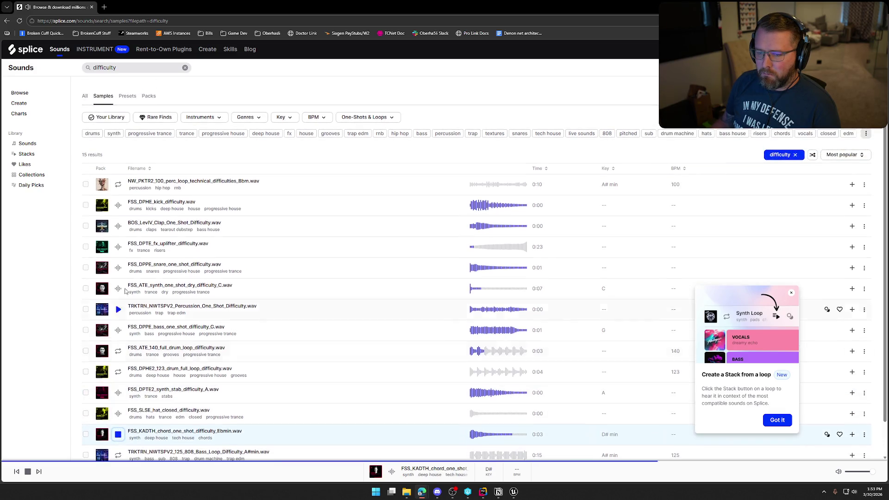
pyautogui.click(117, 206)
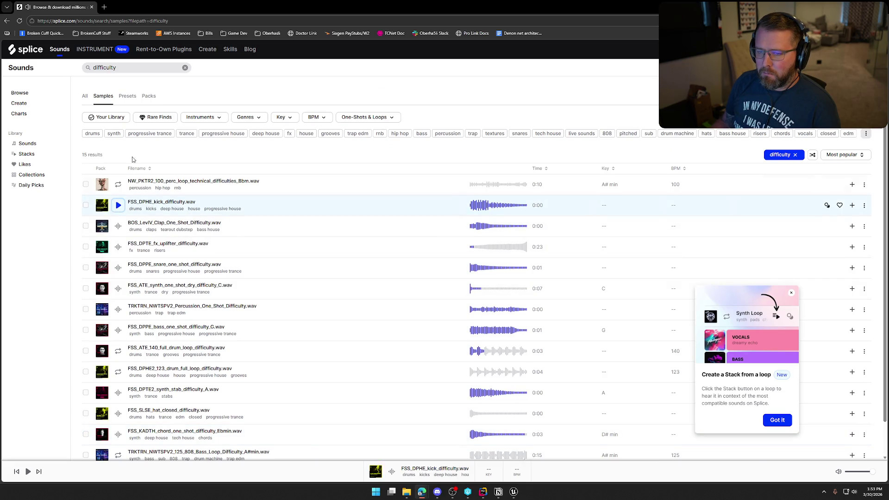
pyautogui.click(129, 66)
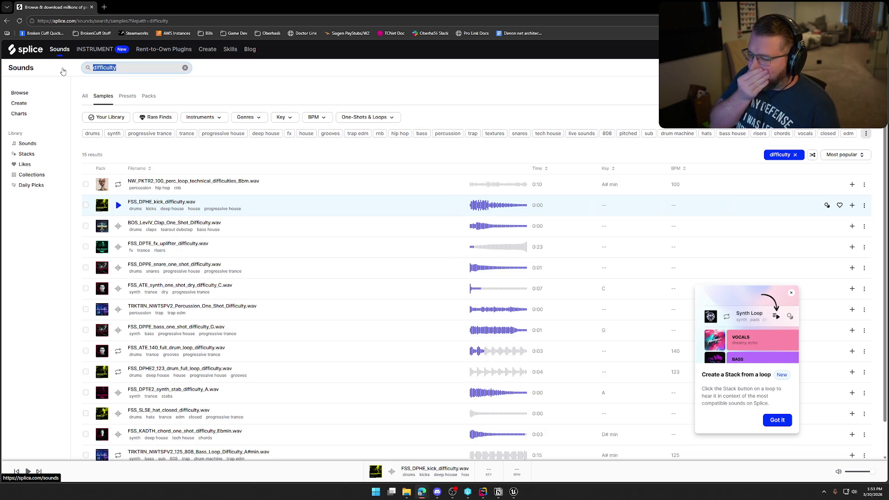
# Search for 'yeehaw' and preview the dobro dry, BISHU snare clap and vocal adlib samples.
pyautogui.write('yeehaw')
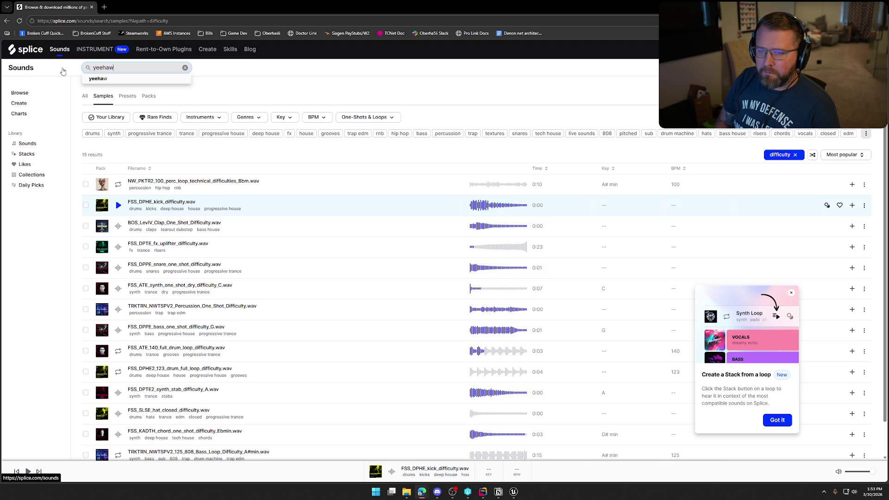
pyautogui.press('Return')
pyautogui.click(118, 226)
pyautogui.click(118, 248)
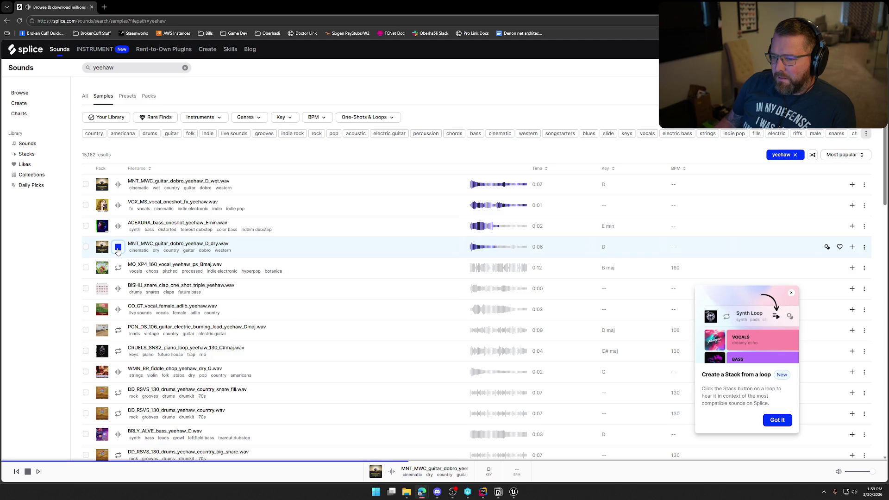
pyautogui.click(118, 290)
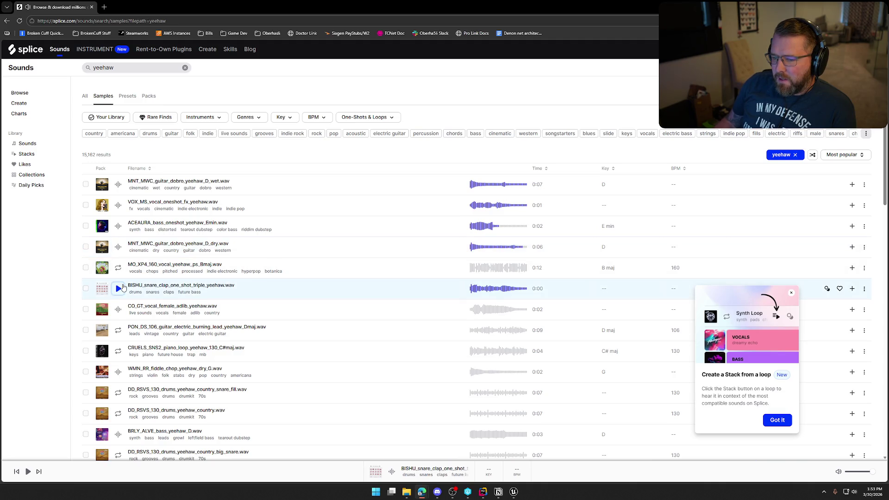
pyautogui.click(118, 309)
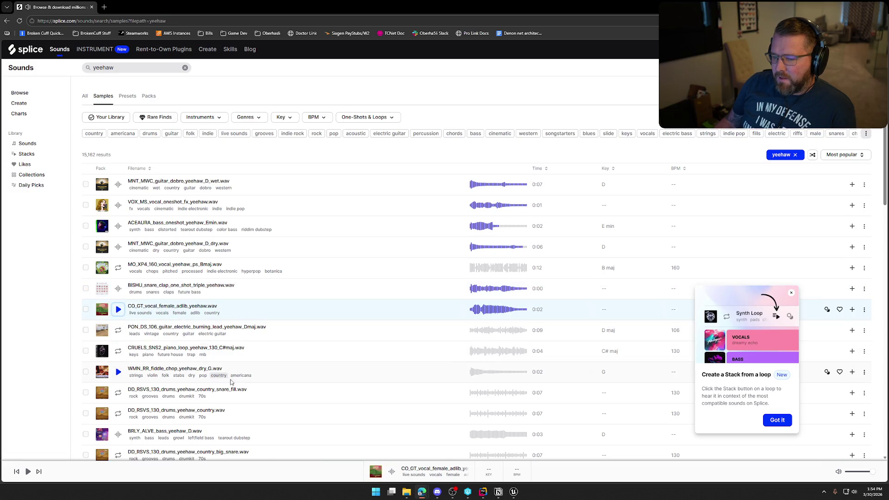
# Preview the two WMN_RR fiddle chop samples, ending on MNT_MWC_guitar_dobro_yeehaw_D_wet.
pyautogui.scroll(-1, 335, 229)
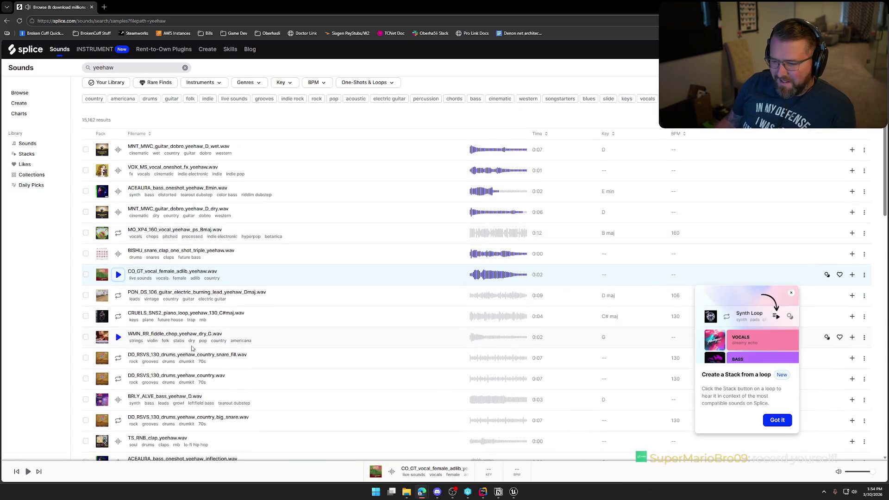
pyautogui.click(119, 339)
pyautogui.scroll(-3, 120, 340)
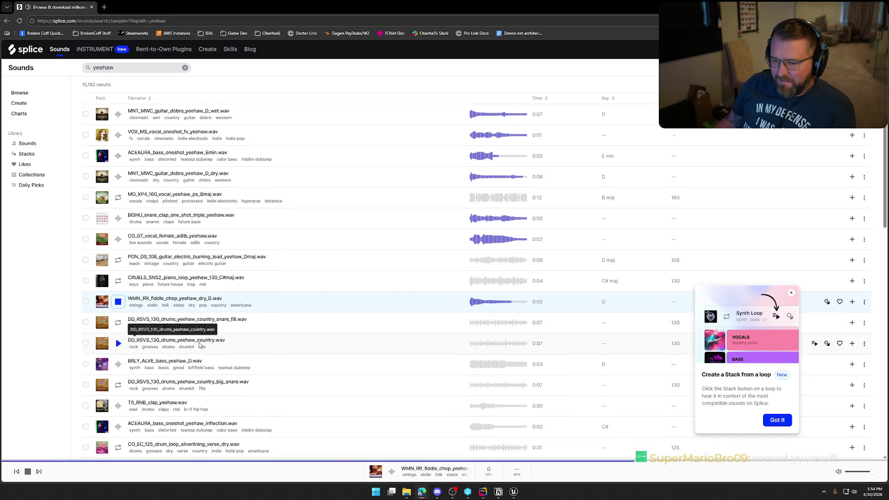
pyautogui.scroll(-5, 309, 267)
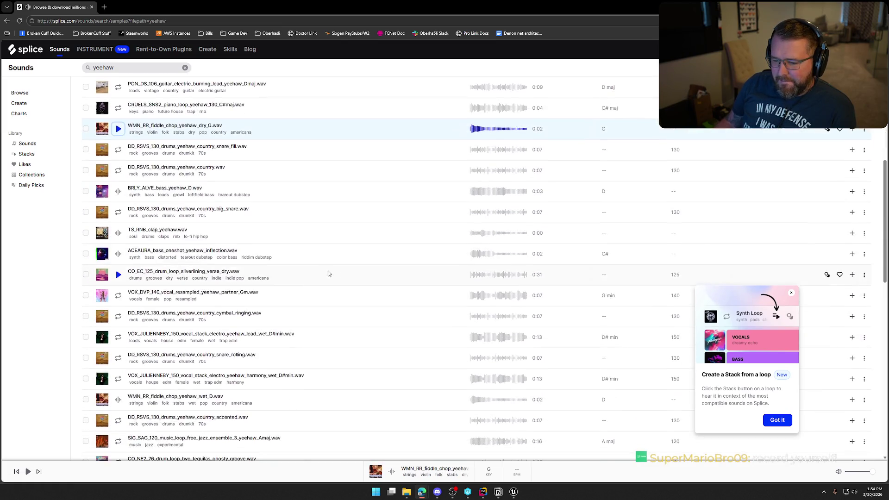
pyautogui.click(118, 332)
pyautogui.scroll(-2, 334, 357)
pyautogui.scroll(15, 315, 354)
pyautogui.click(119, 185)
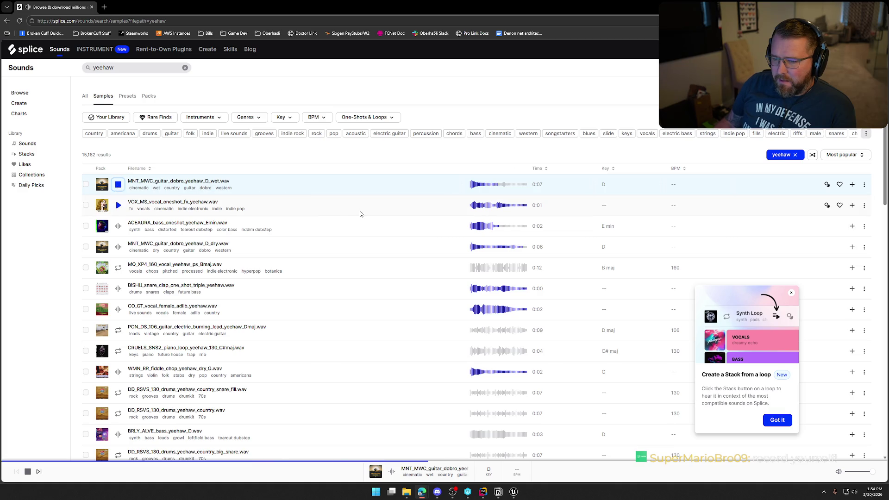
# Add the dobro wet sample to the library and download it as DifficultyNoise.
pyautogui.click(853, 185)
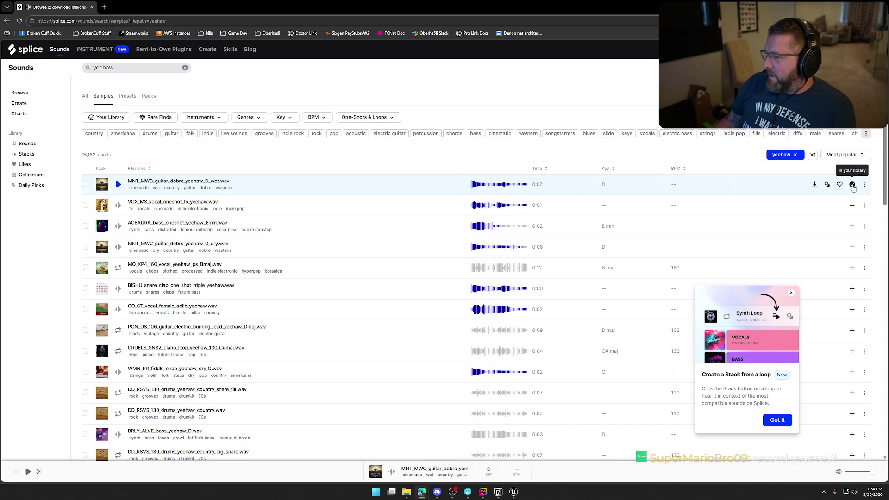
pyautogui.click(815, 185)
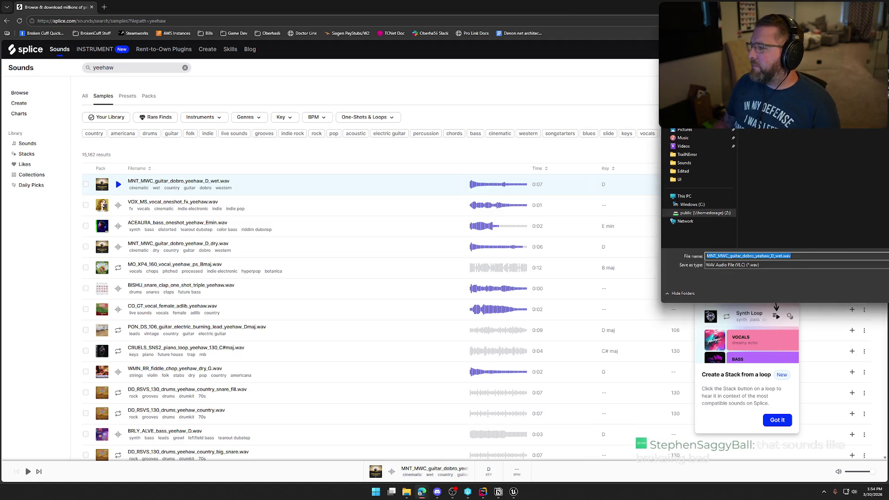
pyautogui.write('DifficultyNoise')
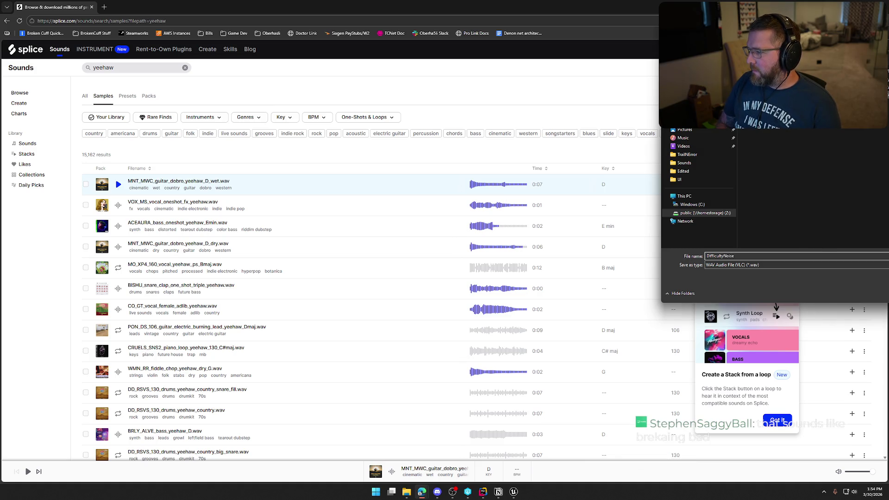
pyautogui.press('Return')
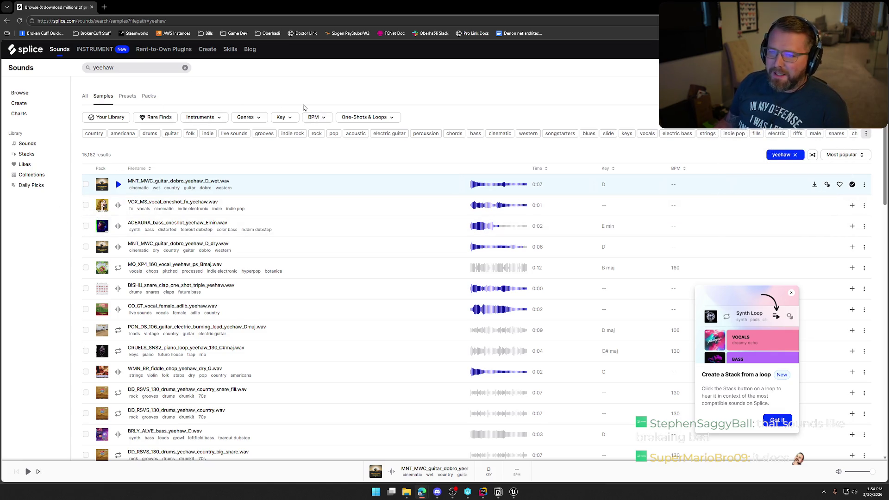
# Minimize the browser and launch Audacity from Windows search.
pyautogui.click(836, 7)
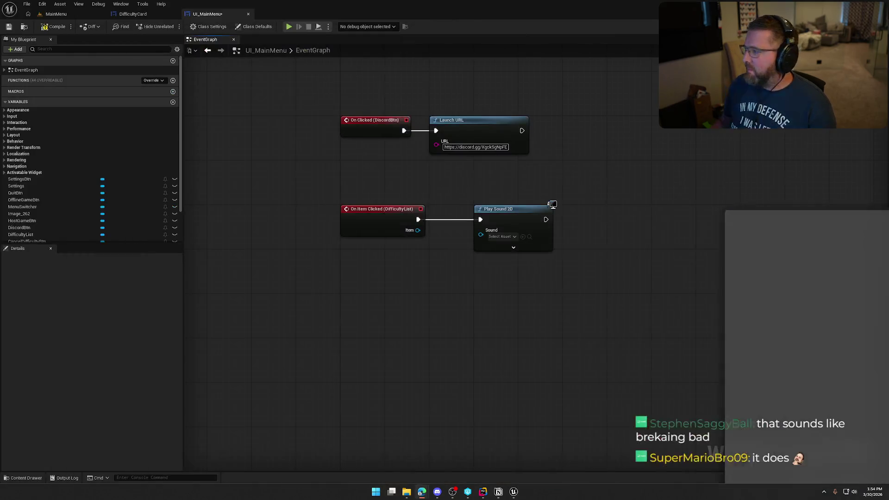
pyautogui.press('super')
pyautogui.write('aud')
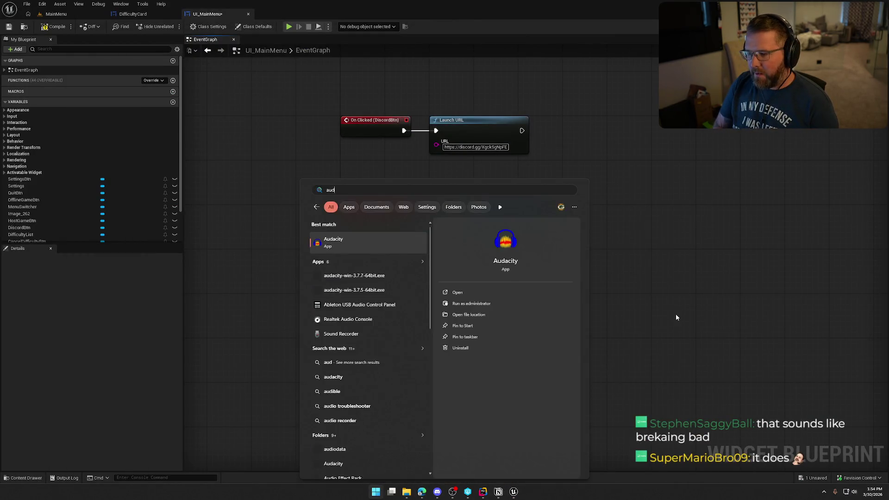
pyautogui.press('Return')
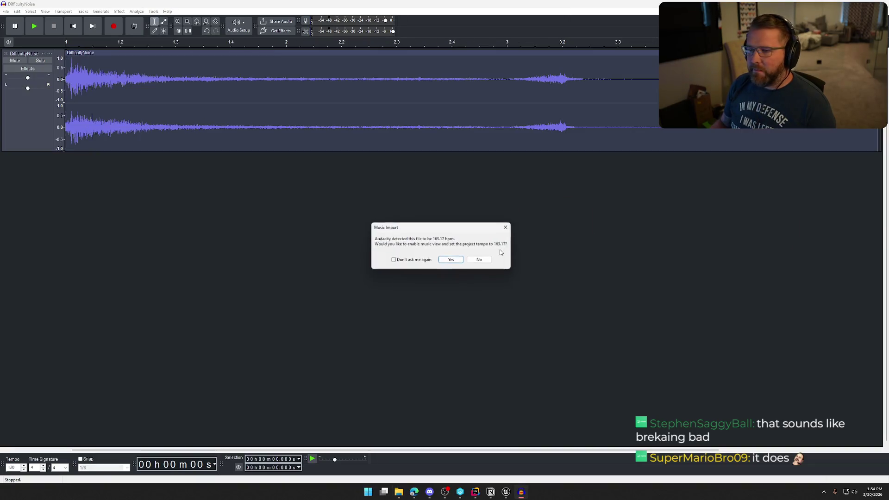
# Accept the 163.16 bpm tempo and delete all audio after about 1.26 s.
pyautogui.click(452, 261)
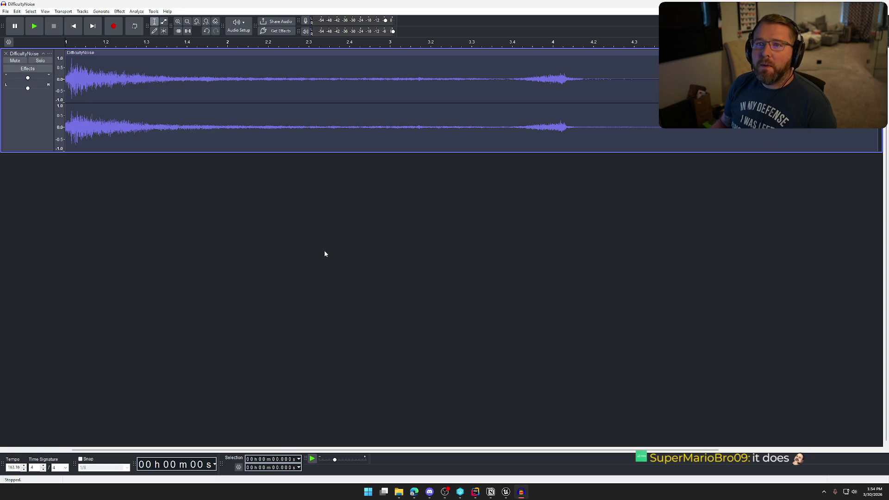
pyautogui.press('space')
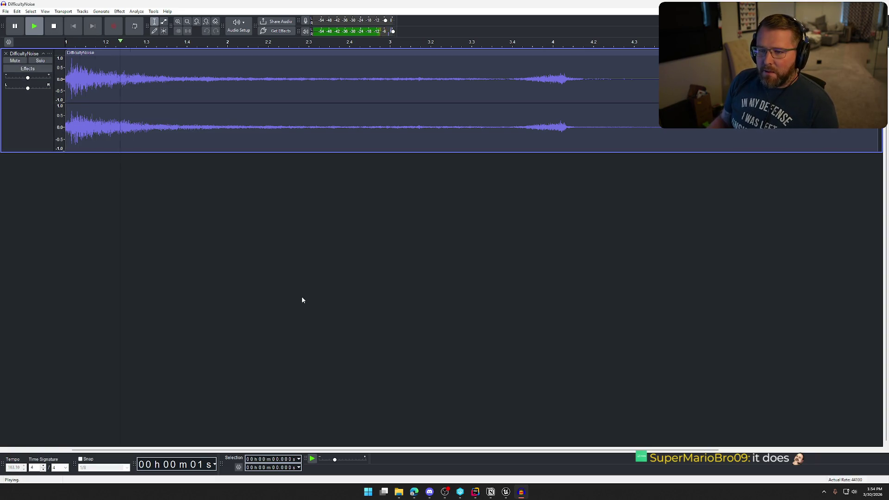
pyautogui.press('space')
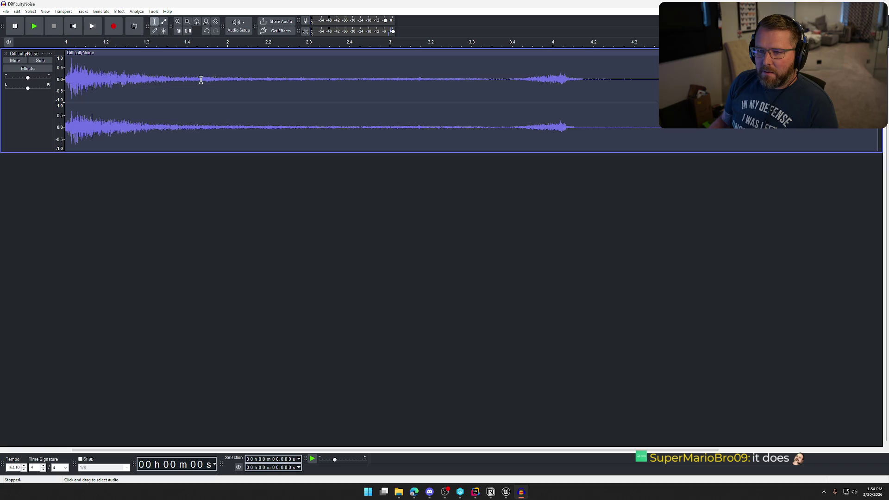
pyautogui.moveTo(204, 80)
pyautogui.mouseDown()
pyautogui.moveTo(875, 92)
pyautogui.moveTo(815, 92)
pyautogui.mouseUp()
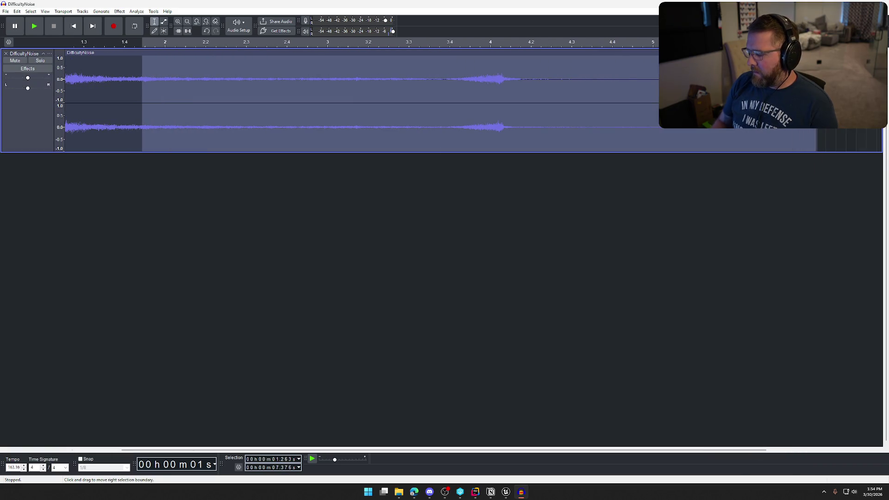
pyautogui.press('Delete')
pyautogui.press('space')
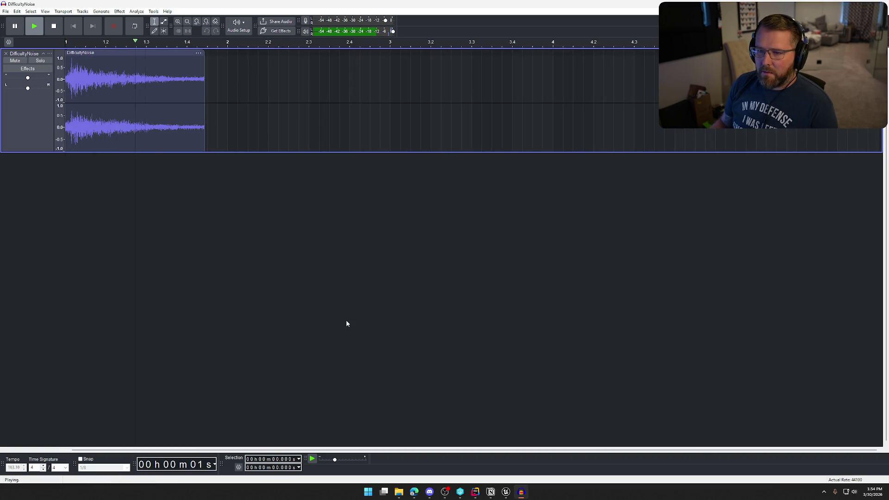
# Apply a Fade Out to the clip's tail from about 0.55 s.
pyautogui.moveTo(205, 87); pyautogui.dragTo(126, 88)
pyautogui.click(119, 11)
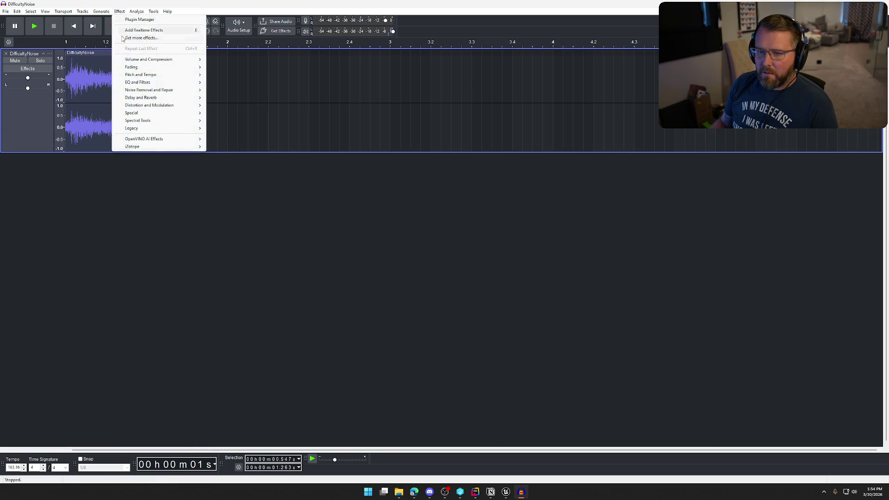
pyautogui.moveTo(172, 68)
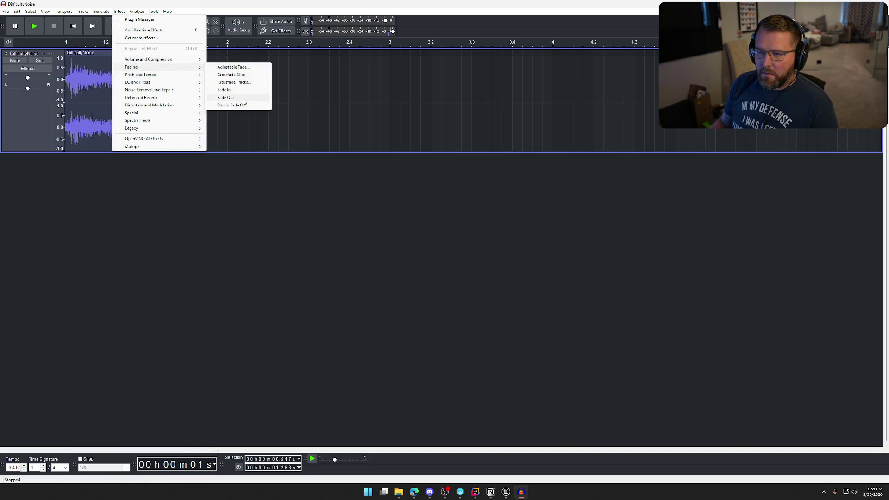
pyautogui.click(243, 98)
pyautogui.click(330, 272)
pyautogui.press('space')
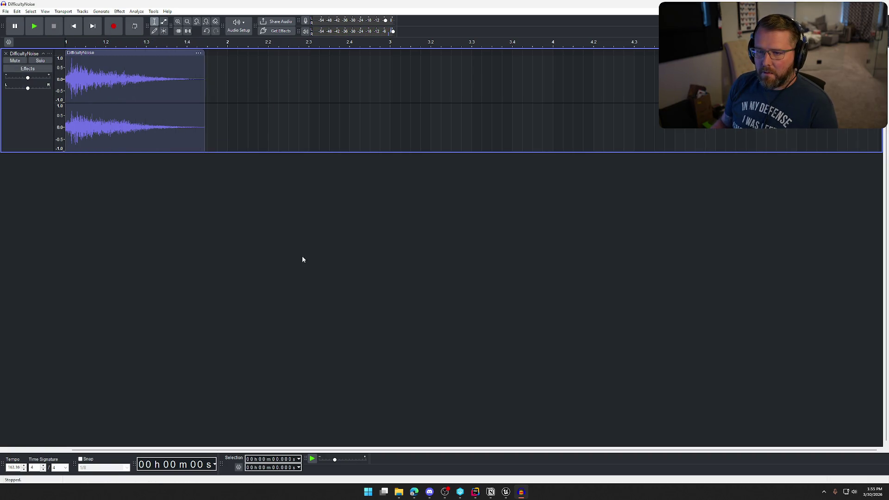
# Trim the clip's end, deleting the audio beyond about 1.01 s.
pyautogui.click(204, 77)
pyautogui.moveTo(204, 77); pyautogui.dragTo(187, 74)
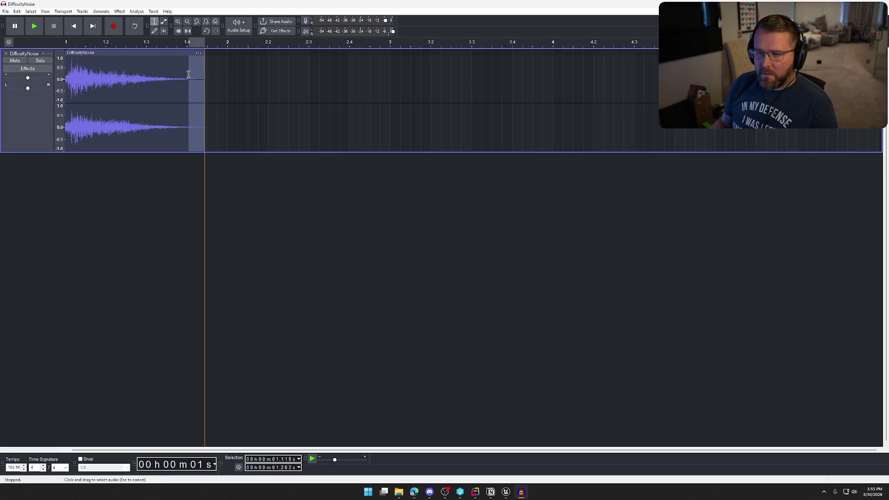
pyautogui.click(334, 216)
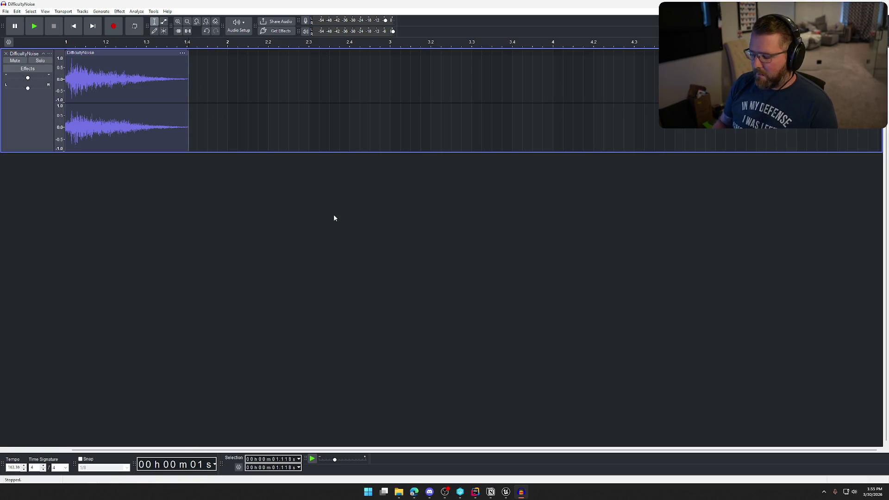
pyautogui.press('space')
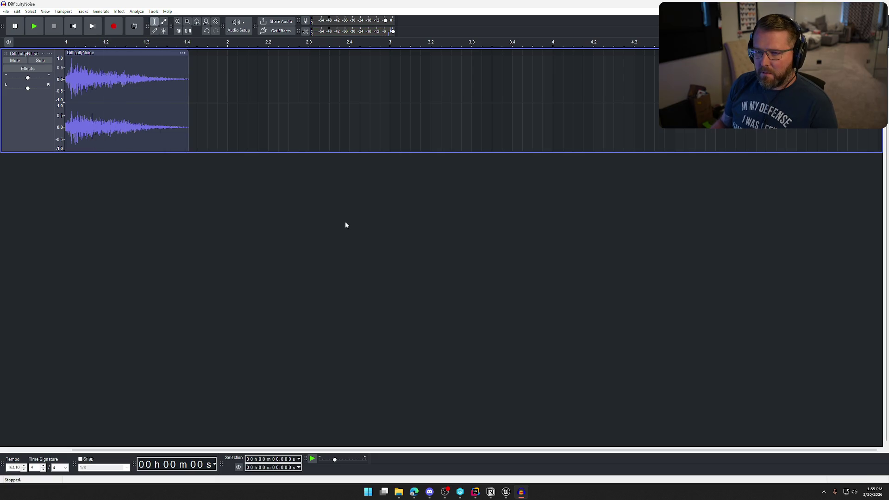
pyautogui.moveTo(177, 78); pyautogui.dragTo(240, 83)
pyautogui.press('Delete')
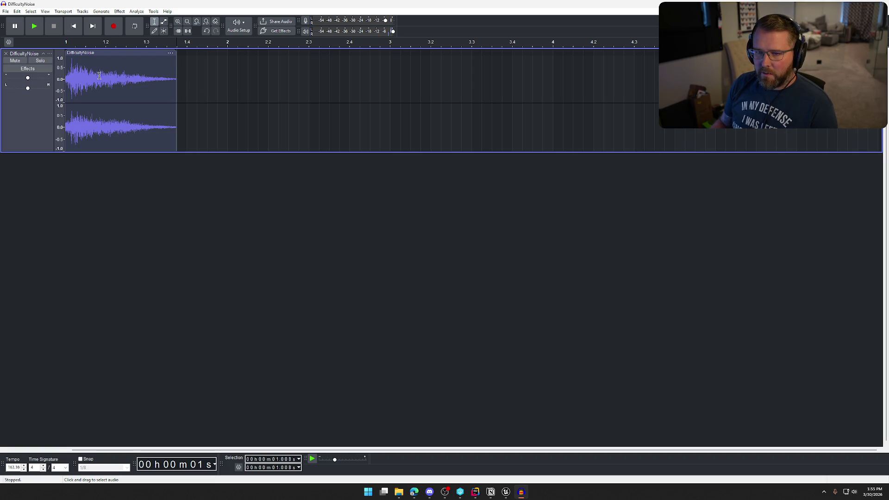
# Try a Fade Out from 0.314 s to the end, then undo it.
pyautogui.moveTo(99, 76); pyautogui.dragTo(176, 65)
pyautogui.click(120, 12)
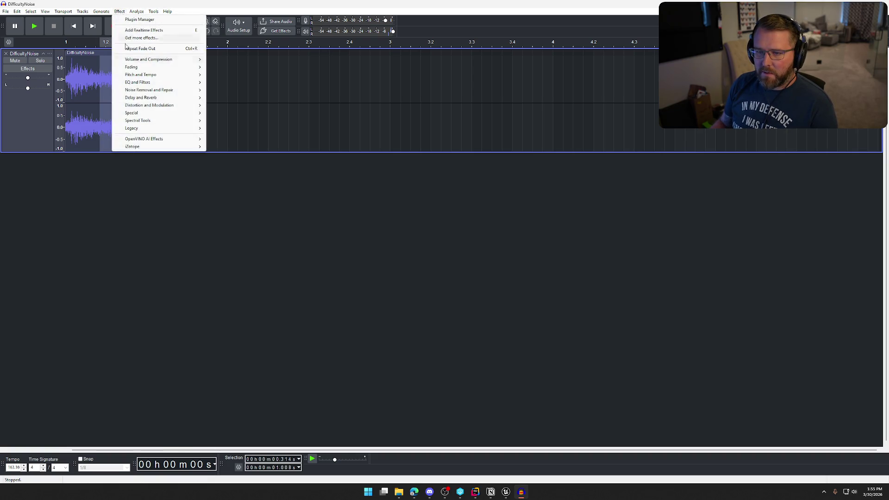
pyautogui.moveTo(162, 70)
pyautogui.click(244, 98)
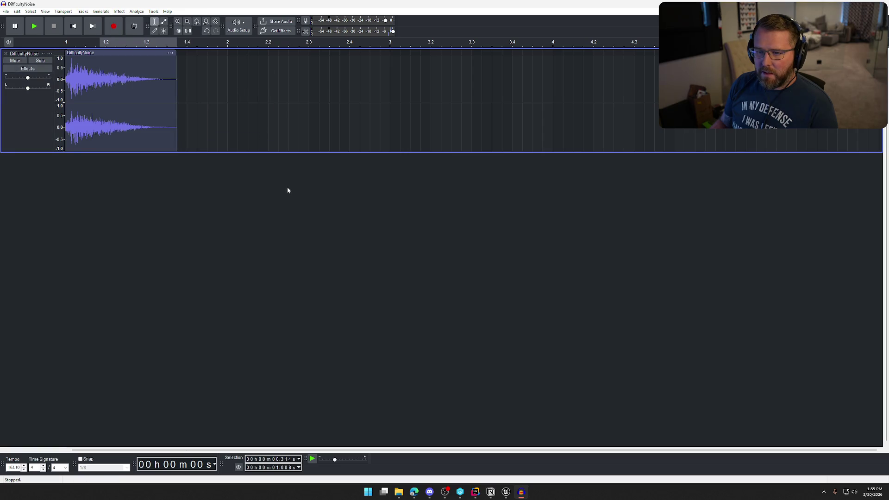
pyautogui.click(272, 270)
pyautogui.press('space')
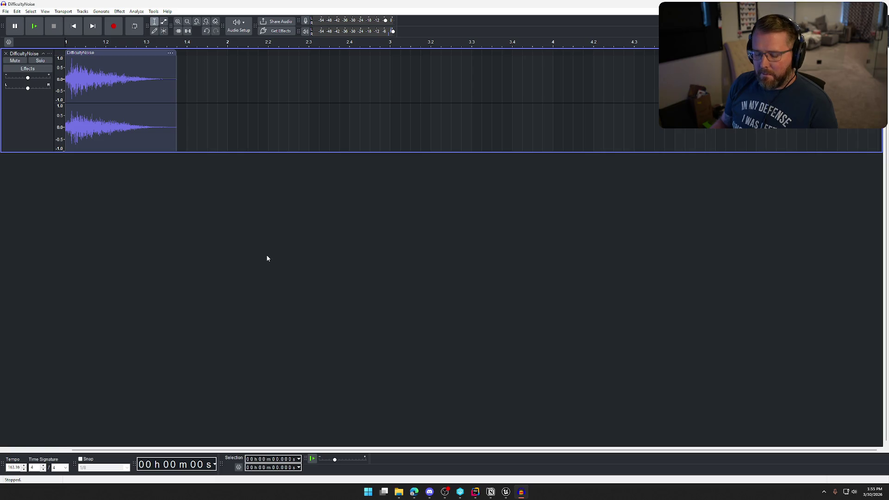
pyautogui.hotkey('ctrl', 'z')
pyautogui.hotkey('ctrl', 'z')
pyautogui.hotkey('ctrl', 'z')
pyautogui.hotkey('ctrl', 'z')
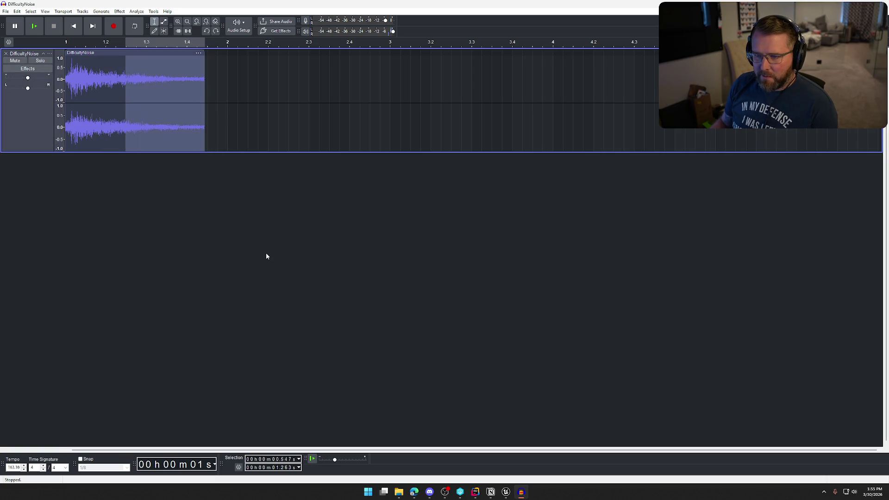
# Audition the clip and delete everything after 1.118 s.
pyautogui.press('space')
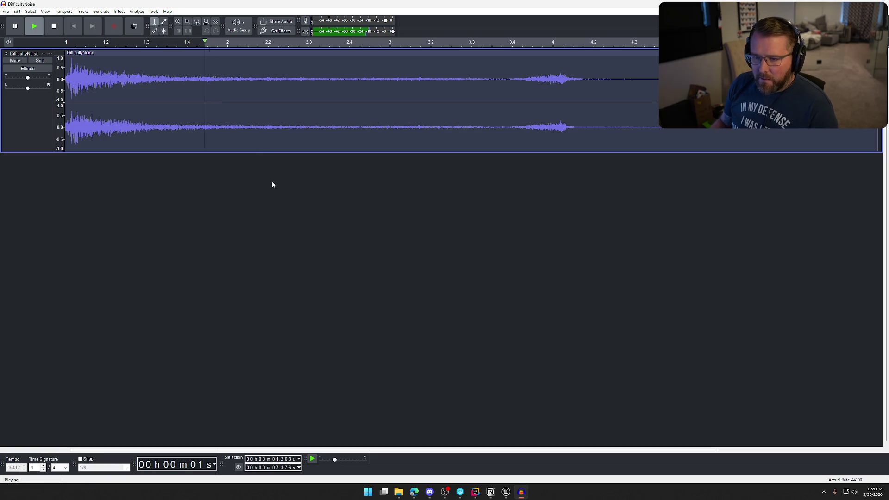
pyautogui.press('space')
pyautogui.click(251, 215)
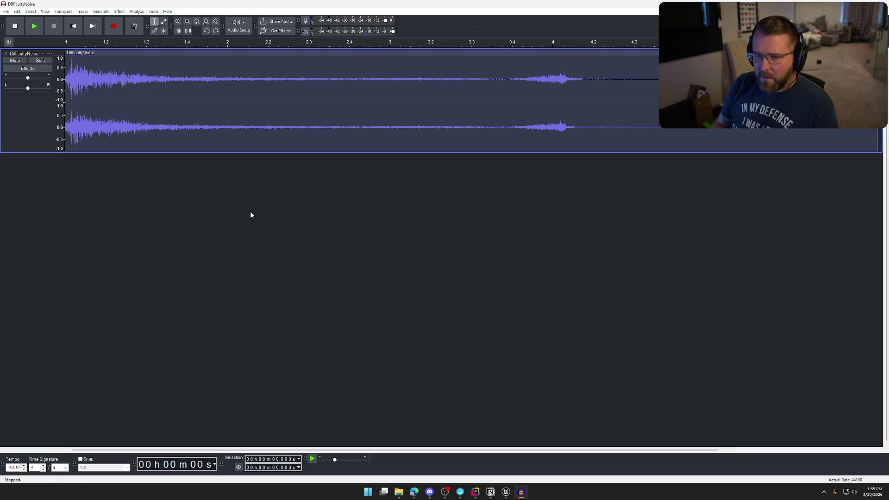
pyautogui.press('space')
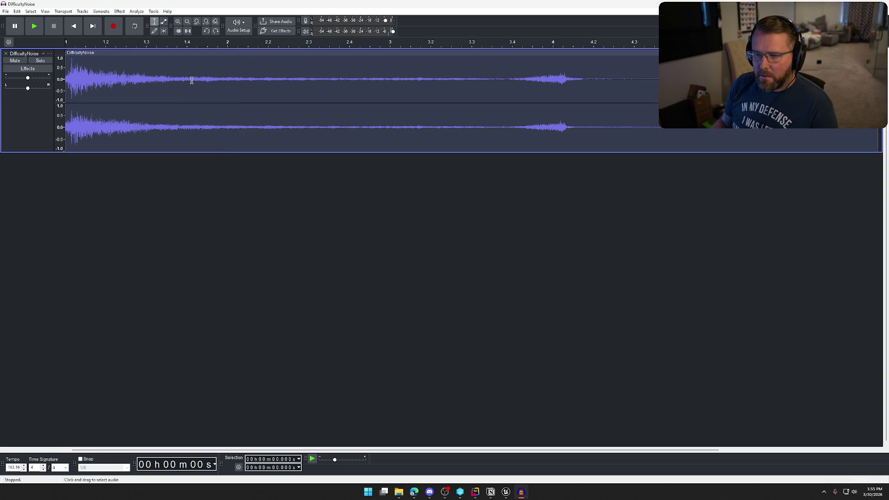
pyautogui.moveTo(188, 80); pyautogui.dragTo(296, 88)
pyautogui.press('space')
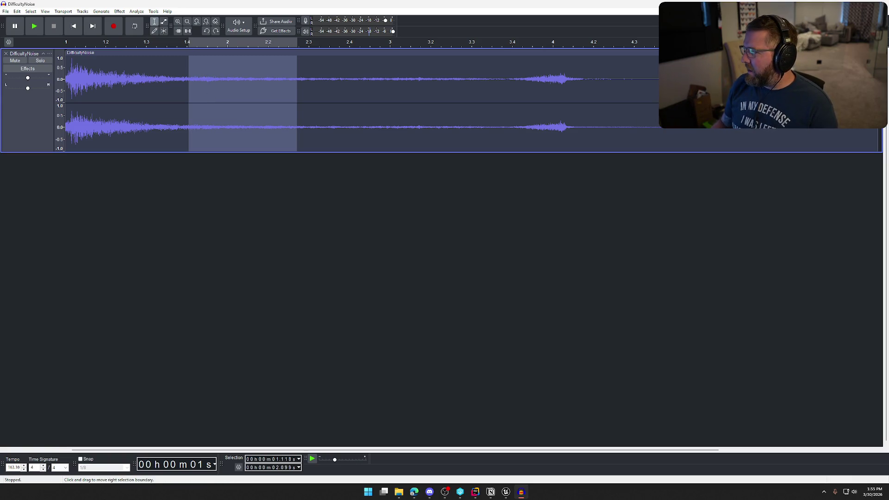
pyautogui.moveTo(297, 127); pyautogui.dragTo(878, 128)
pyautogui.press('Delete')
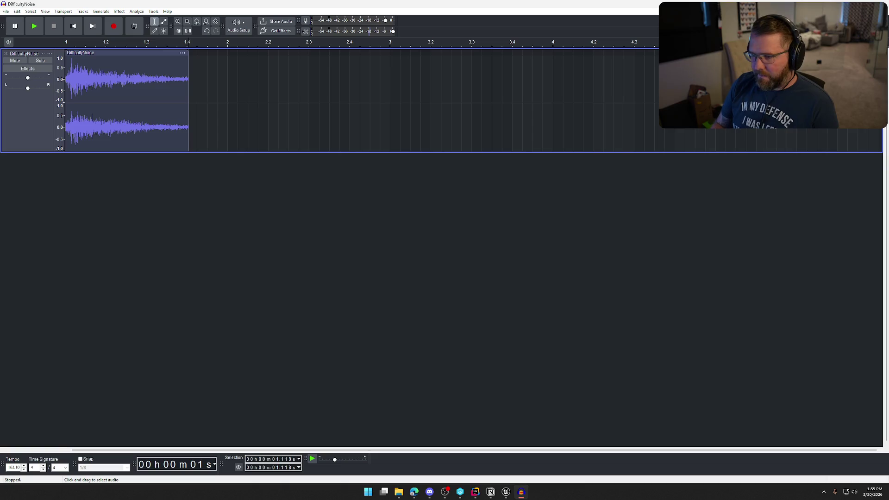
pyautogui.press('space')
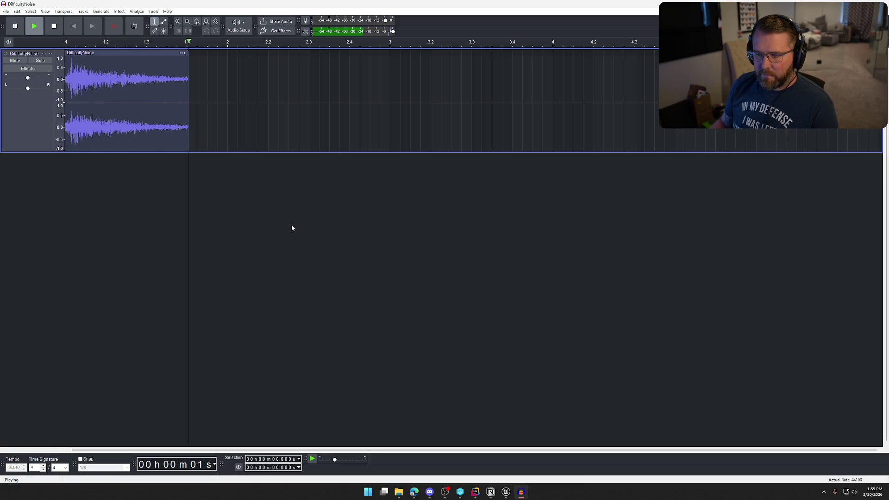
# Delete the leftover tail and select from about 0.515 s to the clip end.
pyautogui.moveTo(185, 73); pyautogui.dragTo(219, 75)
pyautogui.press('Delete')
pyautogui.press('Home')
pyautogui.press('space')
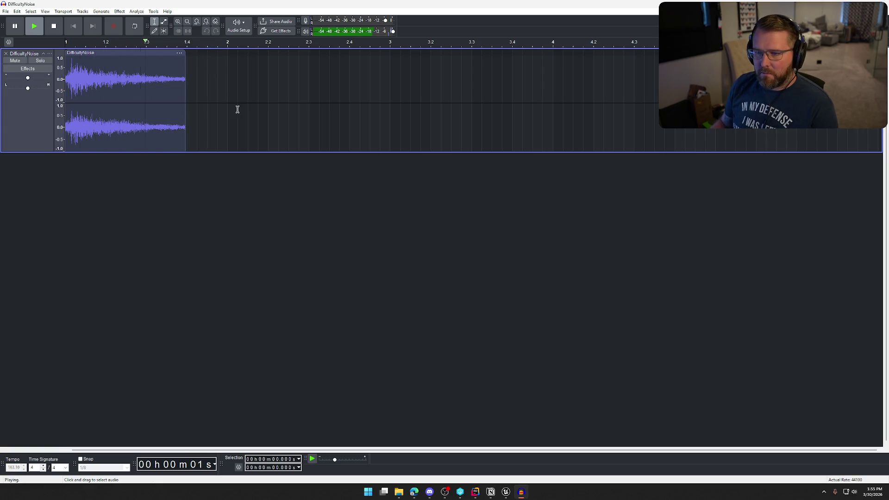
pyautogui.moveTo(185, 83); pyautogui.dragTo(122, 92)
pyautogui.click(119, 11)
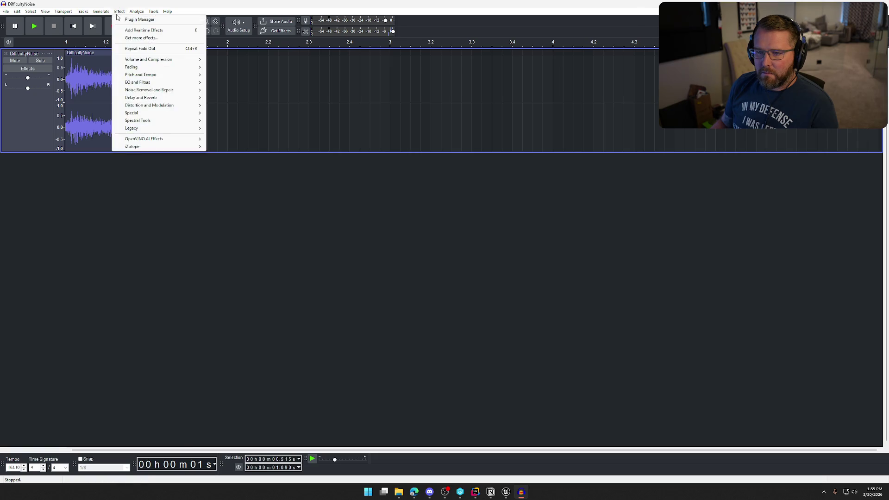
# Apply a Studio Fade Out to the selected tail and play the result.
pyautogui.moveTo(158, 68)
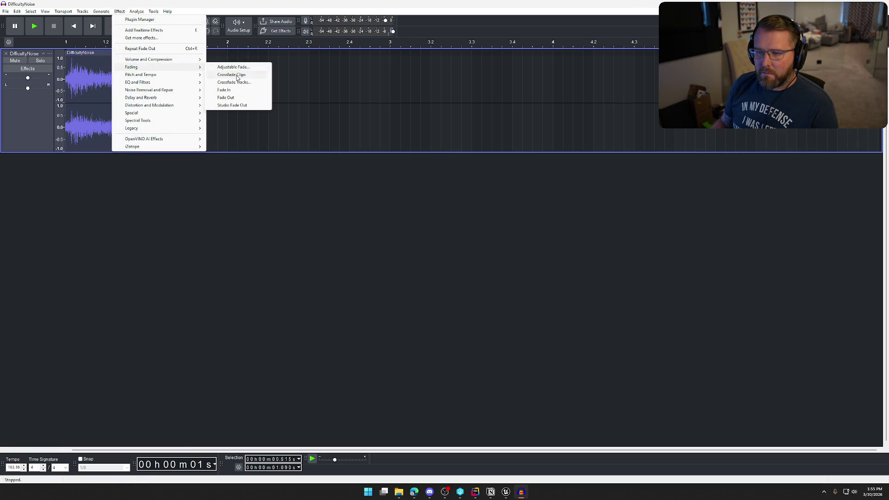
pyautogui.click(245, 106)
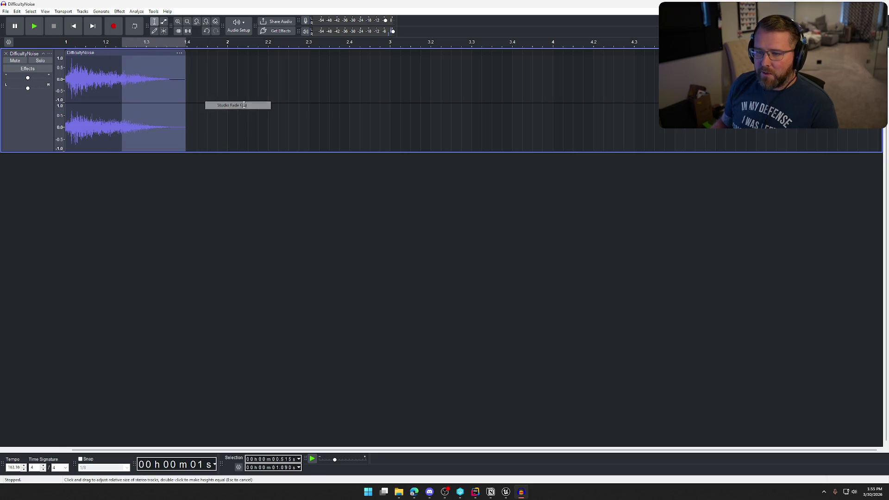
pyautogui.click(270, 236)
pyautogui.press('space')
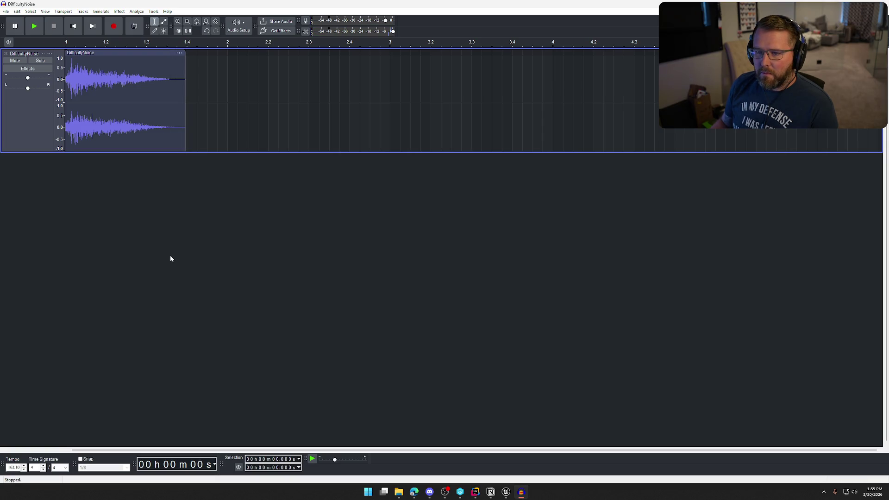
# Export the clip over the existing DifficultyNoise.wav and close Audacity.
pyautogui.click(6, 12)
pyautogui.click(49, 80)
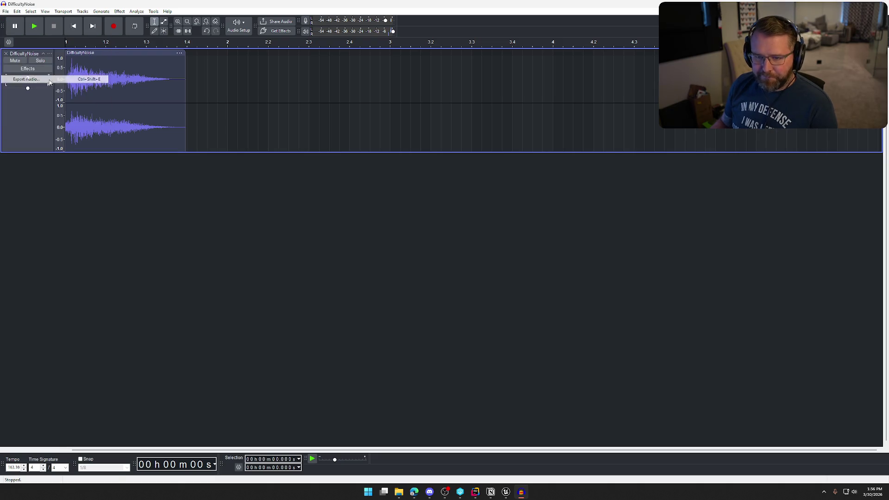
pyautogui.click(514, 308)
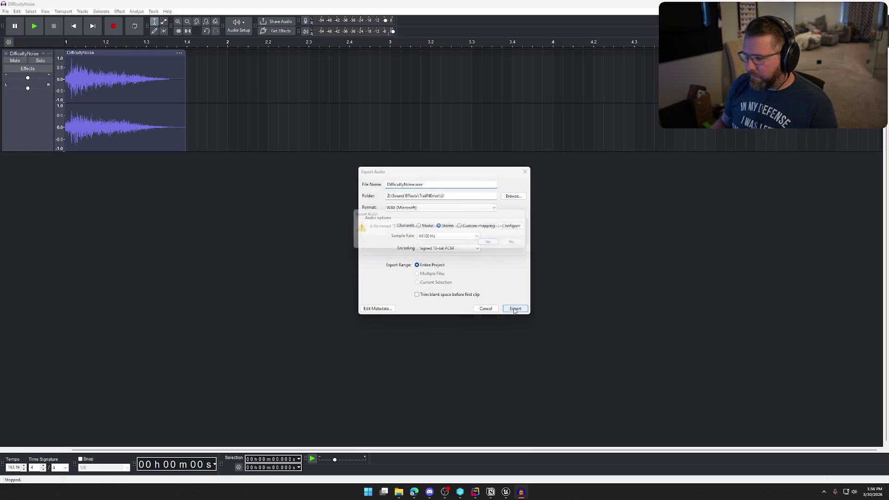
pyautogui.click(490, 249)
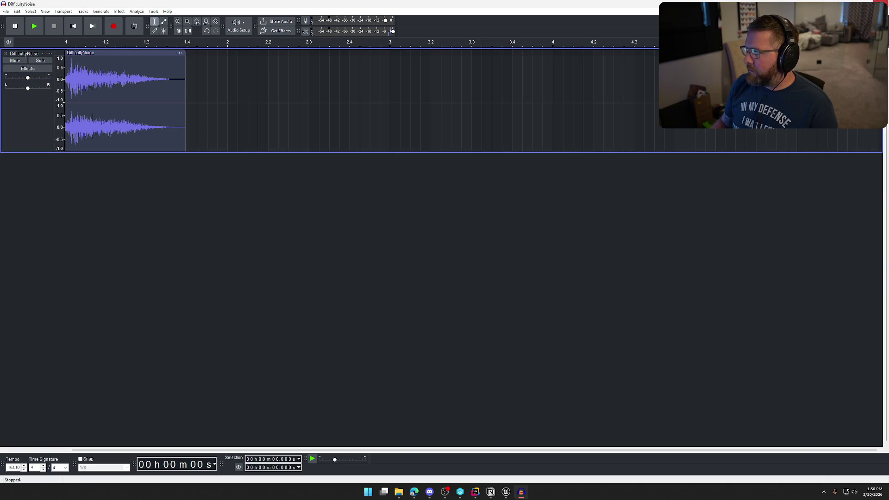
pyautogui.click(880, 4)
pyautogui.click(460, 242)
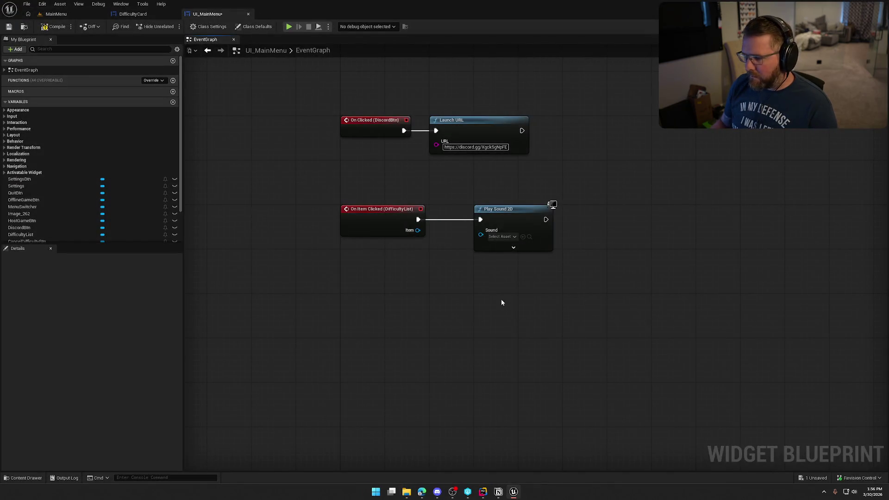
# Open the Content/UI/Sounds folder showing the updated DifficultyNoise sound.
pyautogui.click(500, 241)
pyautogui.click(770, 294)
pyautogui.hotkey('ctrl', 'space')
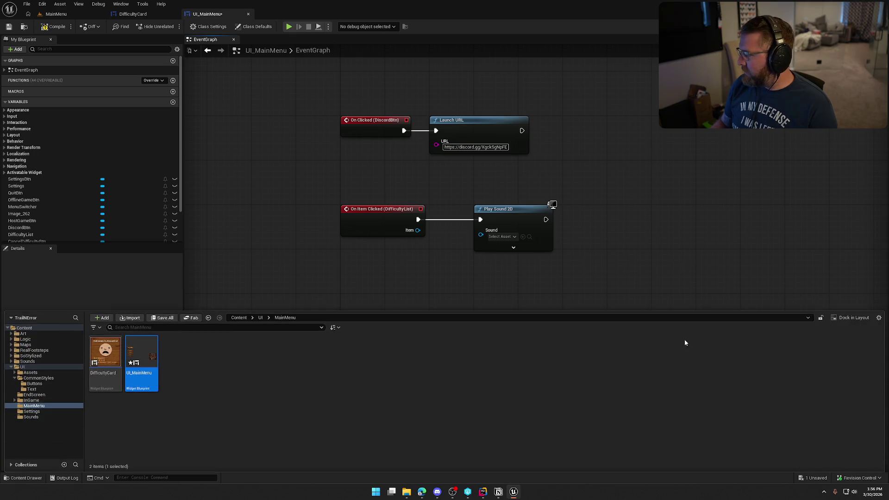
pyautogui.click(13, 416)
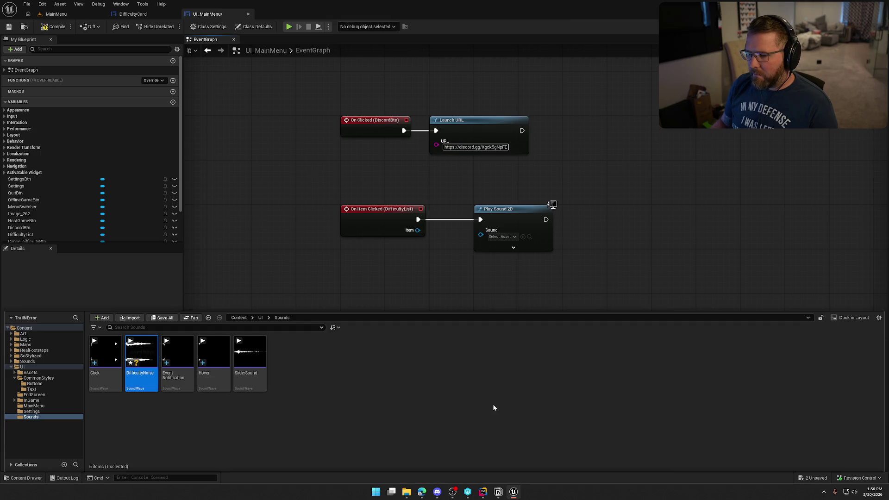
pyautogui.click(344, 429)
# Save all content, checking out UI_MainMenu so it can be saved.
pyautogui.hotkey('ctrl', 'shift', 's')
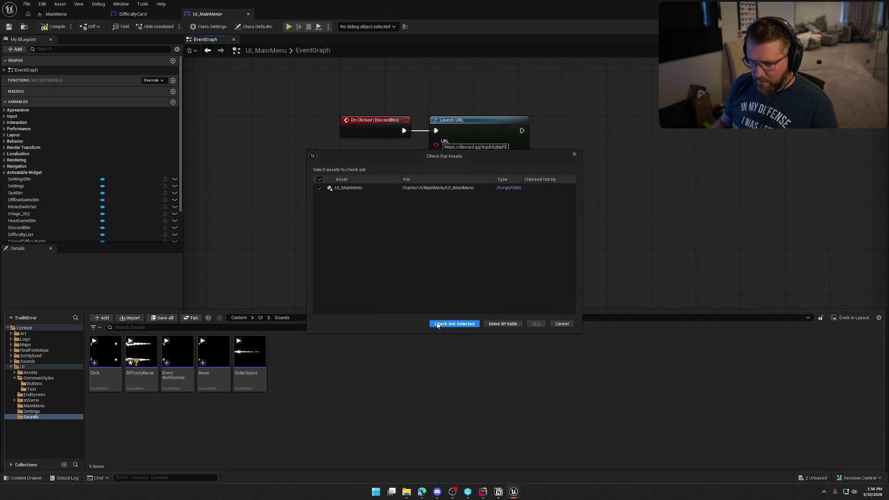
pyautogui.press('Escape')
pyautogui.click(140, 379)
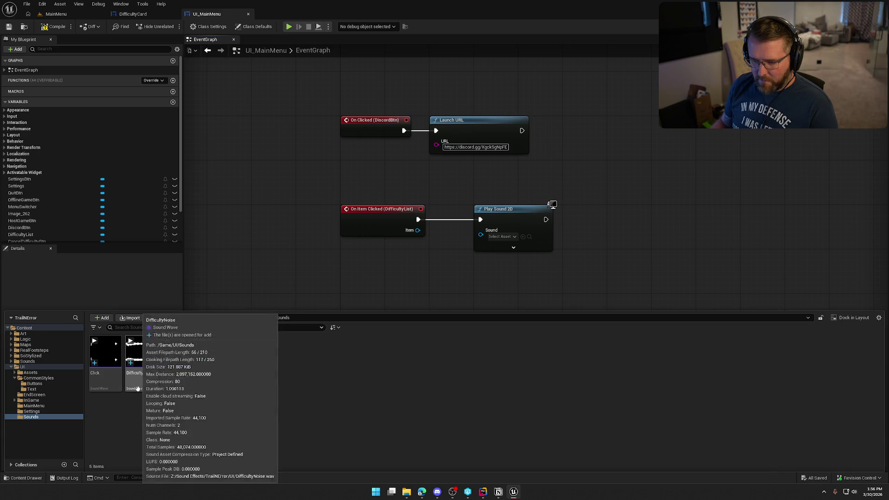
pyautogui.hotkey('ctrl', 'space')
# Copy SliderSound's UI sound Class and paste it into the DifficultyNoise sound.
pyautogui.moveTo(552, 204); pyautogui.dragTo(322, 18)
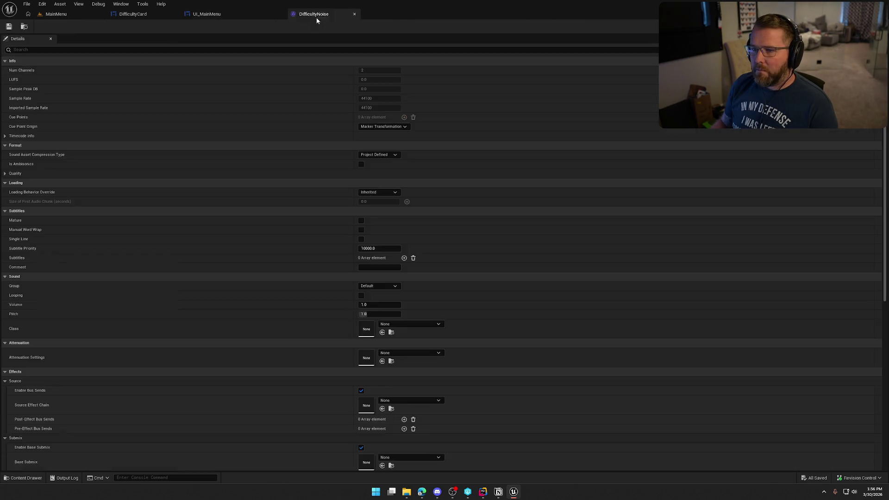
pyautogui.hotkey('ctrl', 'space')
pyautogui.click(250, 365)
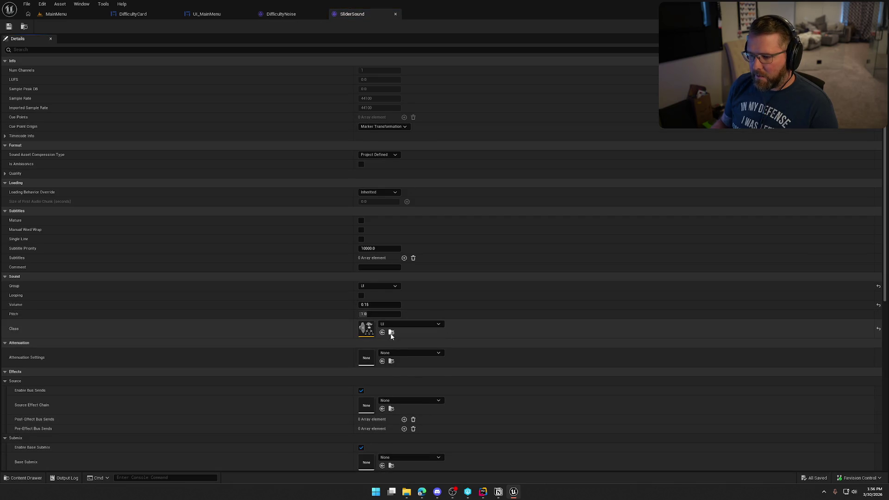
pyautogui.rightClick(340, 328)
pyautogui.click(281, 14)
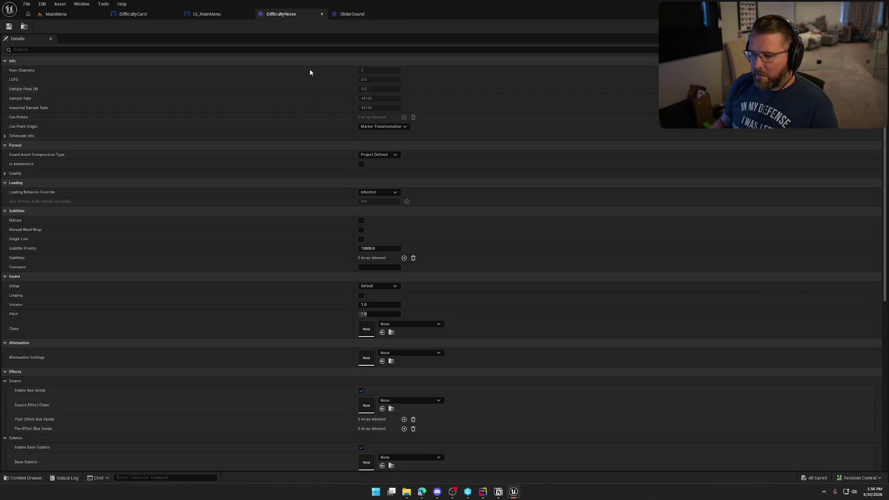
pyautogui.hotkey('ctrl', 'v')
# Change DifficultyNoise's Virtualization Mode, save it, and close both sound editors.
pyautogui.scroll(-3, 352, 430)
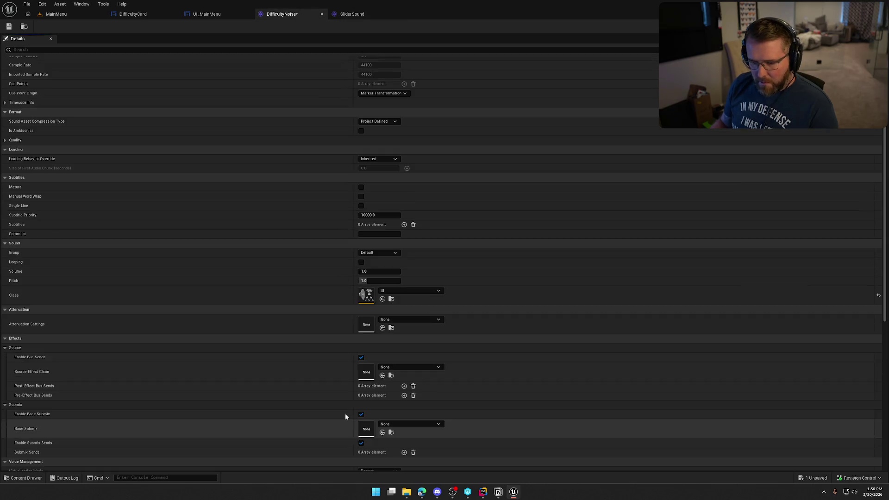
pyautogui.scroll(-3, 323, 404)
pyautogui.click(373, 394)
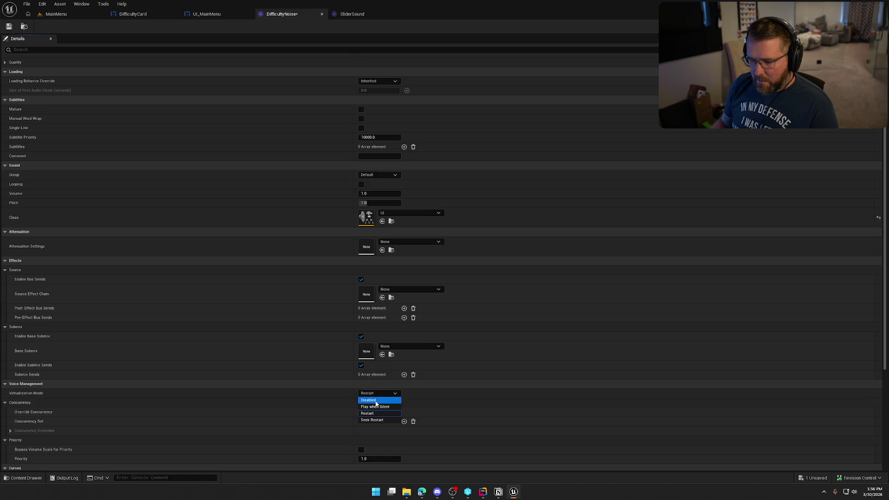
pyautogui.click(379, 407)
pyautogui.click(347, 384)
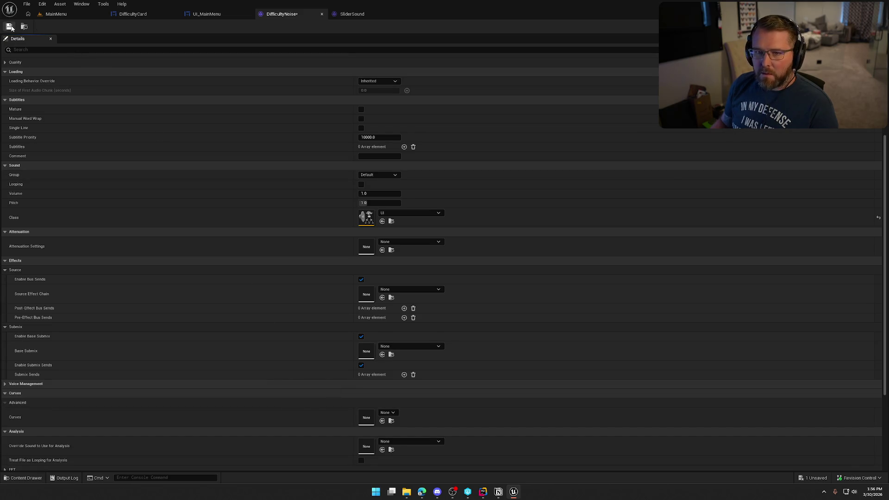
pyautogui.hotkey('ctrl', 's')
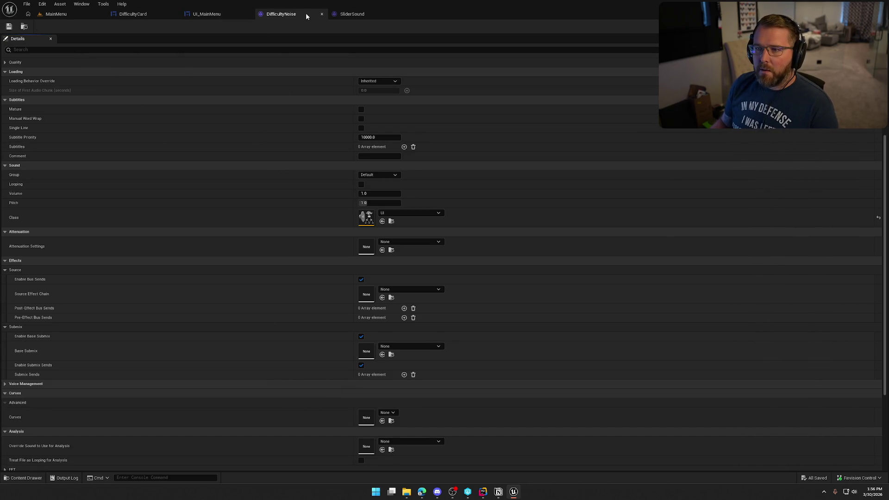
pyautogui.middleClick(305, 13)
pyautogui.middleClick(306, 19)
# Assign DifficultyNoise to the Play Sound 2D node and compile UI_MainMenu.
pyautogui.click(501, 236)
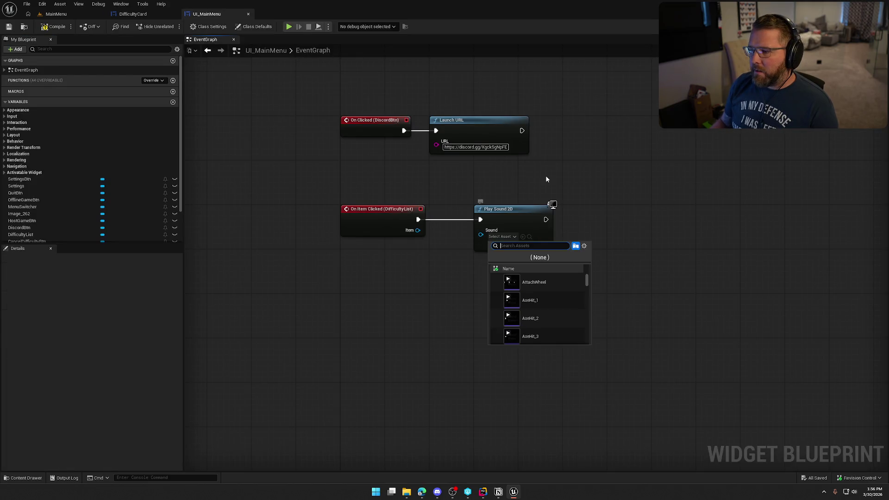
pyautogui.click(537, 282)
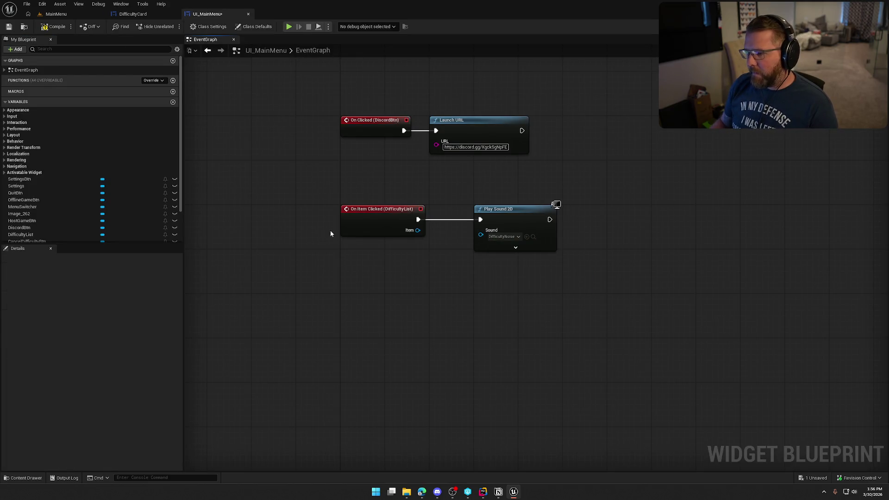
pyautogui.click(44, 25)
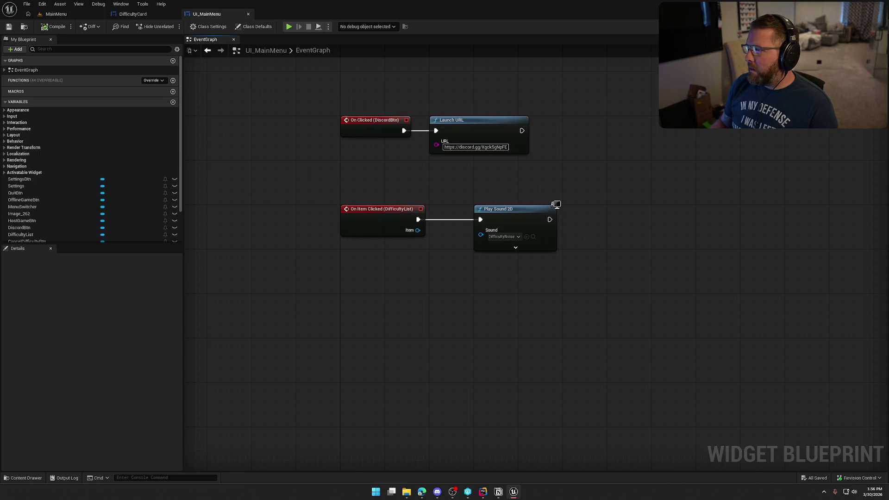
# Review UI_MainMenu's Designer layout, then bring up the DifficultyCard widget.
pyautogui.click(861, 26)
pyautogui.scroll(-10, 732, 319)
pyautogui.scroll(-10, 742, 327)
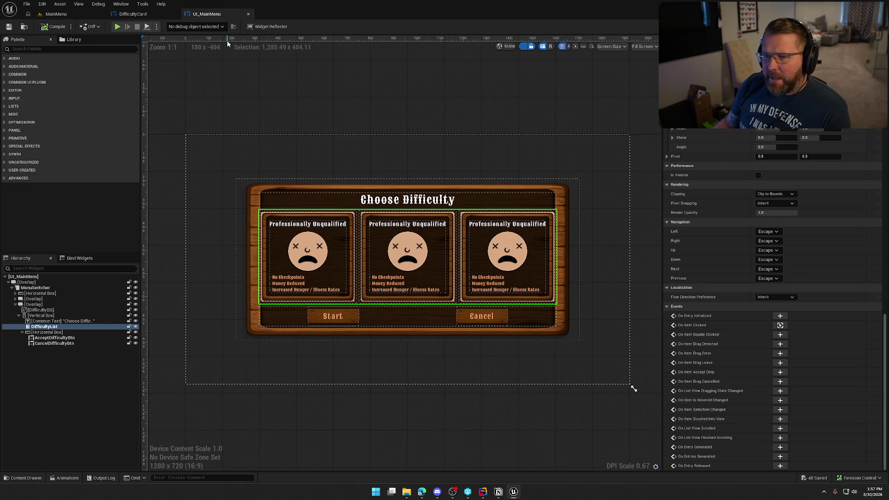
pyautogui.click(133, 14)
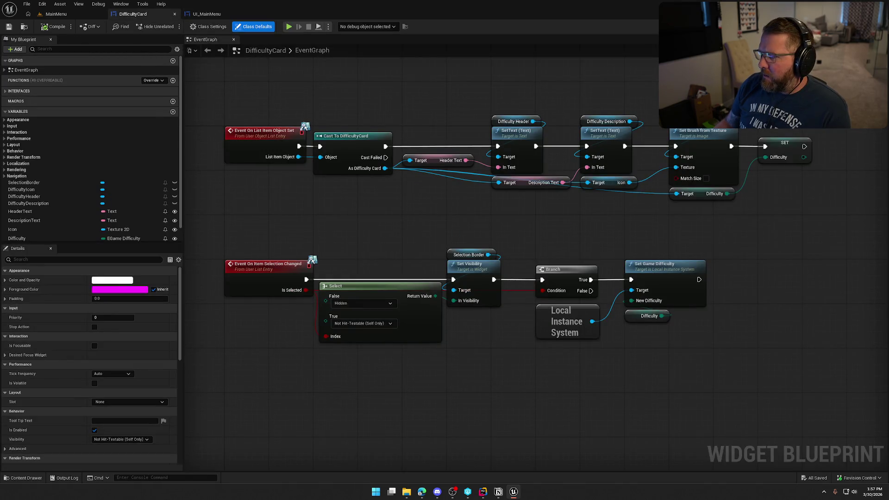
# Inspect DifficultyCard's Overlay, background image, vertical box and root widget in the Designer.
pyautogui.click(856, 27)
pyautogui.scroll(-2, 773, 302)
pyautogui.scroll(-2, 773, 304)
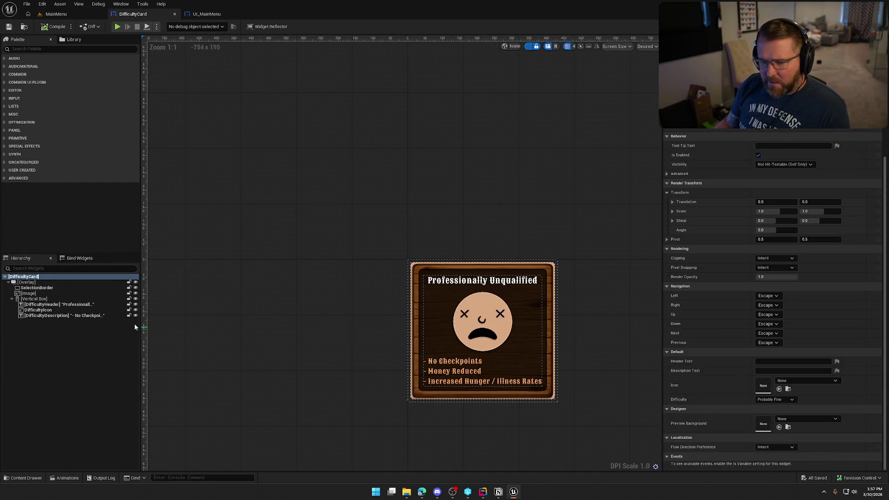
pyautogui.click(463, 334)
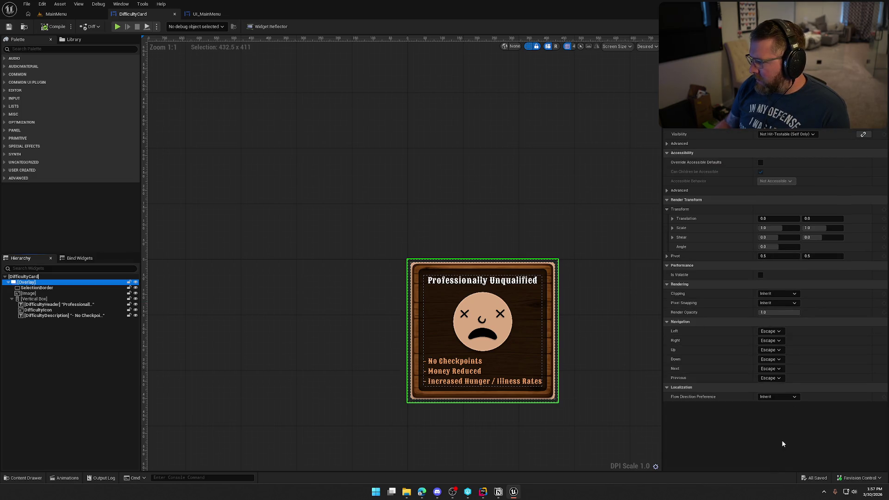
pyautogui.doubleClick(26, 282)
pyautogui.press('Return')
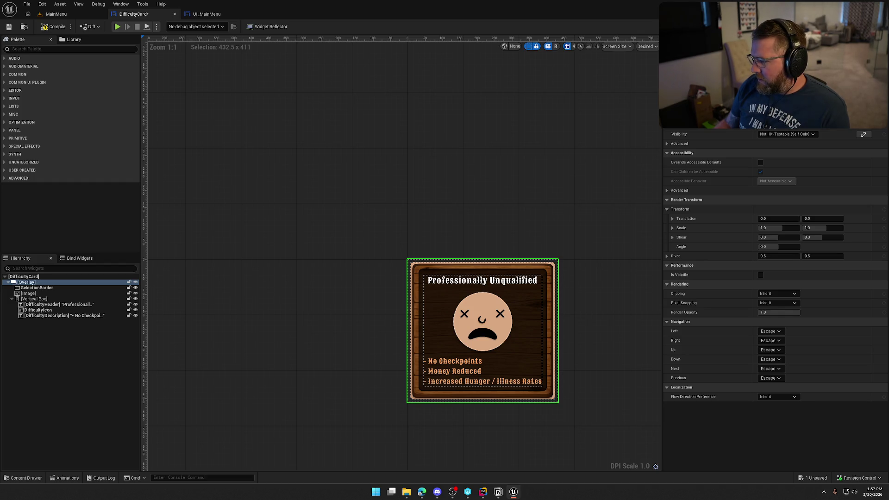
pyautogui.click(44, 293)
pyautogui.scroll(-10, 852, 424)
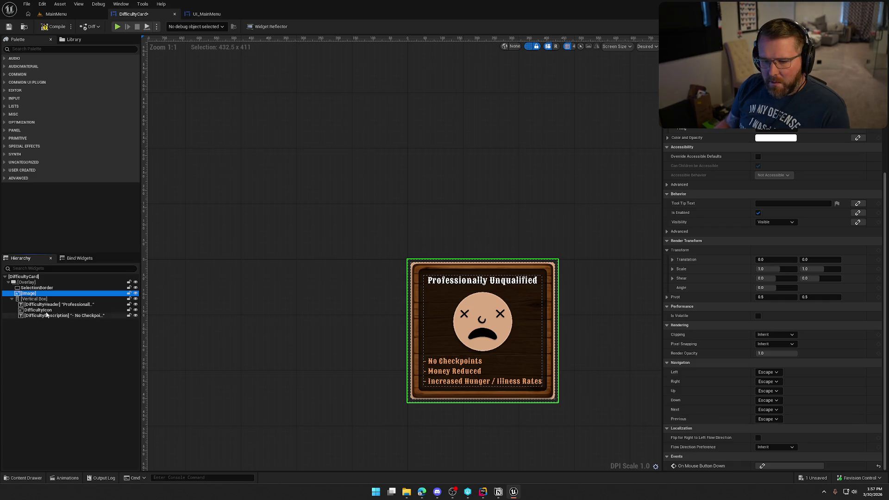
pyautogui.click(33, 298)
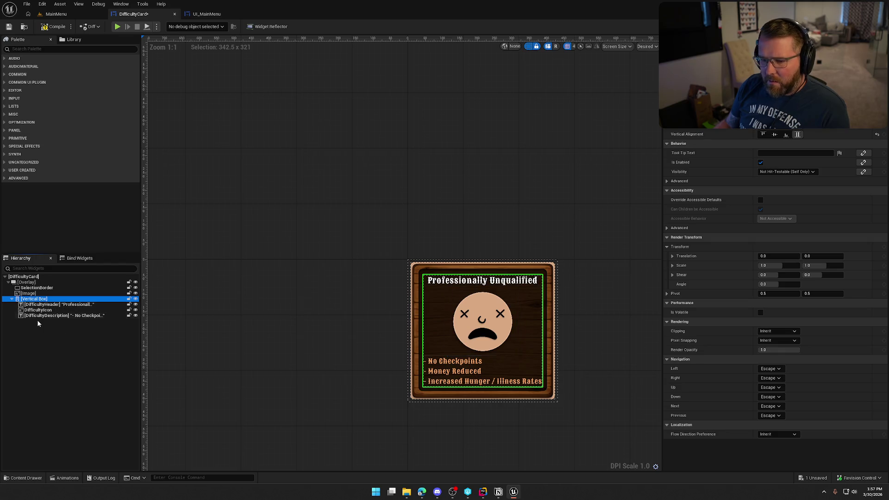
pyautogui.click(23, 276)
pyautogui.scroll(-3, 744, 352)
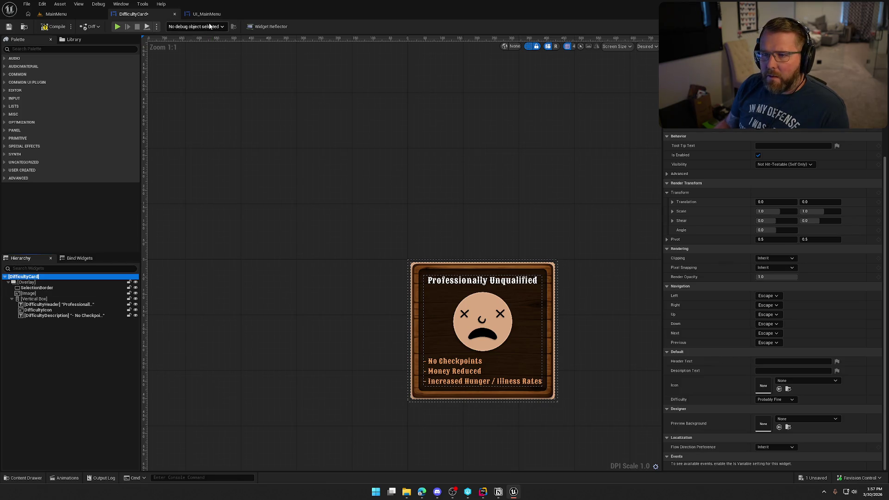
# Compile DifficultyCard, check out its files, and add an On Item Is Hovered Changed event in UI_MainMenu.
pyautogui.click(52, 28)
pyautogui.click(453, 324)
pyautogui.click(207, 14)
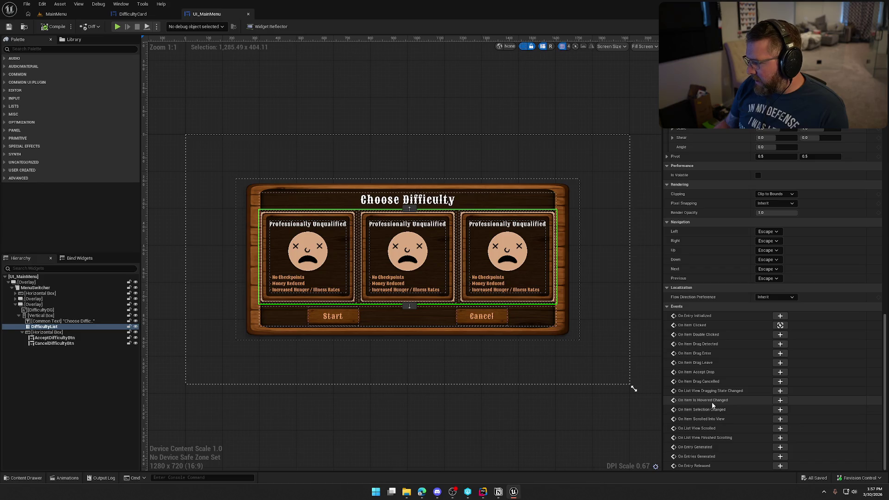
pyautogui.click(780, 400)
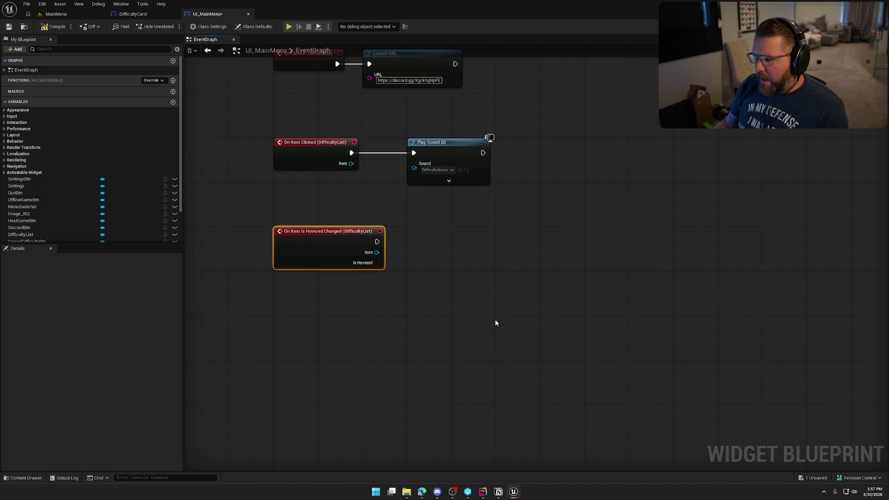
# Duplicate the click Play Sound 2D node, wire it to the hover event, and set its Sound to Hover.
pyautogui.click(445, 156)
pyautogui.hotkey('ctrl', 'c')
pyautogui.hotkey('ctrl', 'v')
pyautogui.moveTo(454, 255); pyautogui.dragTo(384, 258)
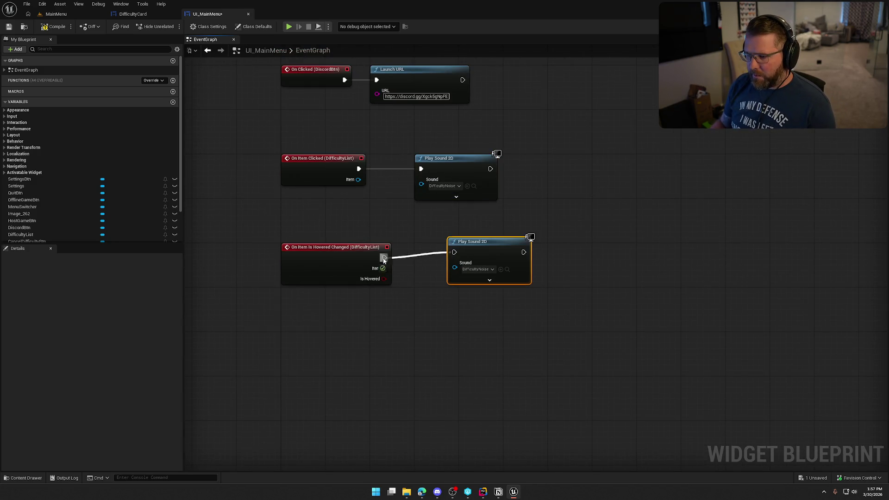
pyautogui.moveTo(486, 240); pyautogui.dragTo(452, 248)
pyautogui.click(443, 275)
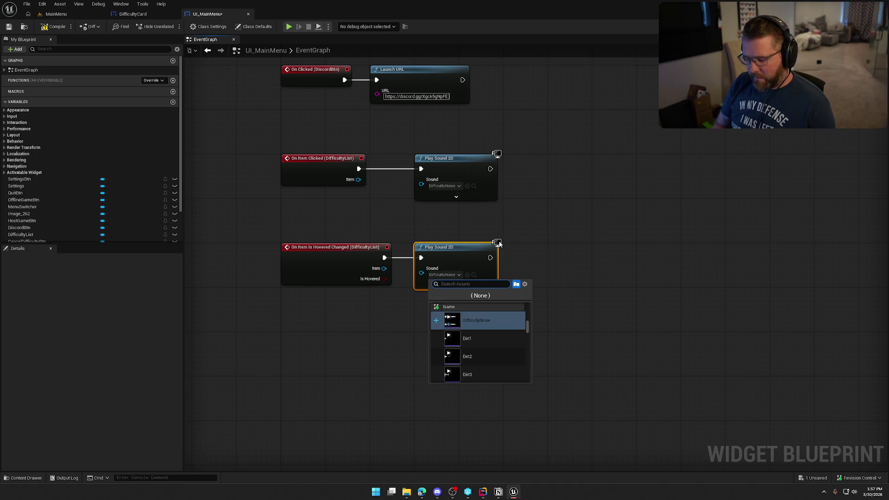
pyautogui.click(468, 319)
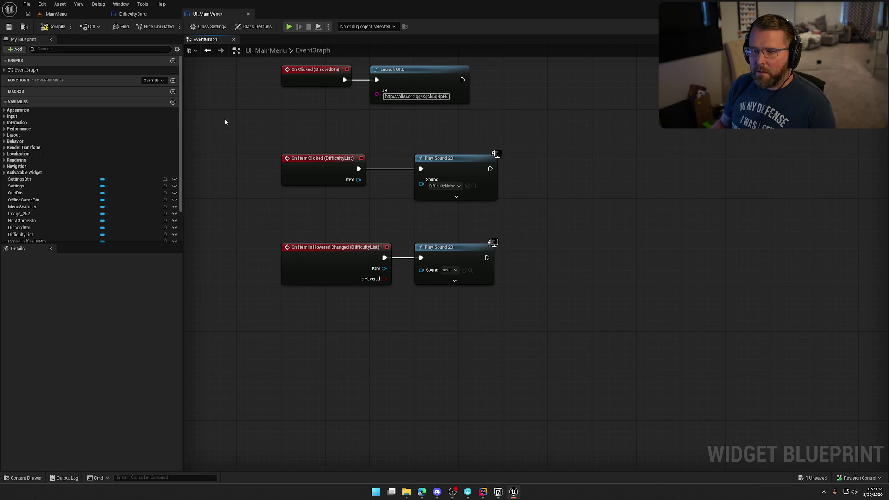
pyautogui.click(66, 15)
# Play-test Choose Difficulty, selecting Probably Fine, Statistically Concerning and Professionally Unqualified, then stop.
pyautogui.hotkey('alt', 'p')
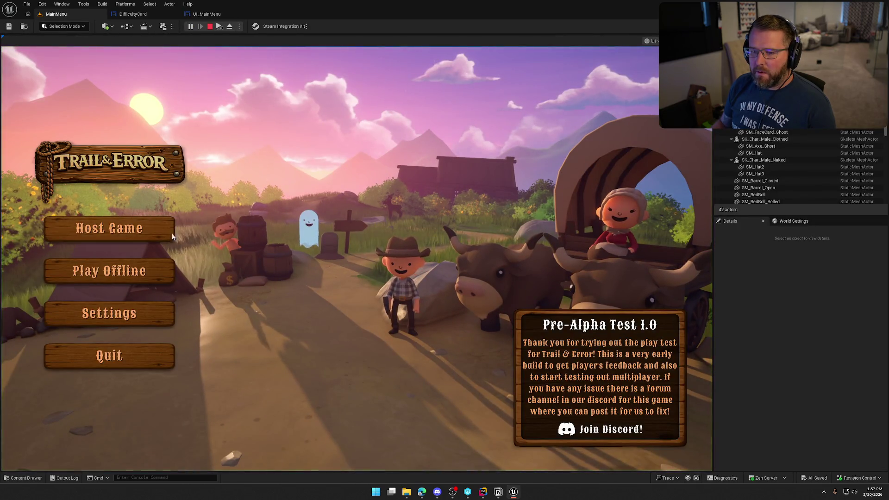
pyautogui.click(110, 268)
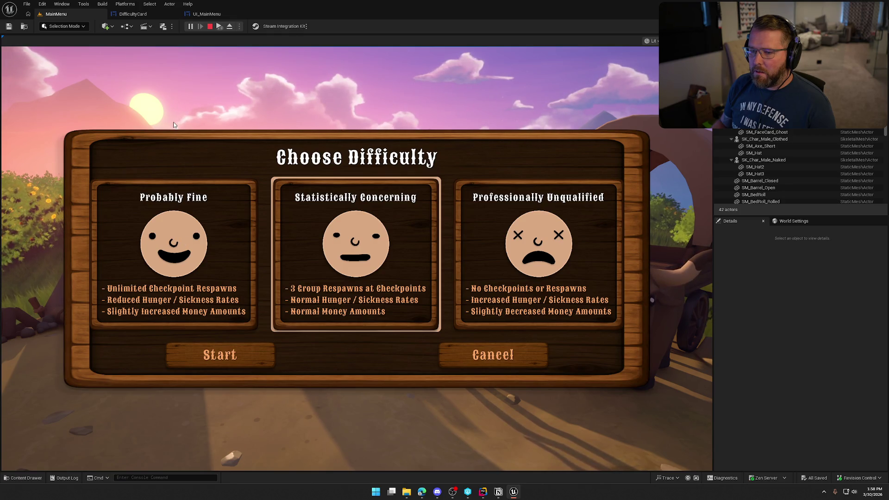
pyautogui.click(184, 227)
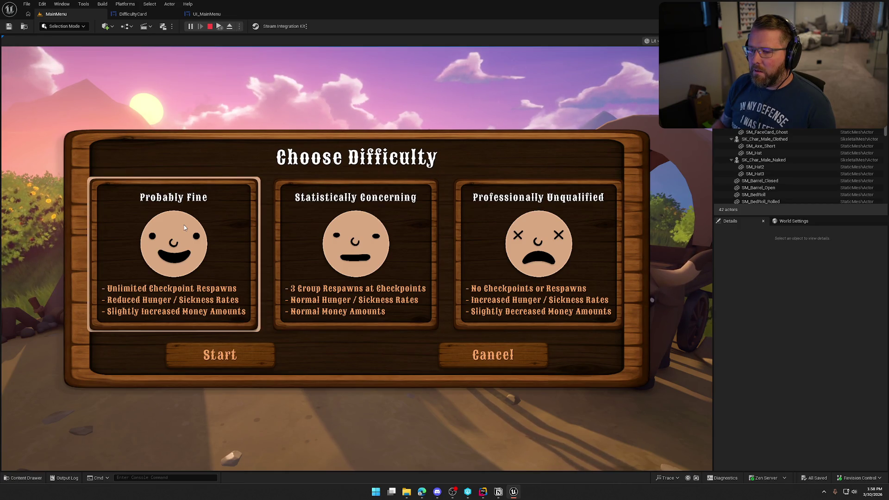
pyautogui.click(356, 240)
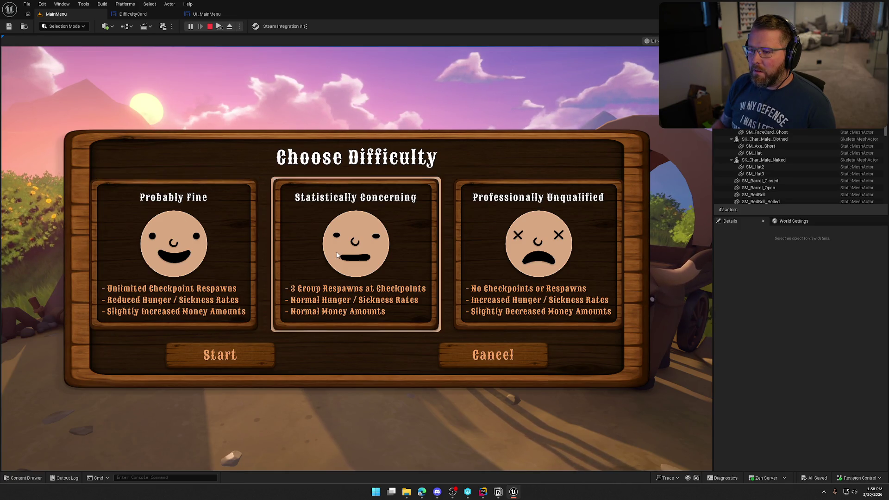
pyautogui.click(546, 244)
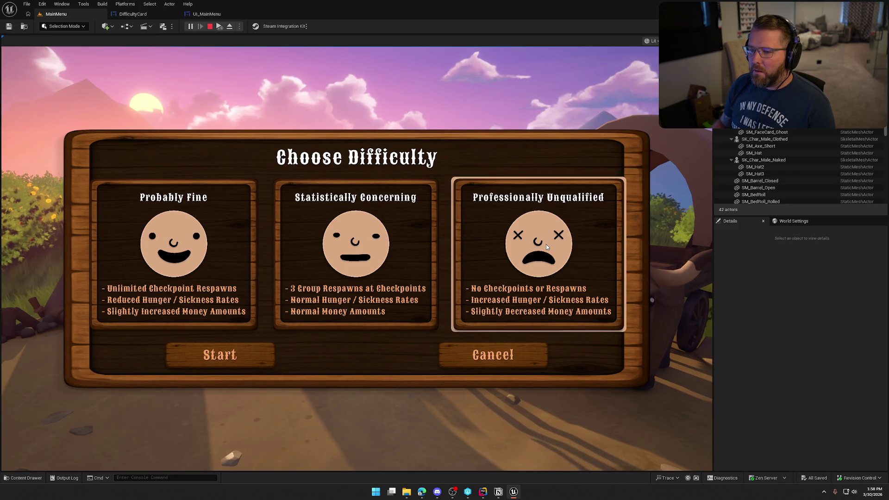
pyautogui.press('Escape')
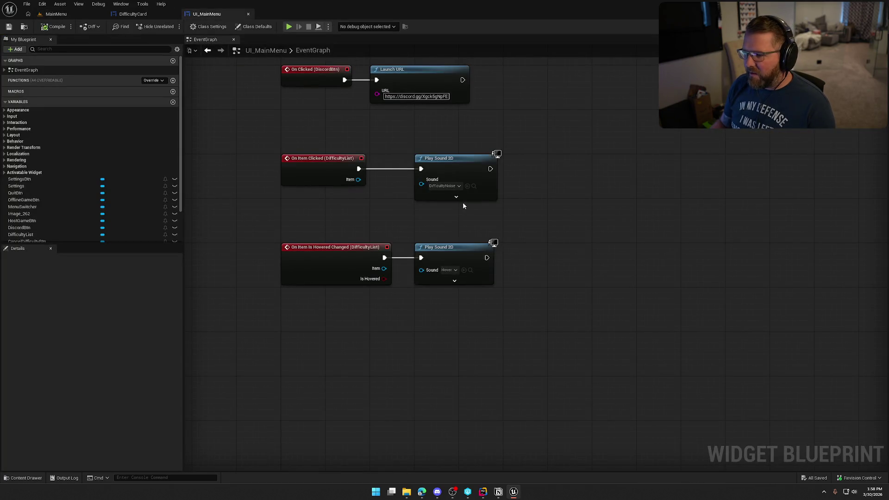
# Gate the hover sound behind a Branch whose condition is Is Hovered.
pyautogui.moveTo(310, 225); pyautogui.dragTo(463, 278)
pyautogui.moveTo(327, 257); pyautogui.dragTo(328, 302)
pyautogui.click(394, 382)
pyautogui.moveTo(486, 302); pyautogui.dragTo(592, 302)
pyautogui.click(440, 296)
pyautogui.moveTo(384, 301)
pyautogui.mouseDown()
pyautogui.moveTo(428, 317)
pyautogui.moveTo(448, 309)
pyautogui.moveTo(424, 300)
pyautogui.mouseUp()
pyautogui.moveTo(383, 323); pyautogui.dragTo(531, 299)
pyautogui.click(548, 299)
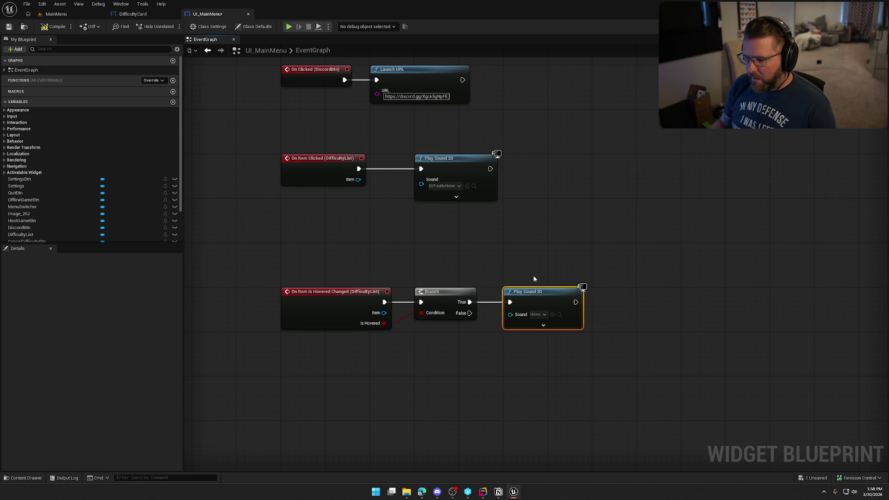
# Feed the click sound's Pitch Multiplier a Random Float in Range from 0.9 to 1.1, then compile.
pyautogui.click(462, 197)
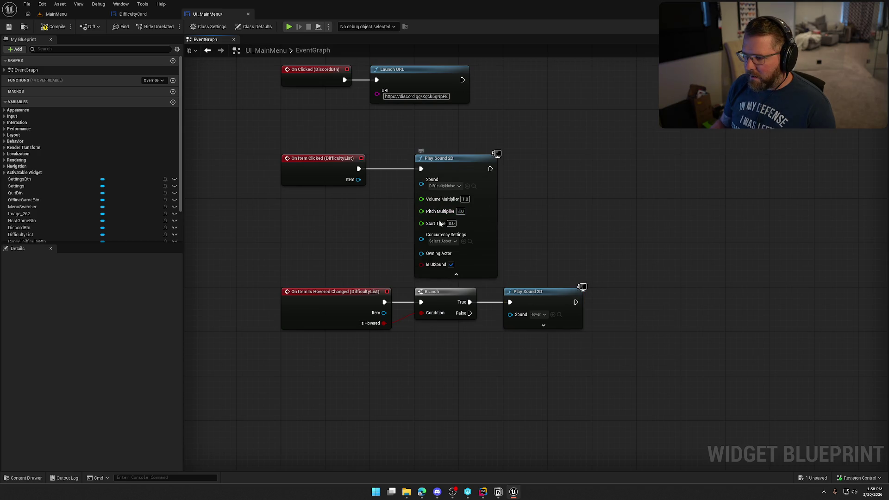
pyautogui.moveTo(417, 215); pyautogui.dragTo(356, 220)
pyautogui.write('random f')
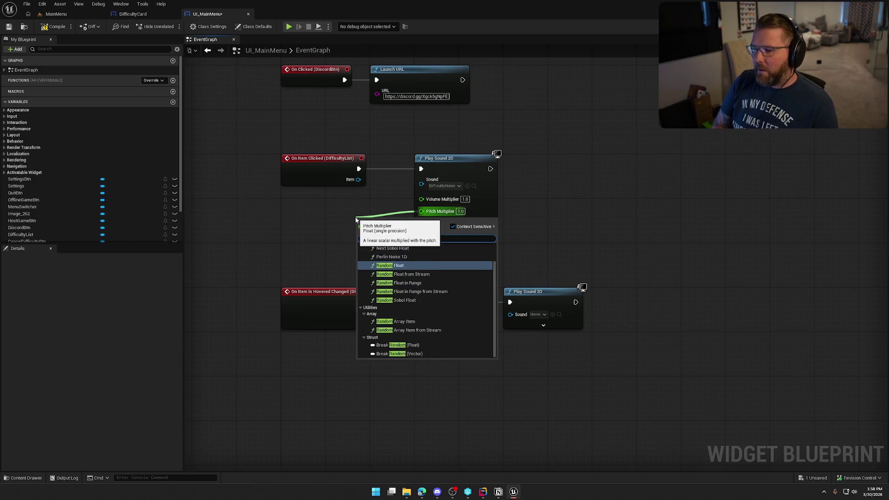
pyautogui.click(399, 286)
pyautogui.moveTo(374, 233); pyautogui.dragTo(302, 221)
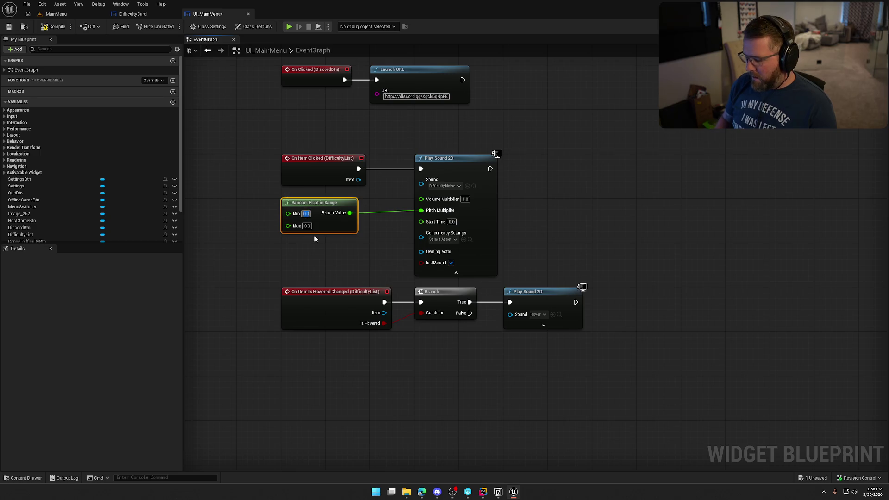
pyautogui.write('0.9')
pyautogui.press('Tab')
pyautogui.write('1.1')
pyautogui.click(395, 249)
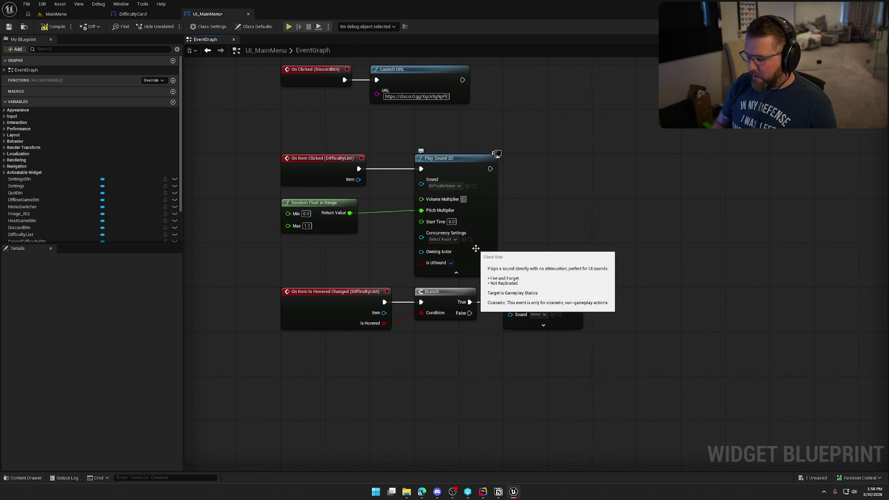
pyautogui.click(456, 273)
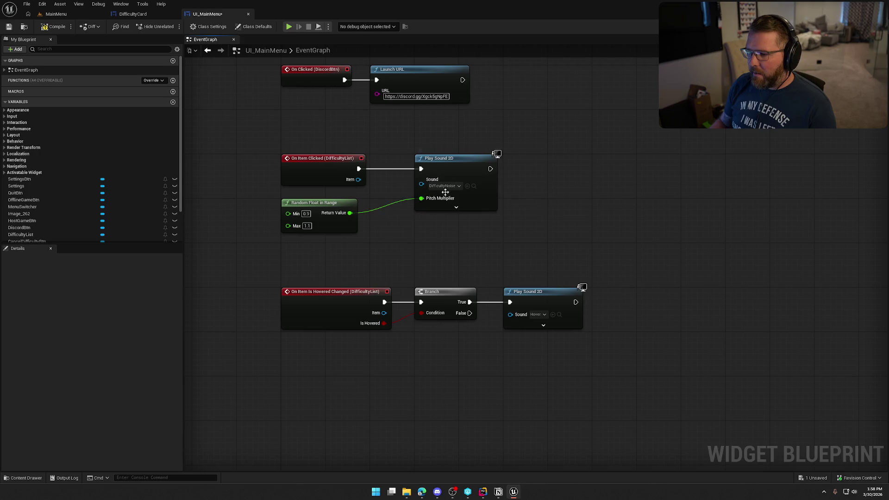
pyautogui.click(57, 26)
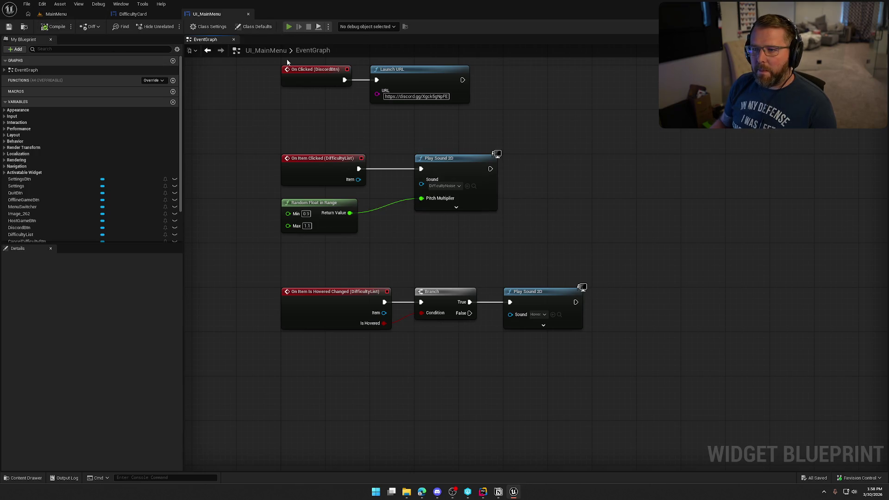
# Play-test the difficulty panel, clicking each of the three cards, then stop the preview.
pyautogui.click(288, 26)
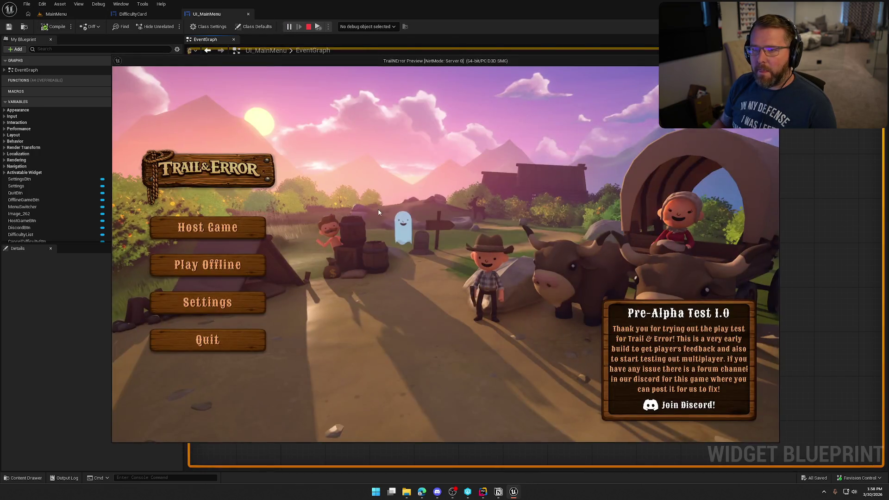
pyautogui.click(221, 270)
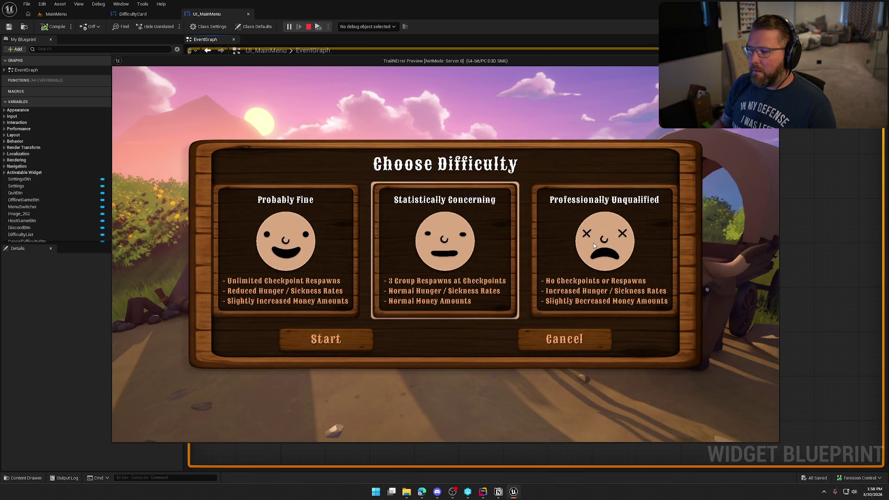
pyautogui.click(319, 241)
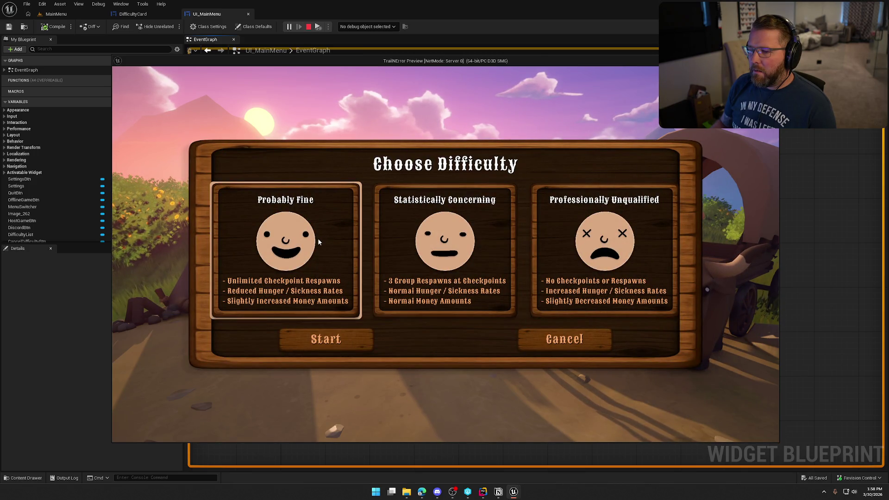
pyautogui.click(583, 243)
pyautogui.click(500, 243)
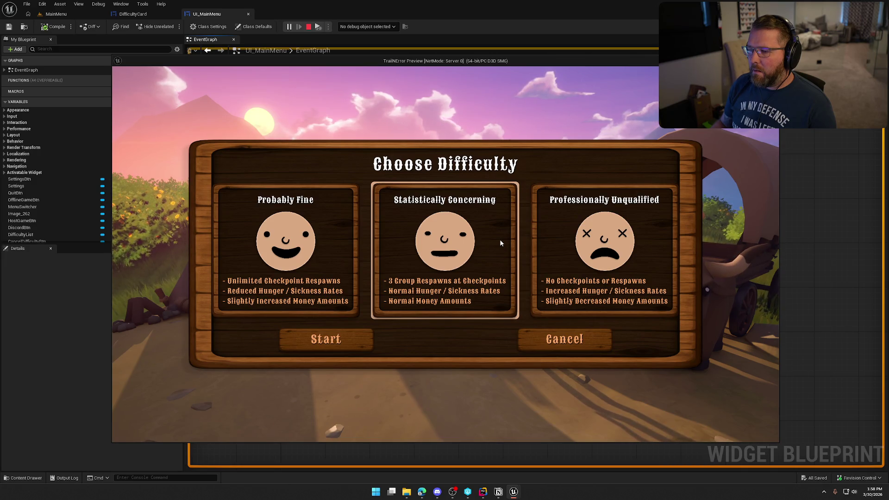
pyautogui.click(276, 236)
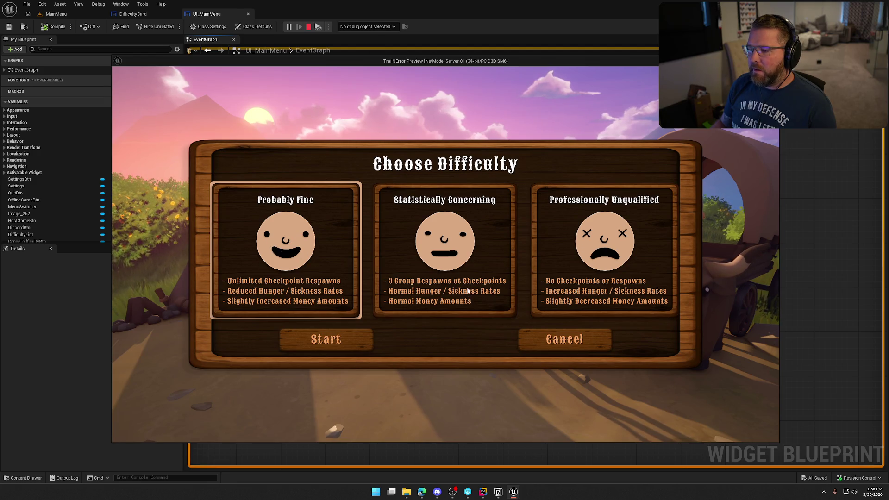
pyautogui.press('Escape')
# Move the three hover-sound nodes further down in the EventGraph.
pyautogui.moveTo(545, 383); pyautogui.dragTo(277, 283)
pyautogui.moveTo(338, 300); pyautogui.dragTo(340, 340)
pyautogui.click(364, 279)
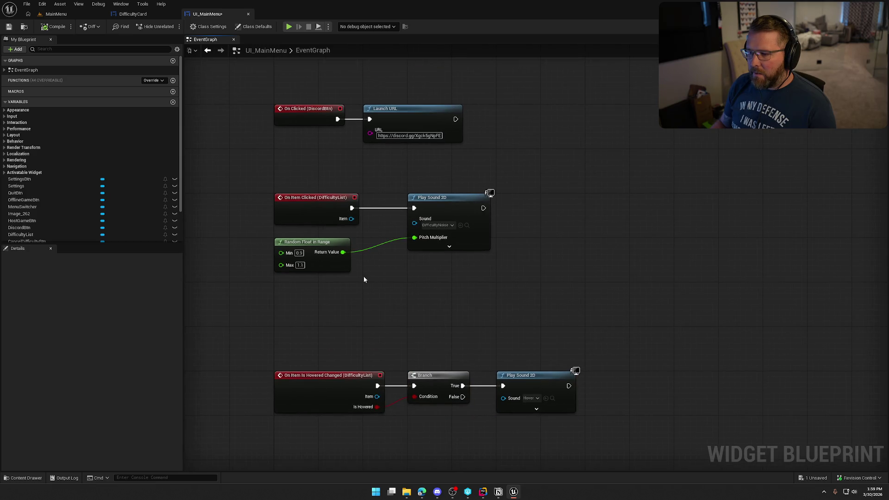
# Add a DifficultyList Get Index for Item node fed by the clicked item, placed near the click event.
pyautogui.moveTo(364, 279); pyautogui.dragTo(360, 238)
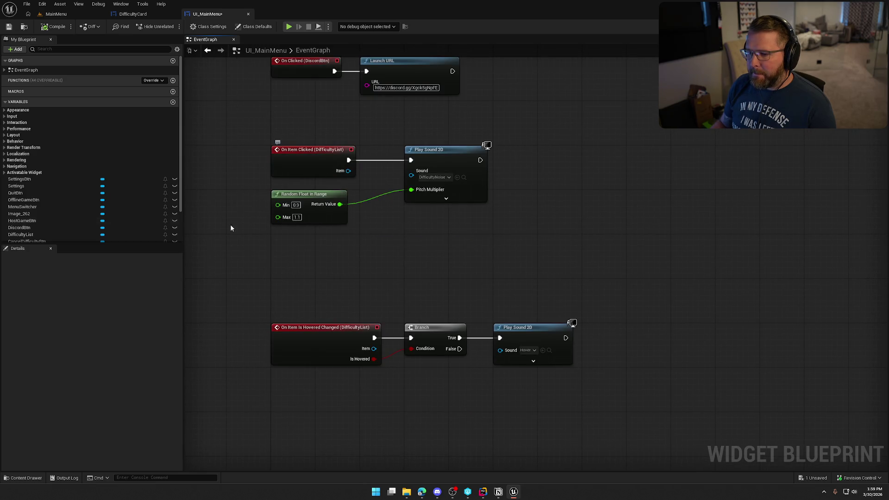
pyautogui.scroll(-2, 105, 208)
pyautogui.moveTo(27, 193)
pyautogui.mouseDown()
pyautogui.moveTo(278, 258)
pyautogui.moveTo(386, 259)
pyautogui.mouseUp()
pyautogui.write('get')
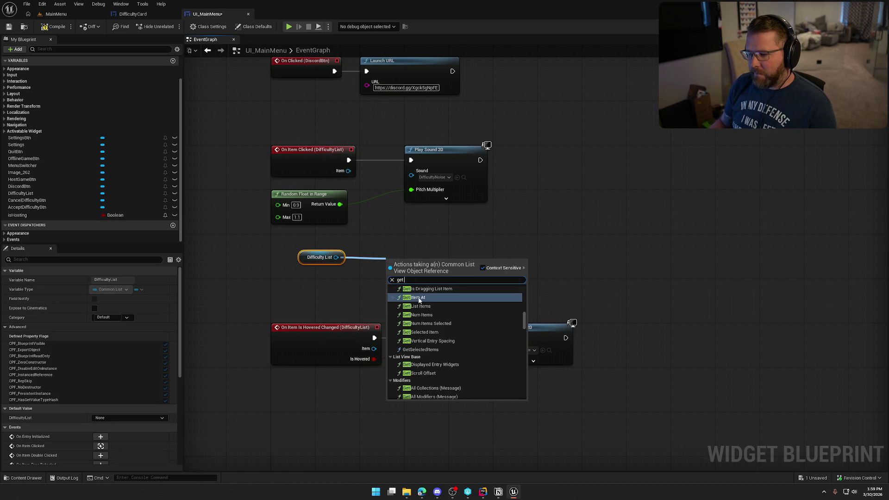
pyautogui.scroll(1, 471, 314)
pyautogui.click(440, 317)
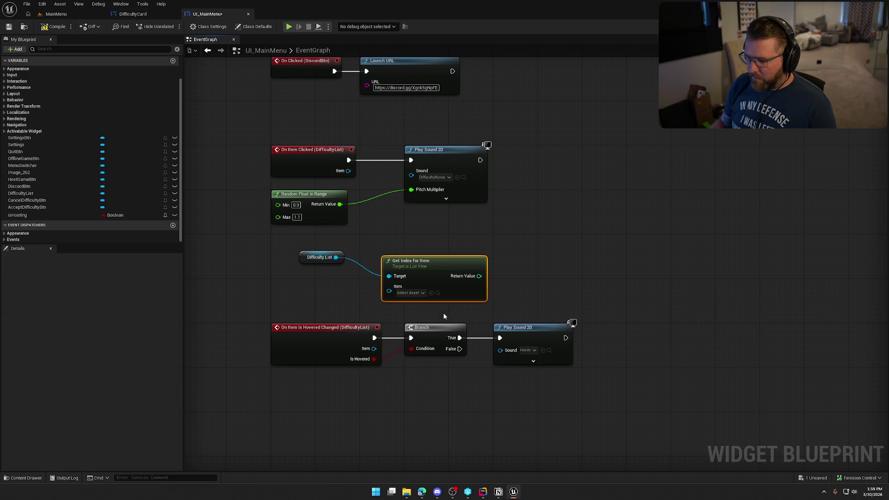
pyautogui.moveTo(388, 291); pyautogui.dragTo(349, 170)
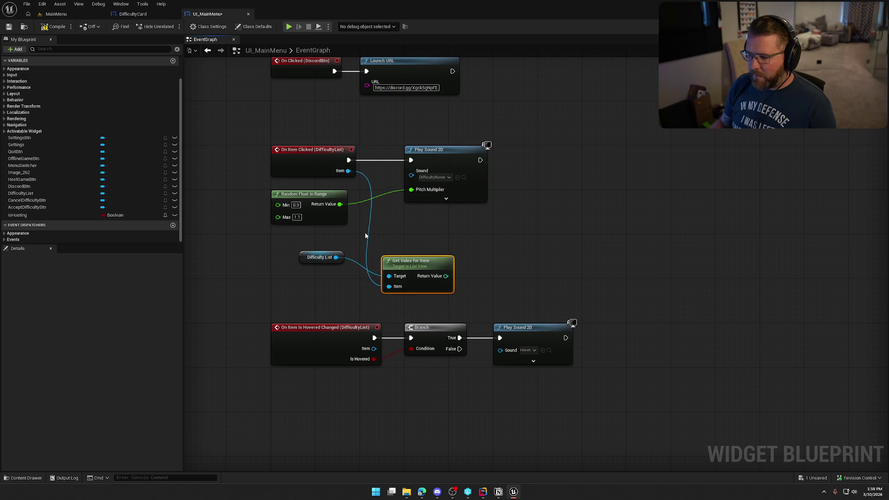
pyautogui.moveTo(454, 156); pyautogui.dragTo(588, 153)
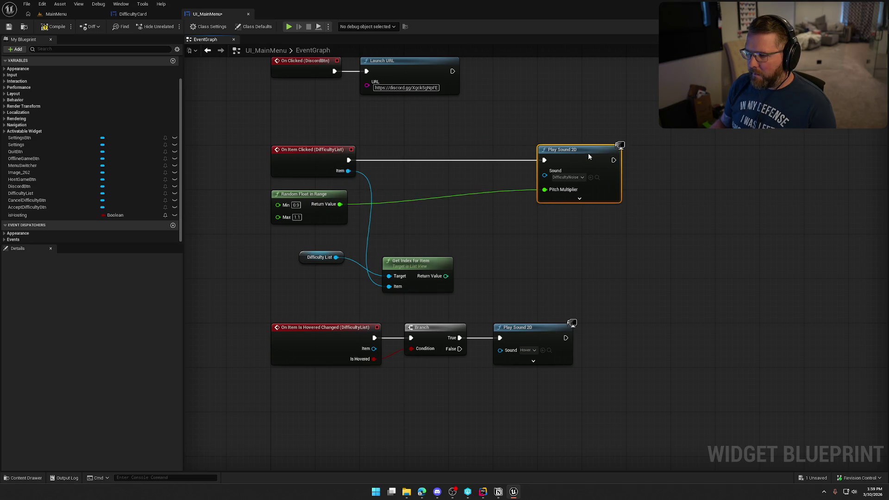
pyautogui.moveTo(327, 204)
pyautogui.mouseDown()
pyautogui.moveTo(387, 220)
pyautogui.moveTo(571, 230)
pyautogui.mouseUp()
pyautogui.moveTo(411, 261)
pyautogui.mouseDown()
pyautogui.moveTo(410, 226)
pyautogui.moveTo(432, 165)
pyautogui.mouseUp()
pyautogui.moveTo(321, 257); pyautogui.dragTo(337, 184)
pyautogui.click(453, 292)
# Drive the Pitch Multiplier with a Select node indexed by the clicked card's index.
pyautogui.moveTo(544, 189)
pyautogui.mouseDown()
pyautogui.moveTo(530, 212)
pyautogui.moveTo(493, 233)
pyautogui.mouseUp()
pyautogui.write('selec')
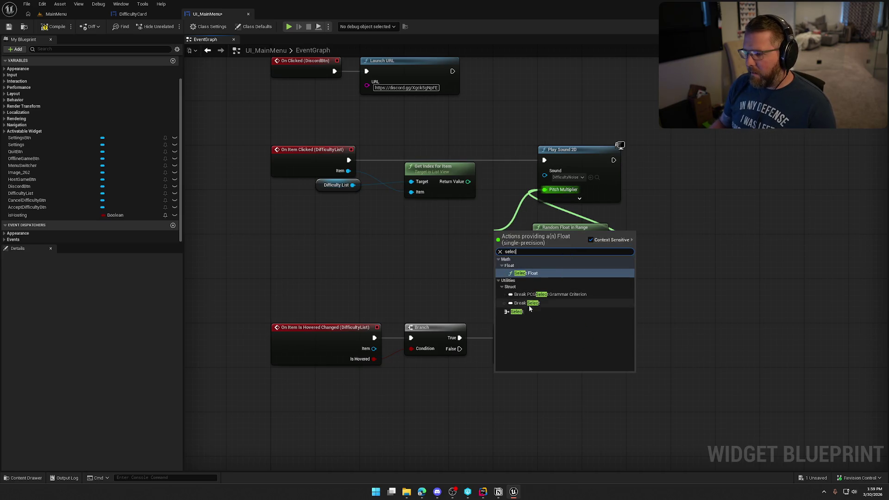
pyautogui.click(516, 312)
pyautogui.moveTo(500, 271); pyautogui.dragTo(471, 182)
pyautogui.moveTo(509, 233); pyautogui.dragTo(420, 205)
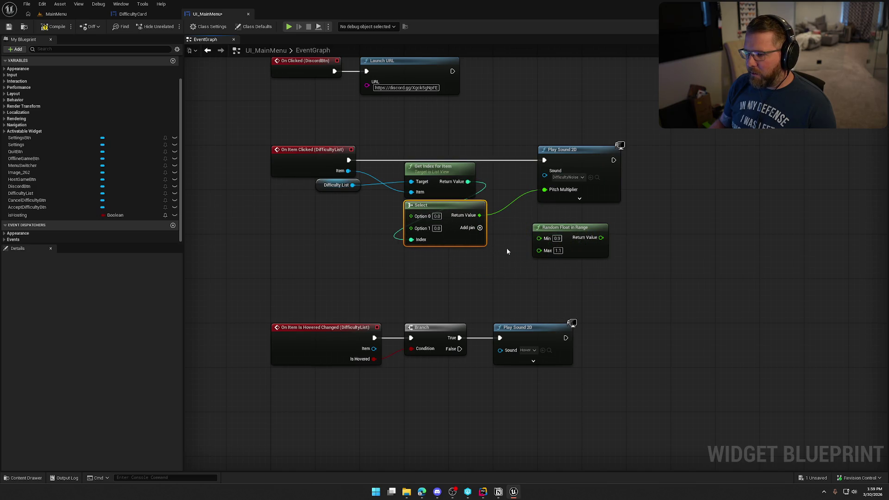
pyautogui.moveTo(574, 152); pyautogui.dragTo(530, 152)
pyautogui.click(516, 232)
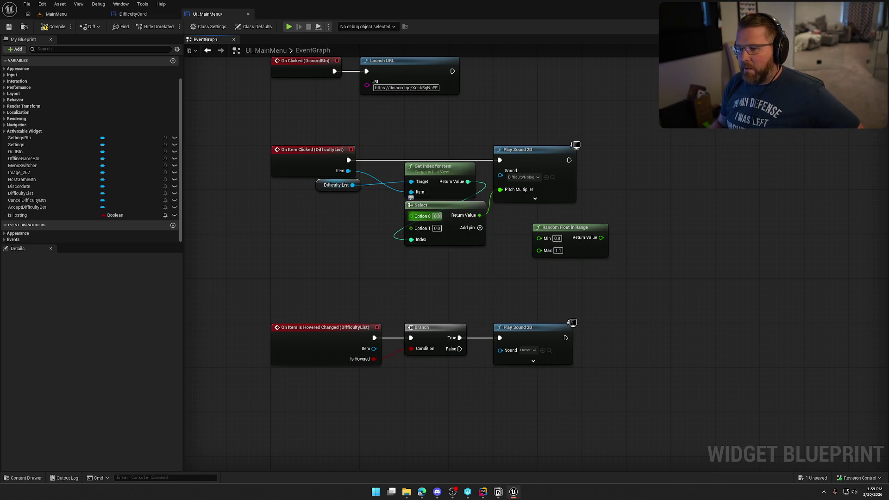
# Set the Select options to 0.9, 1.0 and 1.1 and delete the Random Float in Range node.
pyautogui.write('.9')
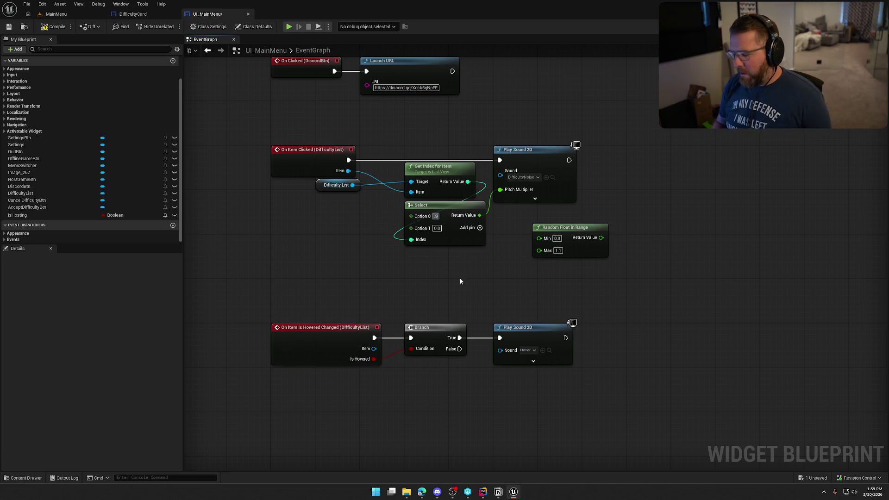
pyautogui.press('Return')
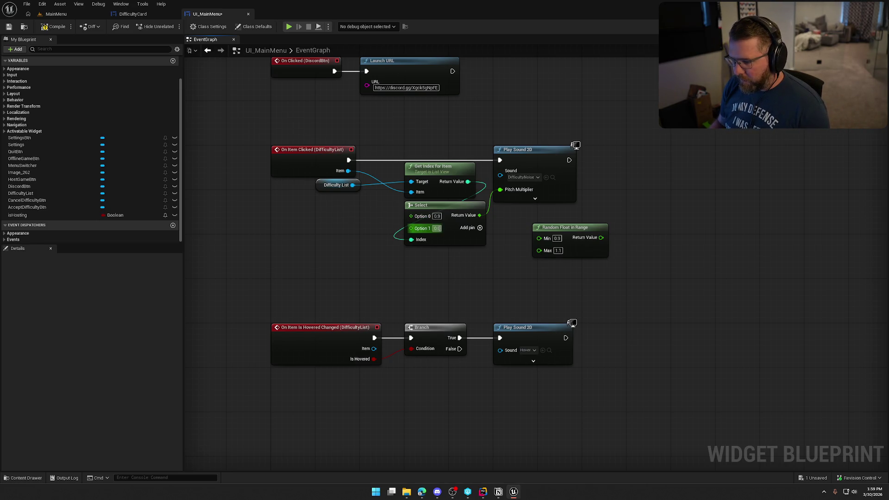
pyautogui.write('1')
pyautogui.click(480, 228)
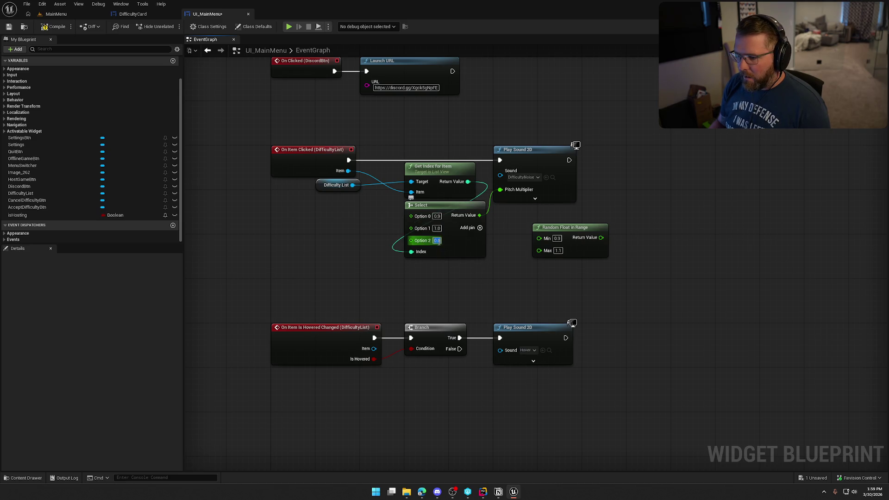
pyautogui.write('1.1')
pyautogui.press('Return')
pyautogui.moveTo(663, 284); pyautogui.dragTo(493, 212)
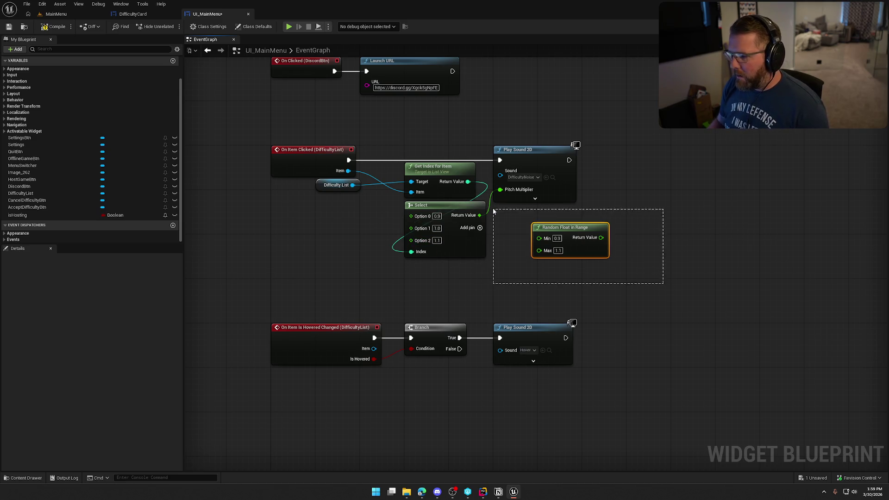
pyautogui.press('Delete')
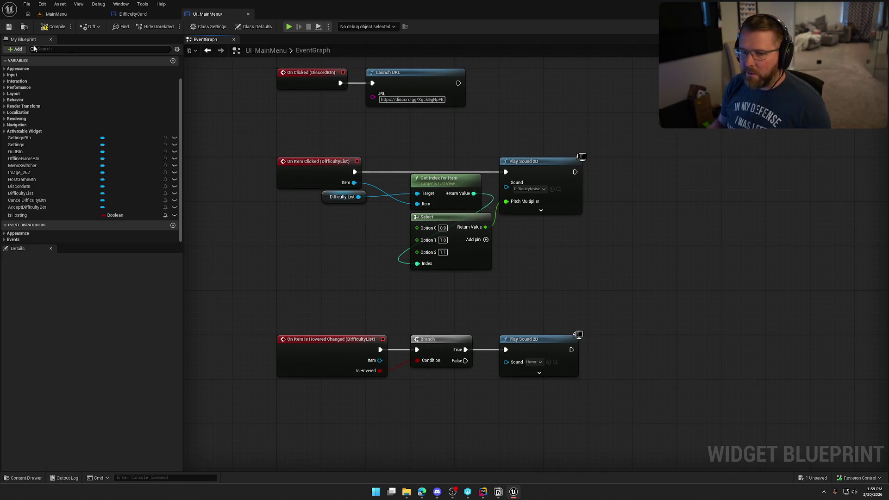
# Preview the menu, picking each difficulty card and cancelling back to the main menu.
pyautogui.click(288, 26)
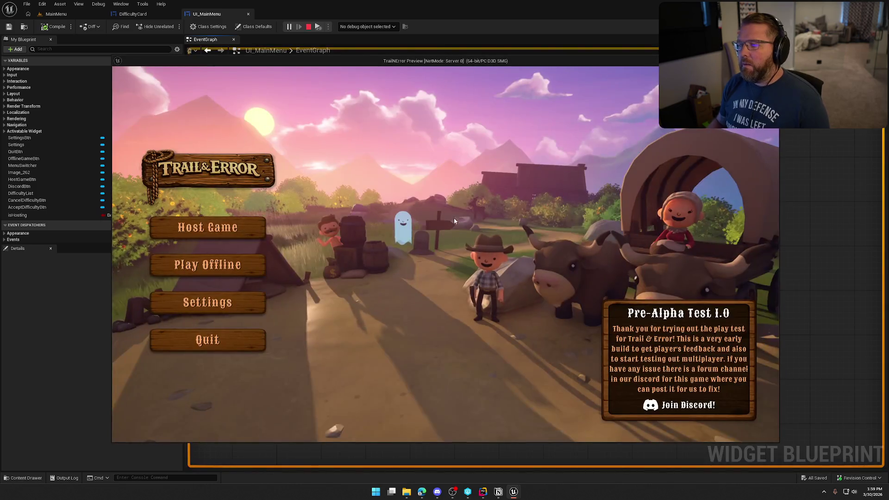
pyautogui.click(241, 266)
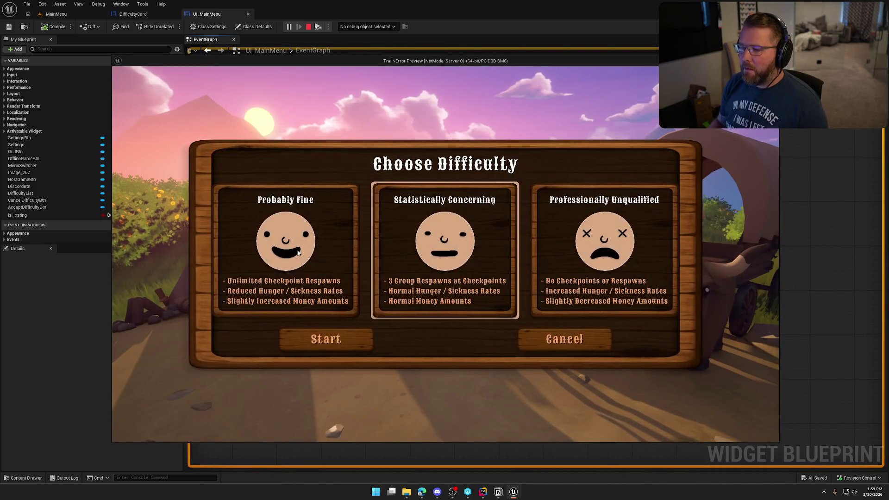
pyautogui.click(571, 251)
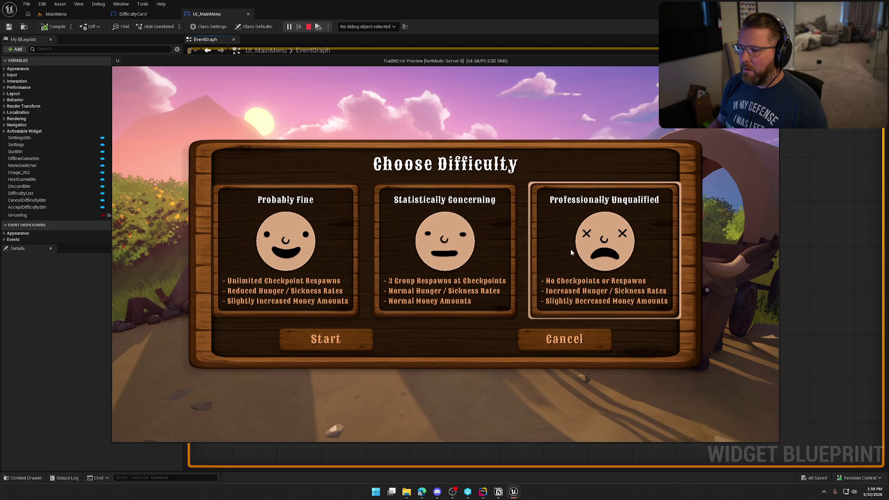
pyautogui.click(300, 247)
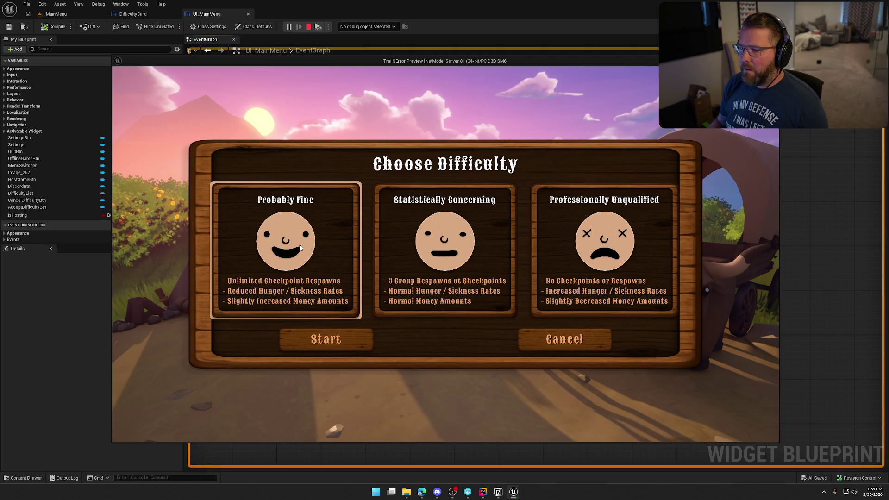
pyautogui.click(400, 252)
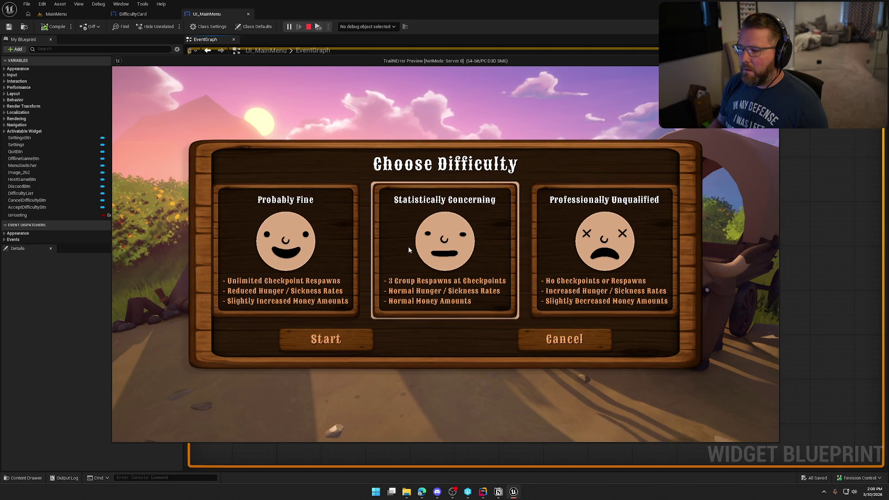
pyautogui.click(317, 255)
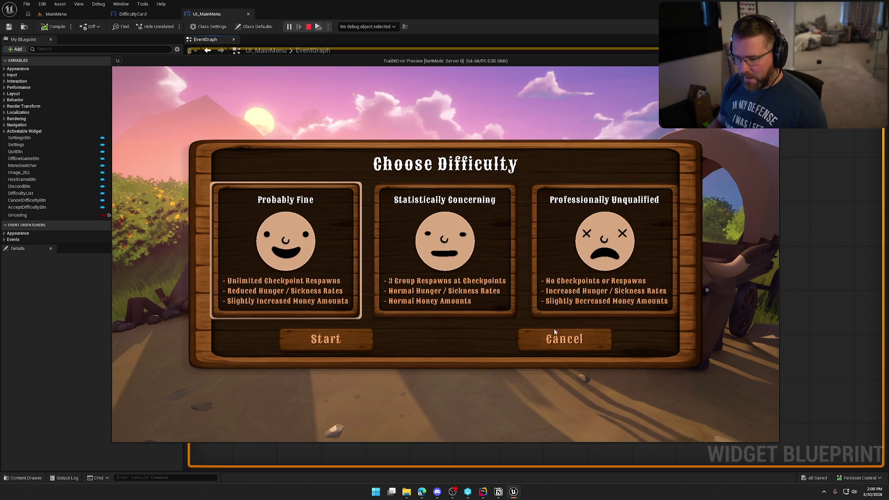
pyautogui.click(577, 343)
pyautogui.press('Escape')
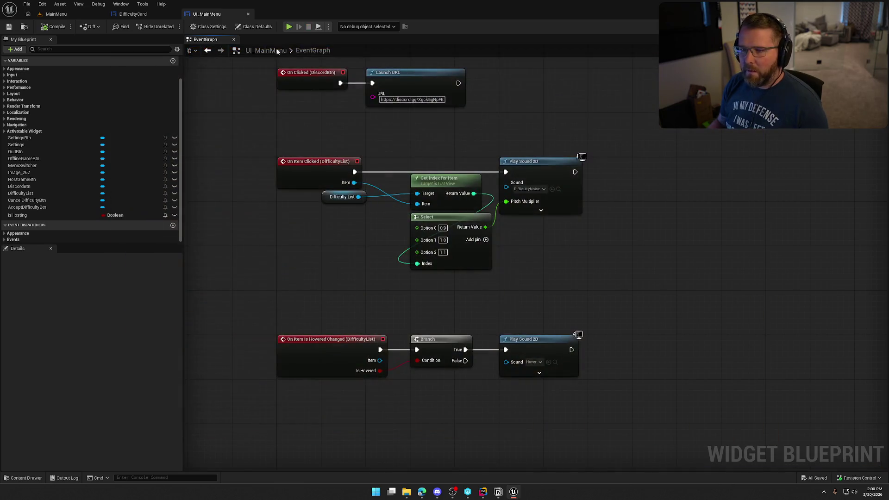
# Play the MainMenu level, check settings, and cycle the difficulty cards with the arrow keys.
pyautogui.hotkey('alt', 'p')
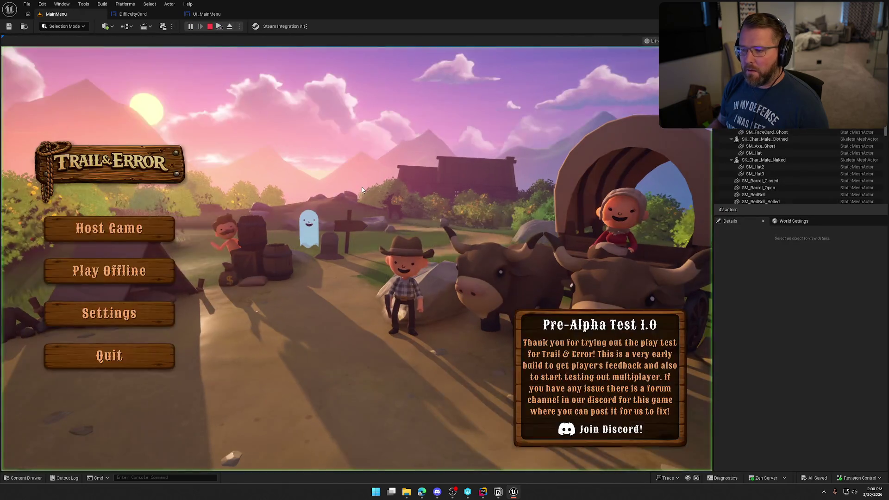
pyautogui.click(145, 315)
pyautogui.click(433, 431)
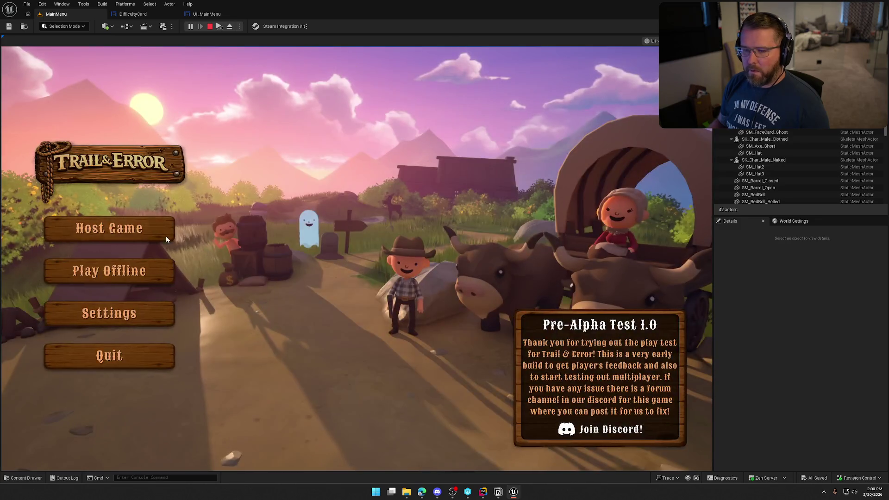
pyautogui.click(131, 282)
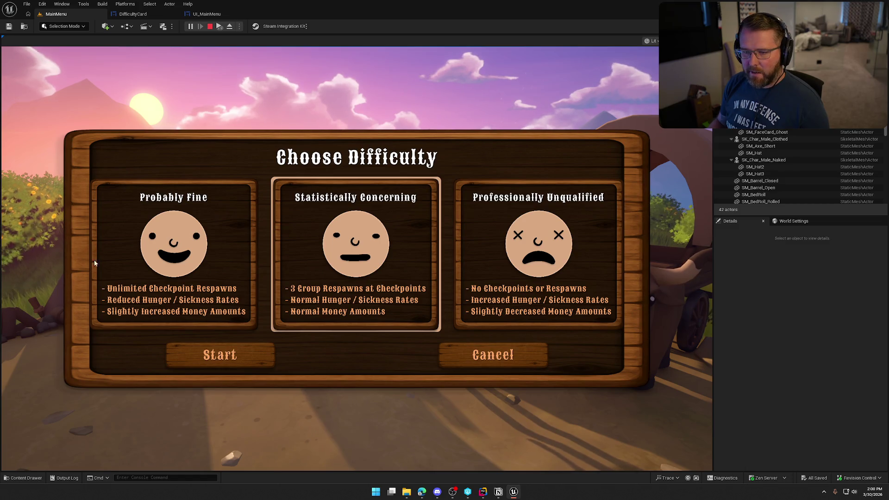
pyautogui.press('Left')
pyautogui.press('Left')
pyautogui.press('Left')
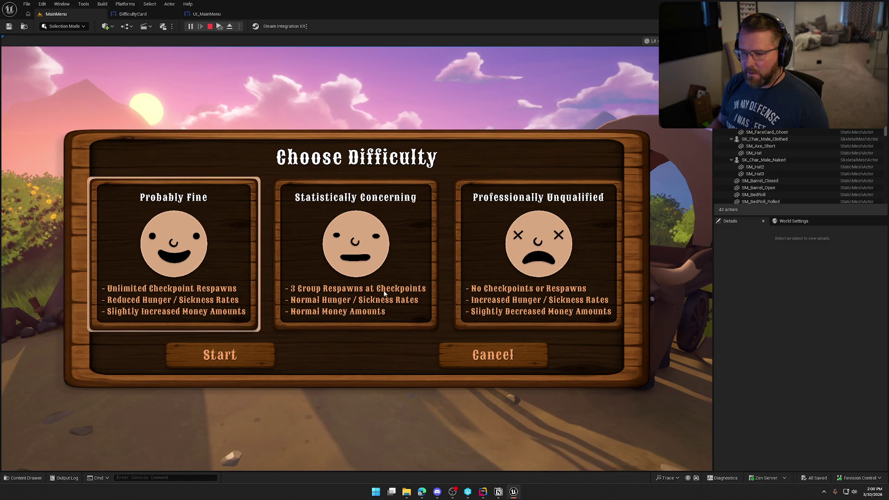
pyautogui.click(477, 362)
pyautogui.click(133, 14)
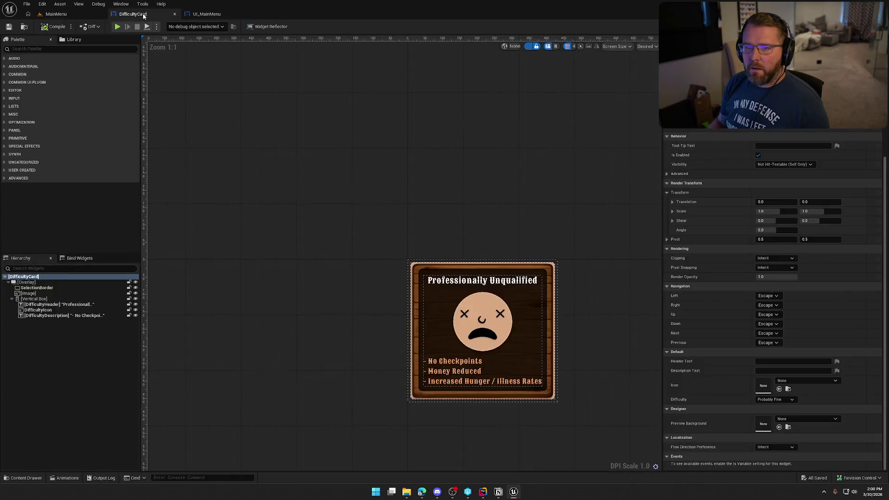
# Set DifficultyList's padding values to 25 and hide the dashed layout outlines.
pyautogui.middleClick(145, 15)
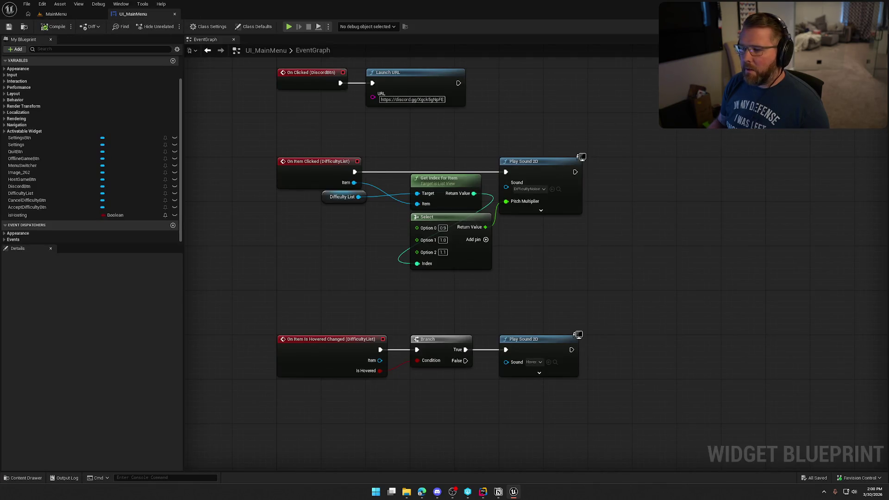
pyautogui.click(851, 27)
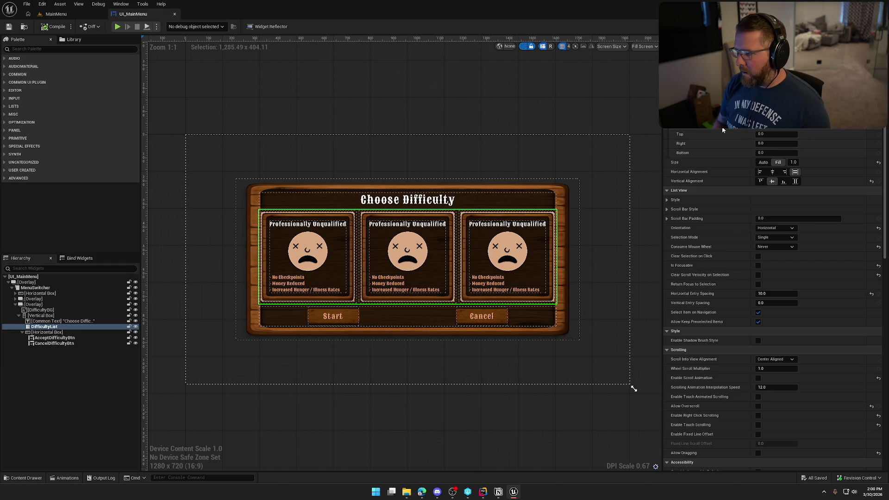
pyautogui.write('25')
pyautogui.press('Tab')
pyautogui.press('Tab')
pyautogui.write('25')
pyautogui.press('Return')
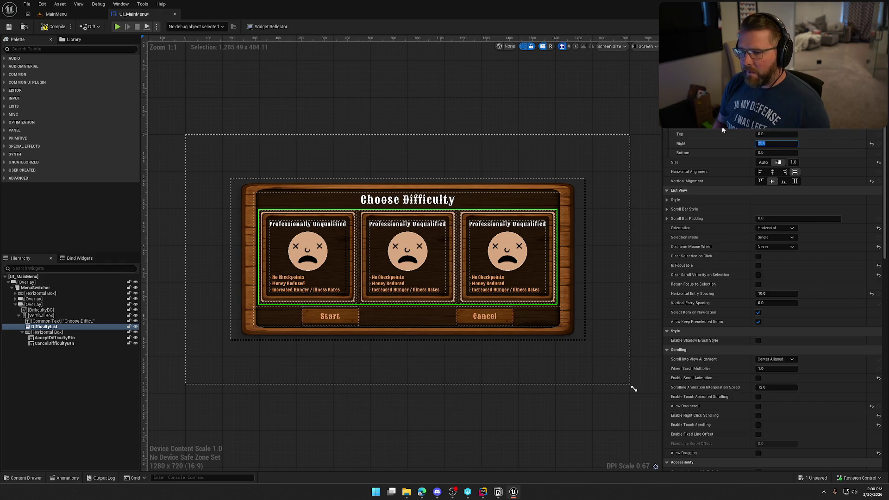
pyautogui.click(548, 60)
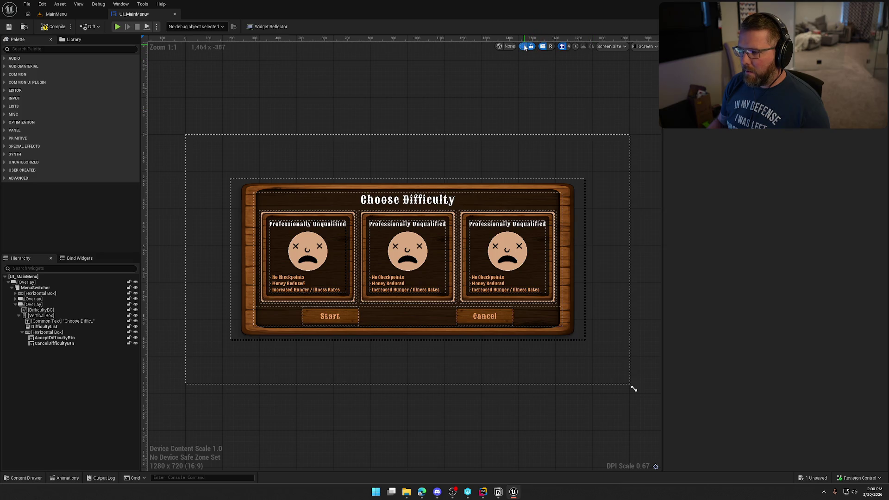
pyautogui.click(526, 48)
# Select the Start/Cancel row, the difficulty list and the root, then play the MainMenu level.
pyautogui.click(64, 332)
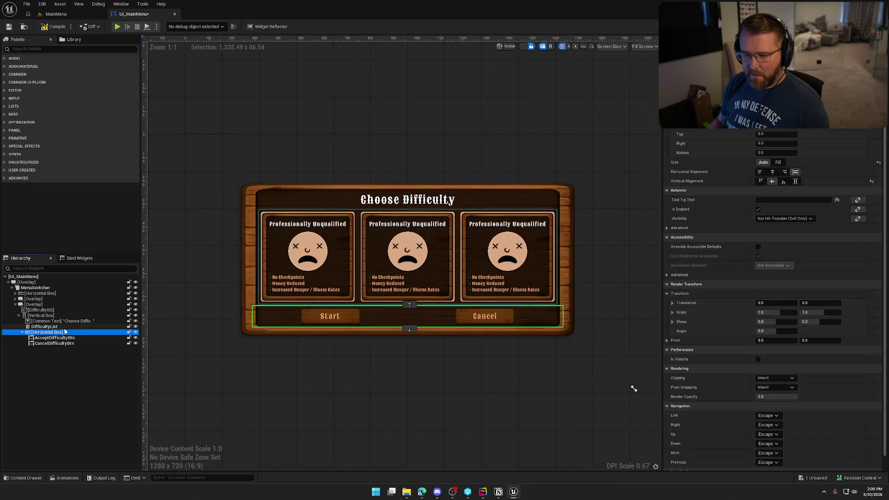
pyautogui.click(43, 326)
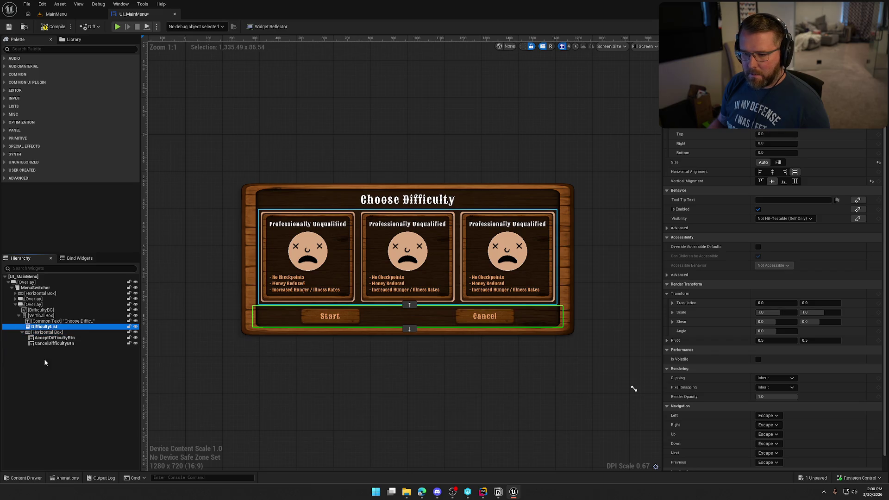
pyautogui.click(37, 277)
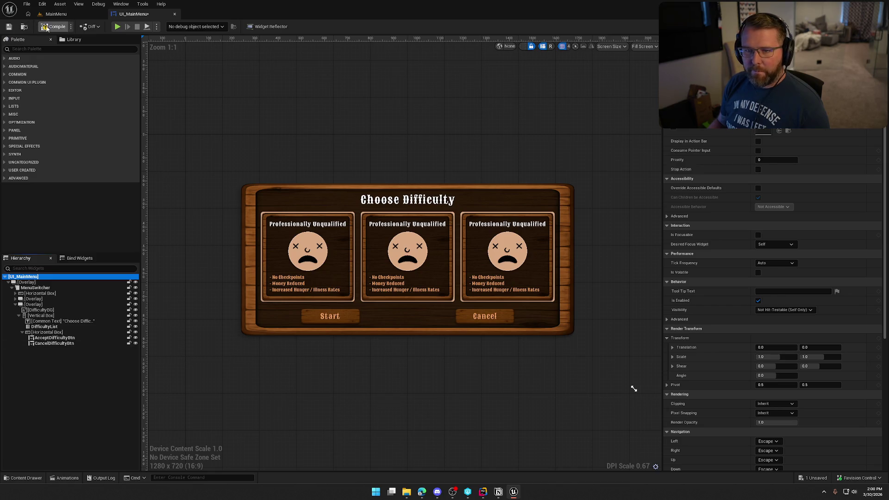
pyautogui.click(56, 14)
pyautogui.click(187, 27)
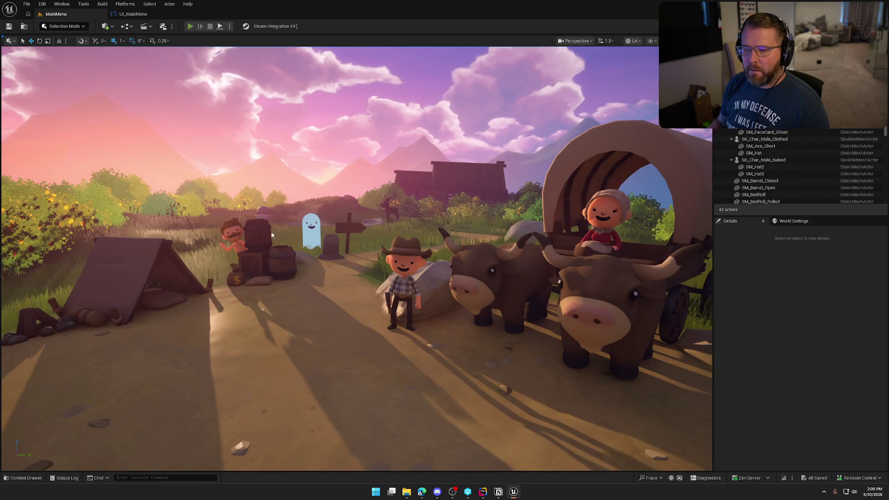
# Play-test Play Offline, picking Probably Fine, Professionally Unqualified and Statistically Concerning, then return to UI_MainMenu.
pyautogui.click(158, 268)
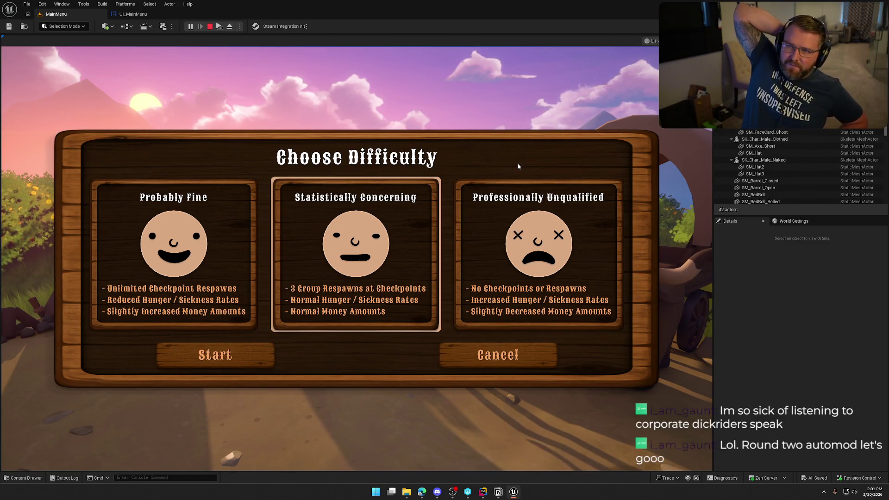
pyautogui.click(240, 227)
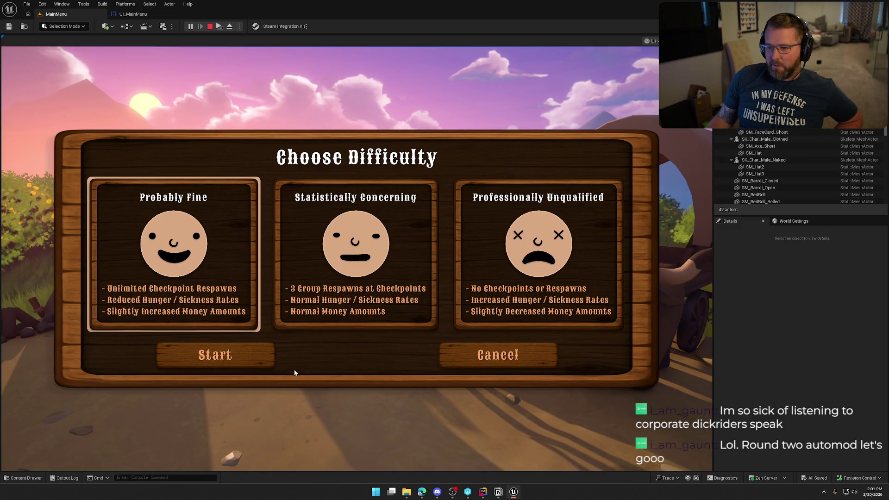
pyautogui.click(460, 294)
pyautogui.click(395, 273)
pyautogui.press('Escape')
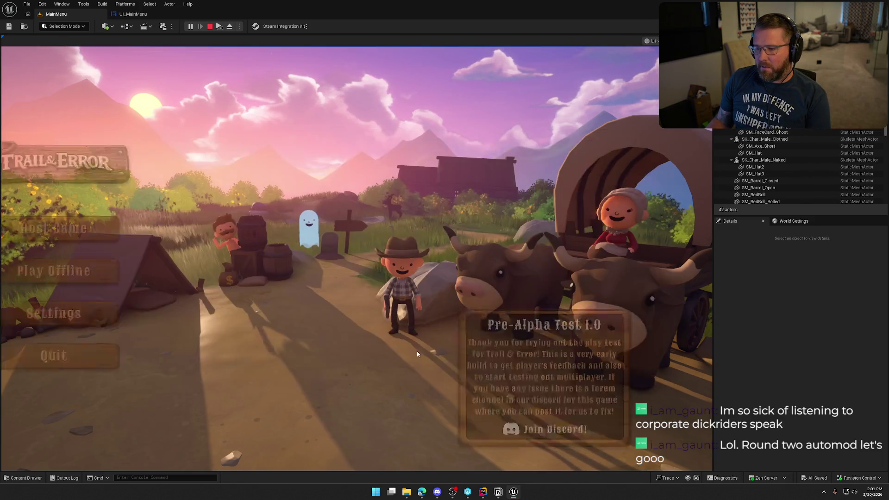
pyautogui.press('Escape')
pyautogui.click(133, 14)
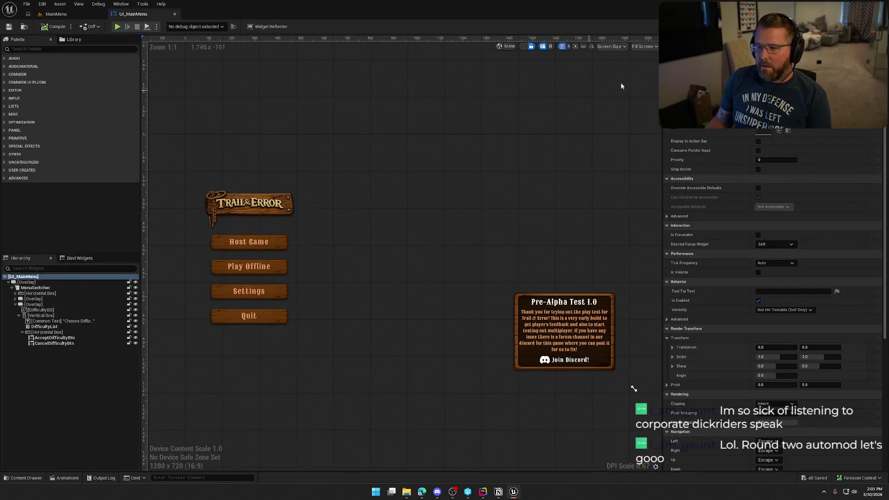
# Select the DifficultyBG wooden background image in the Choose Difficulty hierarchy.
pyautogui.click(79, 333)
pyautogui.click(48, 321)
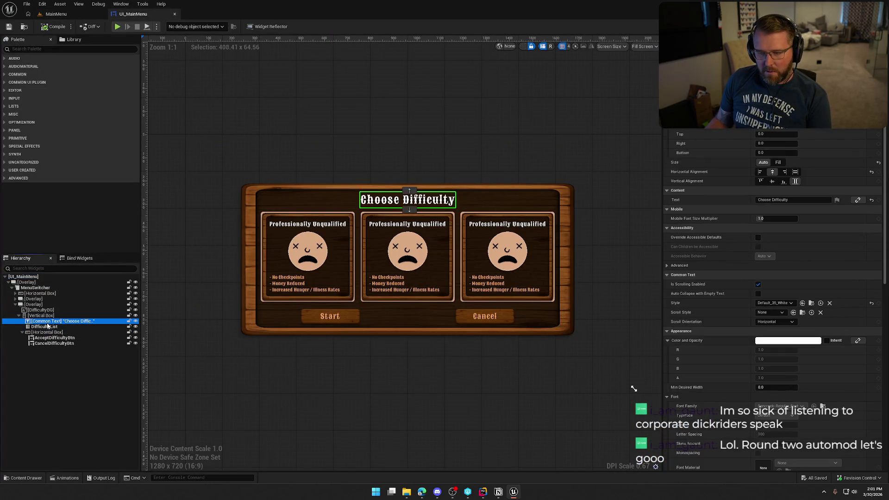
pyautogui.click(45, 310)
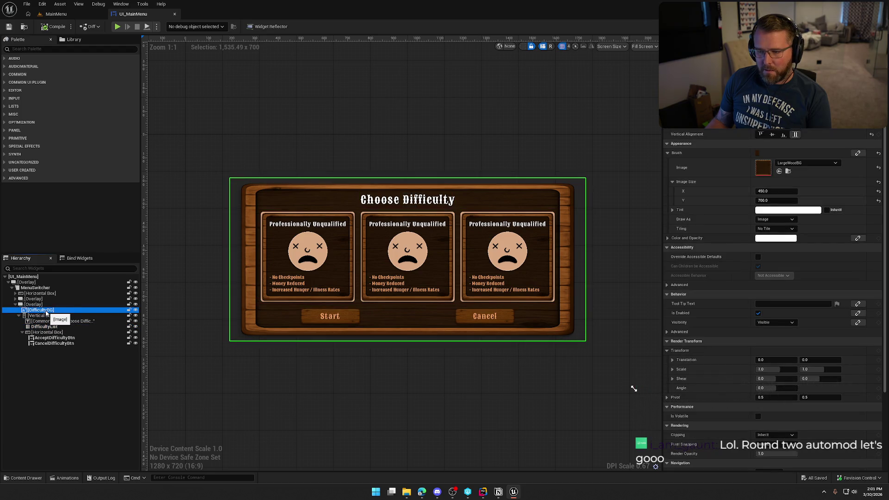
pyautogui.click(45, 305)
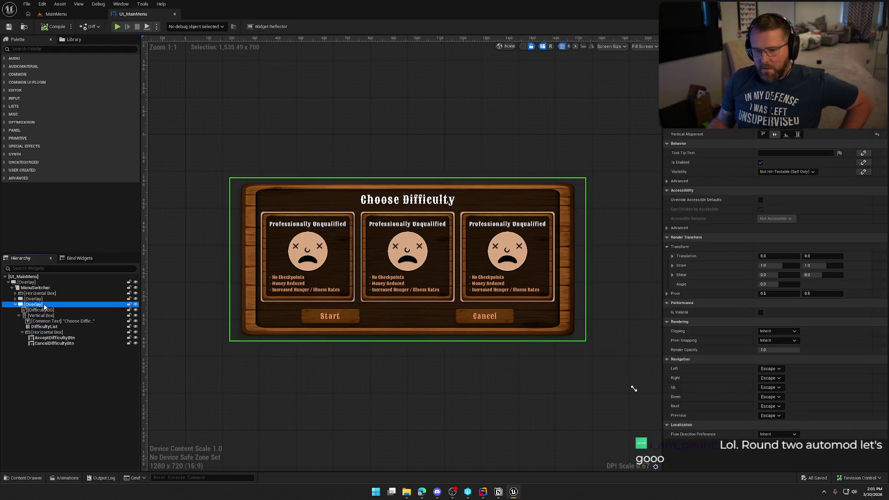
pyautogui.click(48, 310)
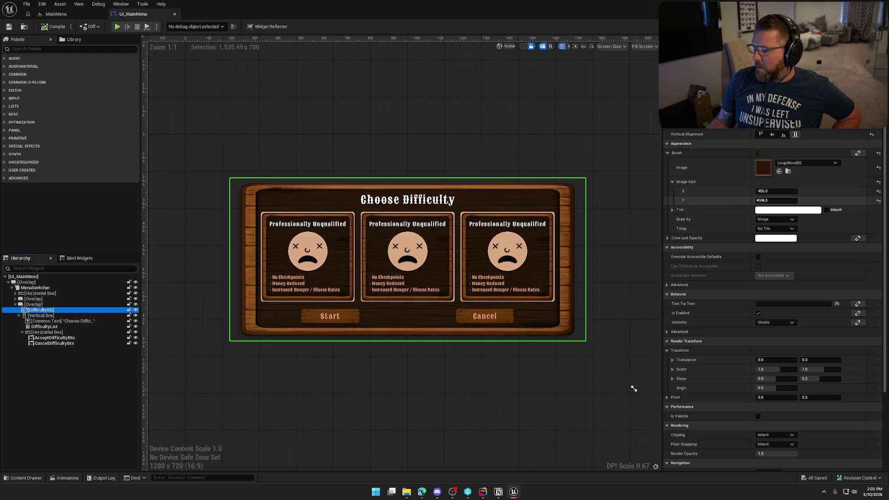
# Set DifficultyBG's Image Size Y to 1000, then select the Vertical Box.
pyautogui.moveTo(760, 200); pyautogui.dragTo(826, 200)
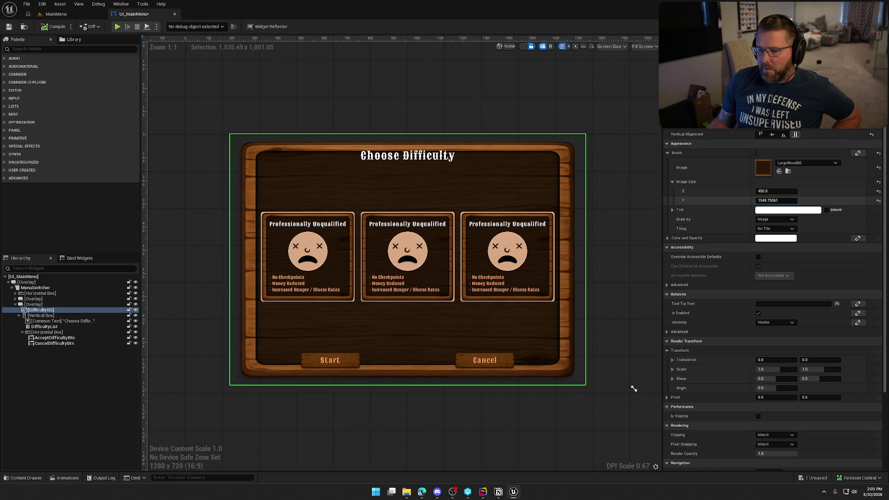
pyautogui.moveTo(775, 200); pyautogui.dragTo(775, 200)
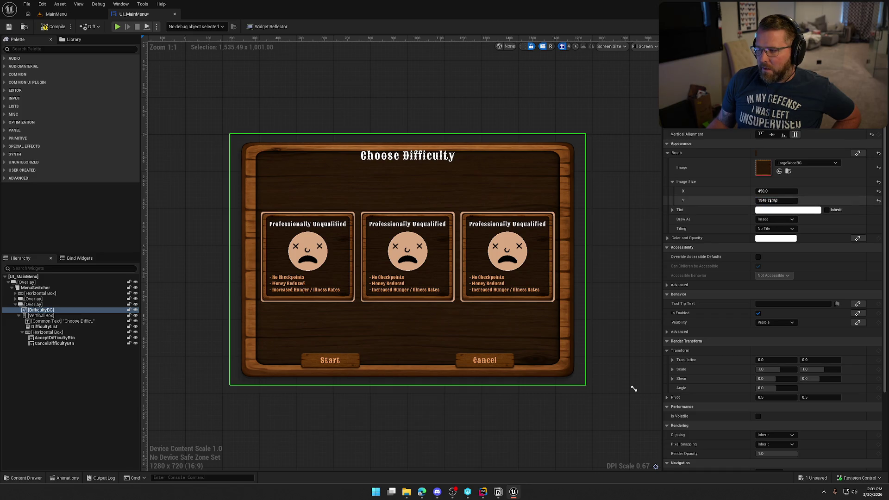
pyautogui.click(774, 200)
pyautogui.write('1000')
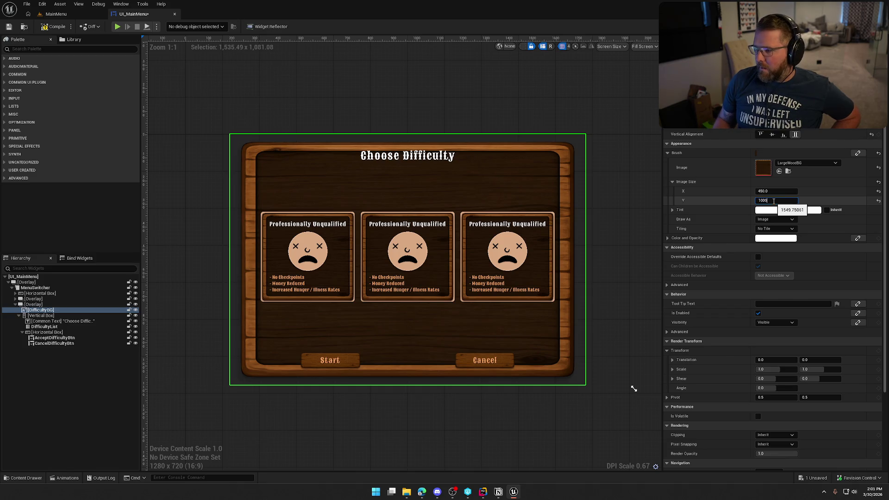
pyautogui.press('Return')
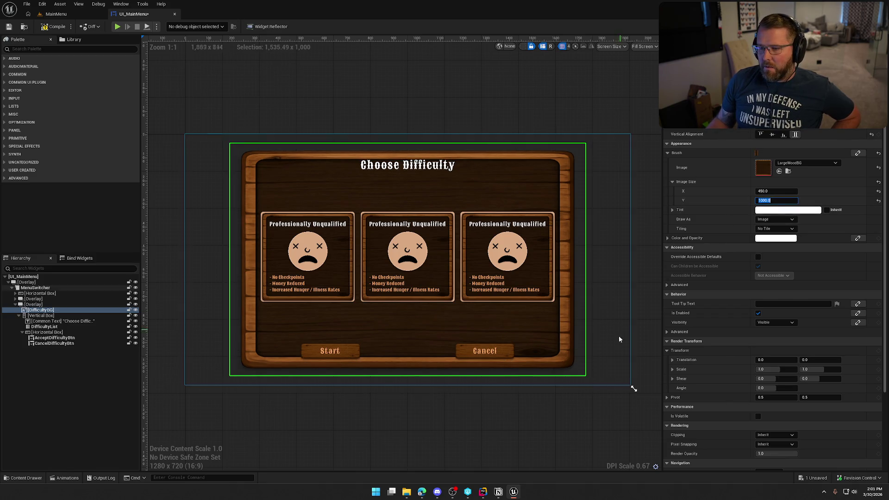
pyautogui.click(410, 164)
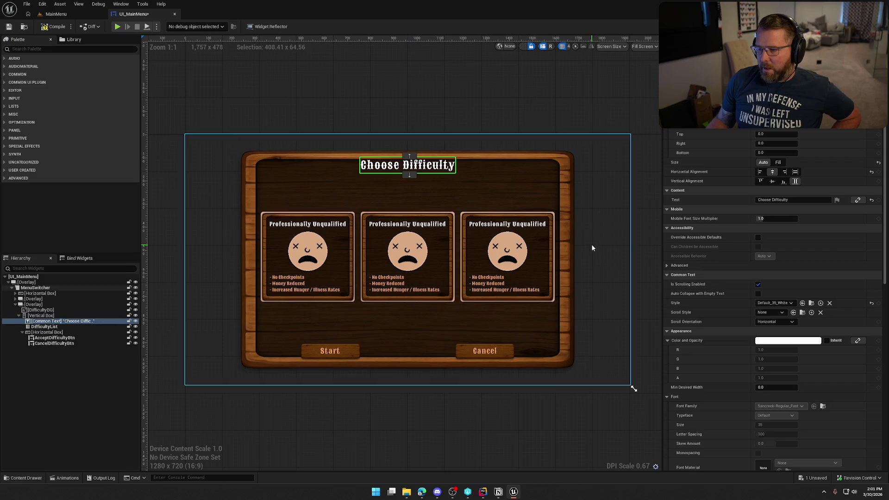
pyautogui.click(58, 317)
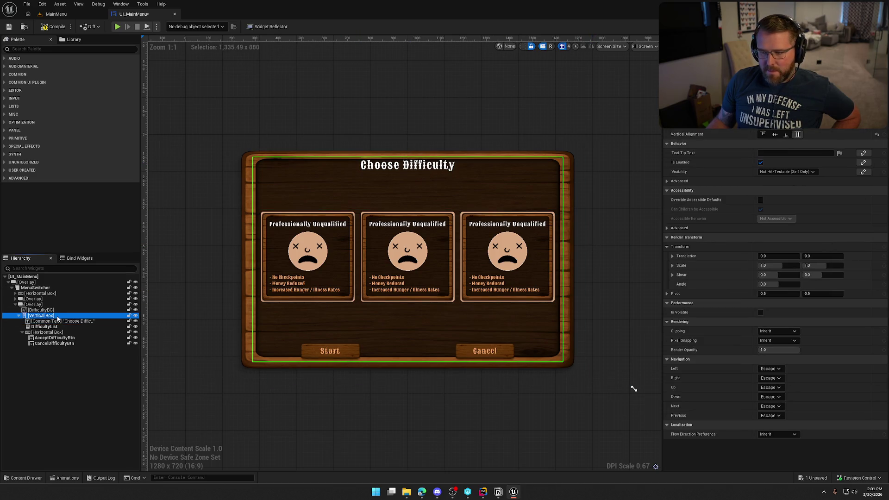
# Centre the Vertical Box contents vertically and give the Choose Difficulty title the Default_50_White style.
pyautogui.click(776, 136)
pyautogui.click(441, 437)
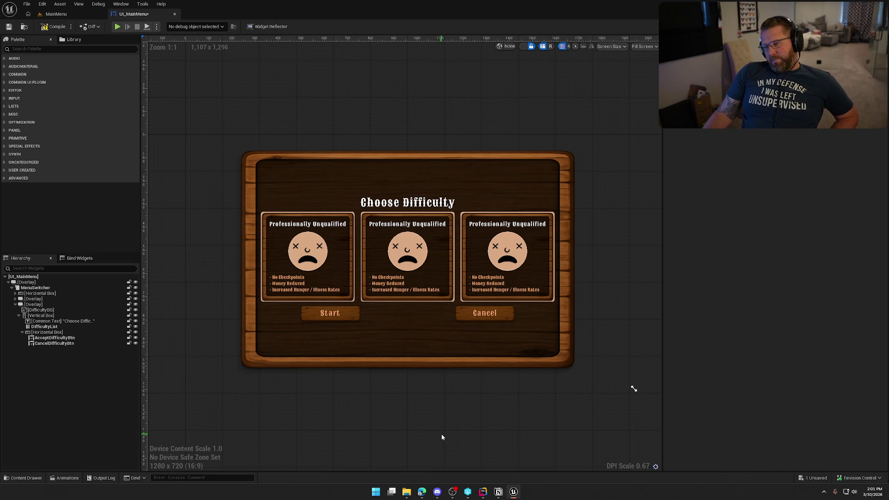
pyautogui.click(407, 202)
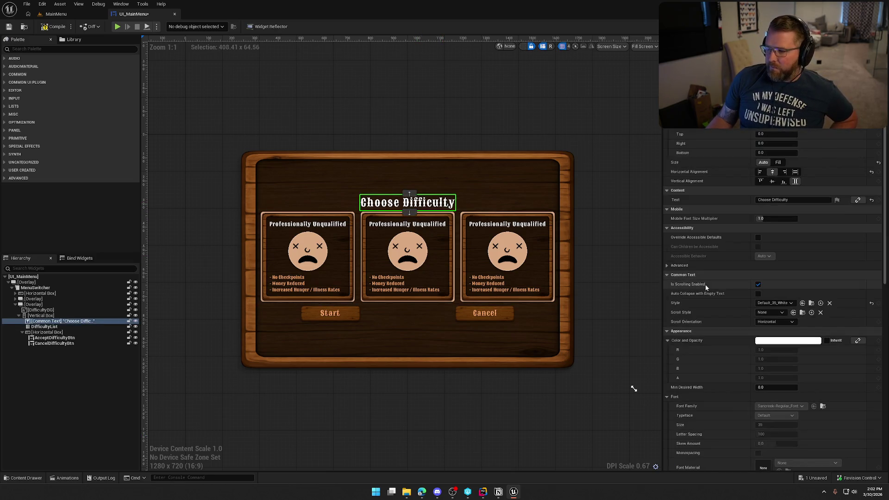
pyautogui.click(774, 303)
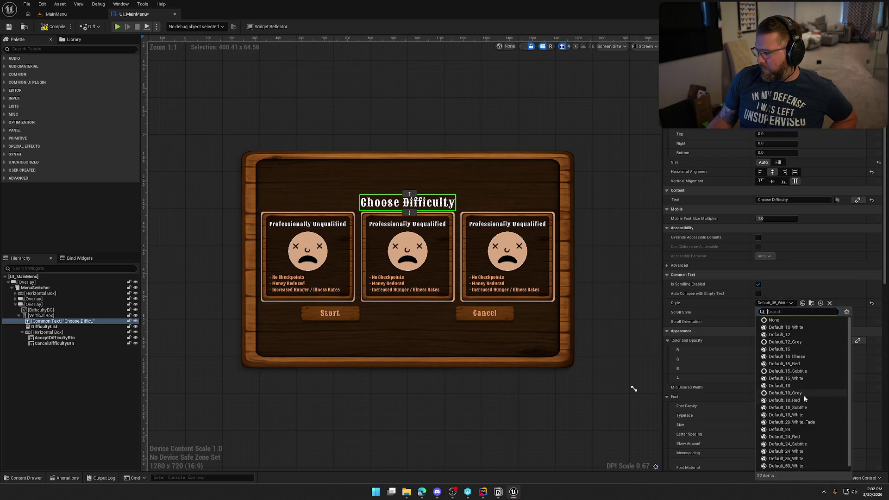
pyautogui.click(808, 461)
pyautogui.click(497, 413)
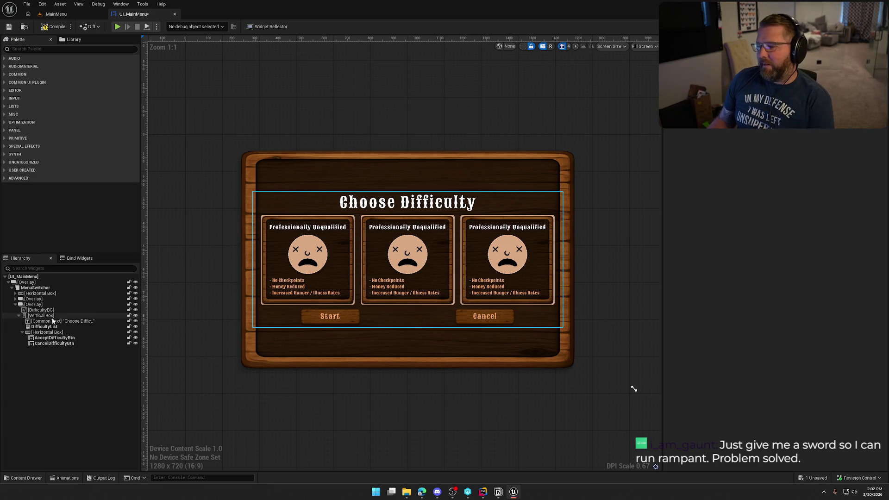
# Select the Start and Cancel button row and the Vertical Box to check their settings.
pyautogui.click(55, 332)
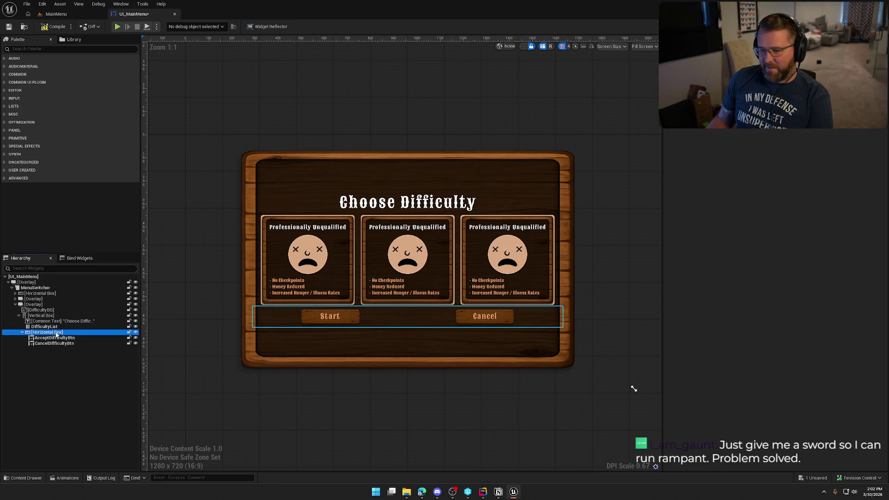
pyautogui.click(773, 182)
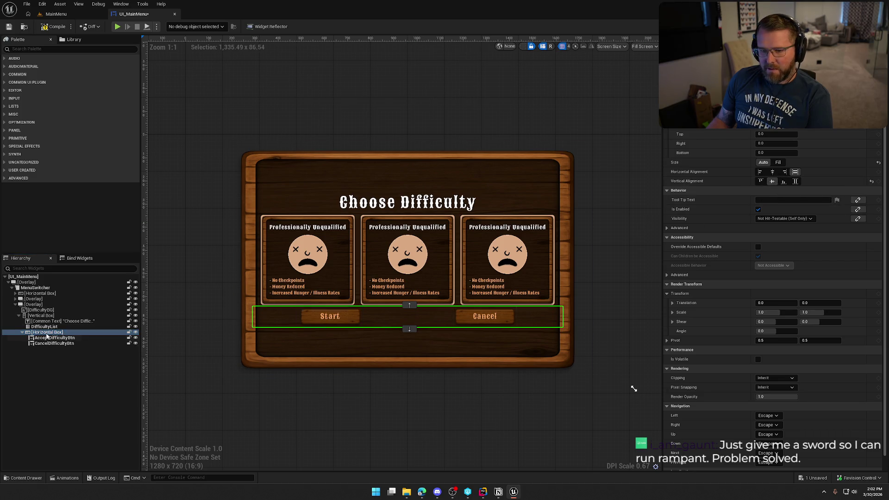
pyautogui.click(47, 316)
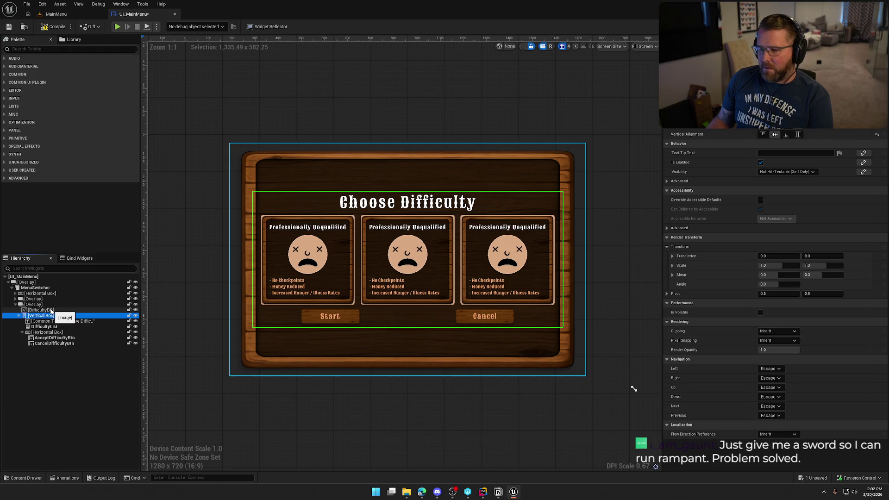
pyautogui.click(473, 397)
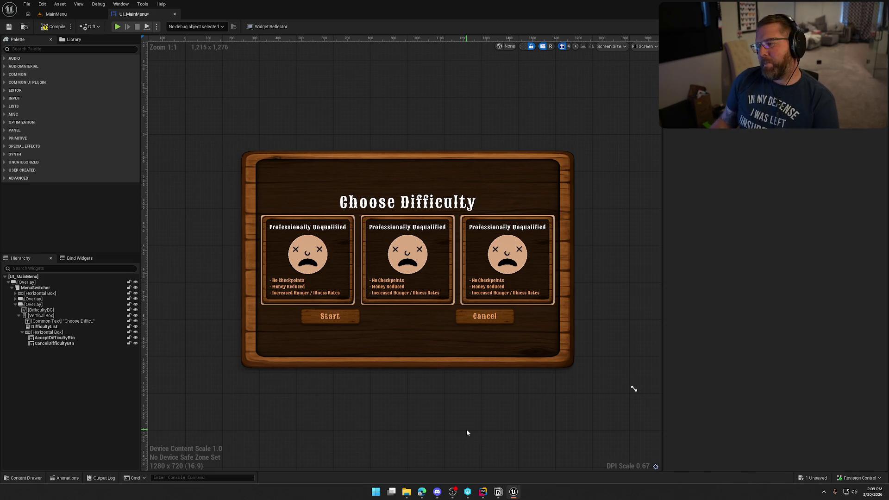
# Shorten the design preview, set the difficulty list orientation to Vertical, and compile.
pyautogui.moveTo(467, 433); pyautogui.dragTo(466, 376)
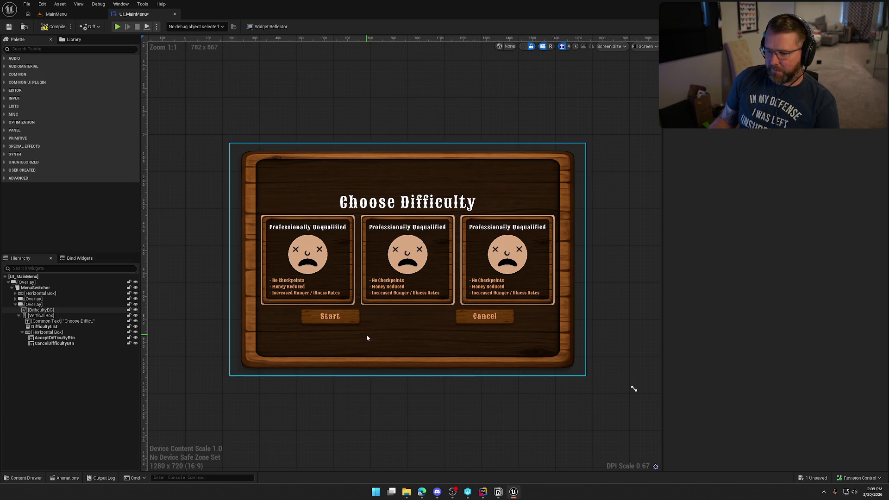
pyautogui.click(331, 273)
pyautogui.click(779, 229)
pyautogui.click(769, 239)
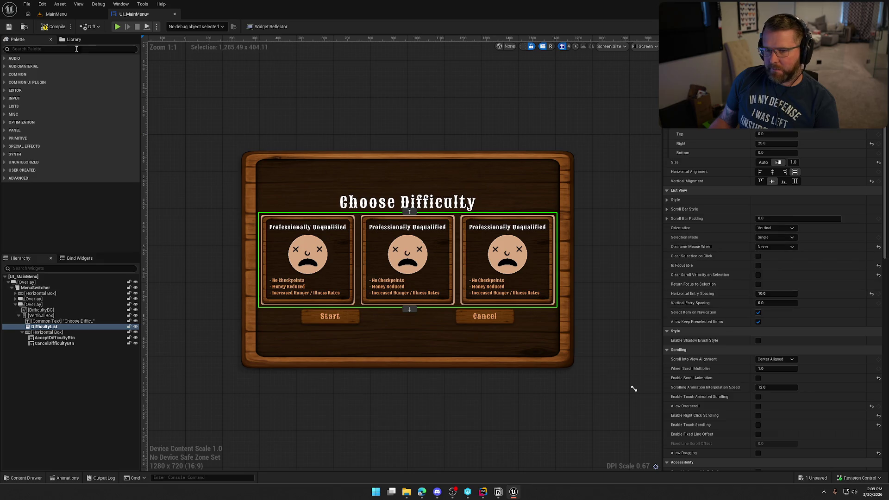
pyautogui.click(50, 26)
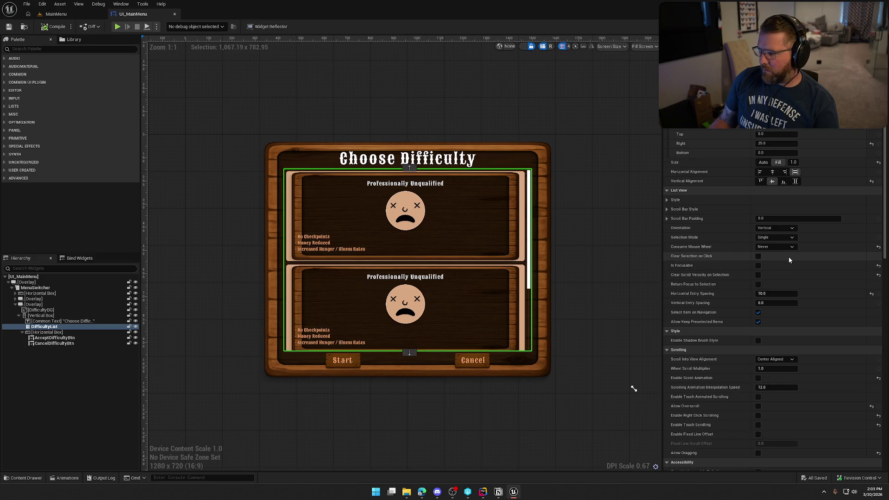
# Set the DifficultyList's Horizontal Alignment to Center.
pyautogui.click(667, 200)
pyautogui.click(667, 201)
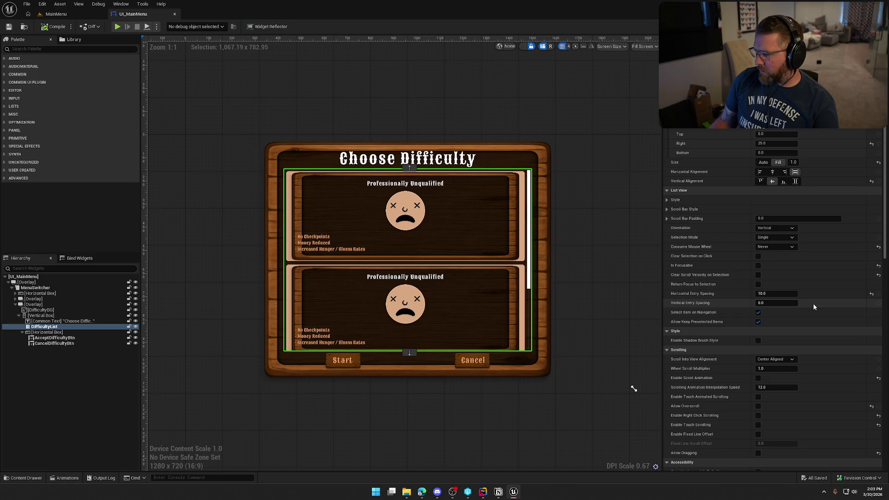
pyautogui.click(788, 359)
pyautogui.click(785, 360)
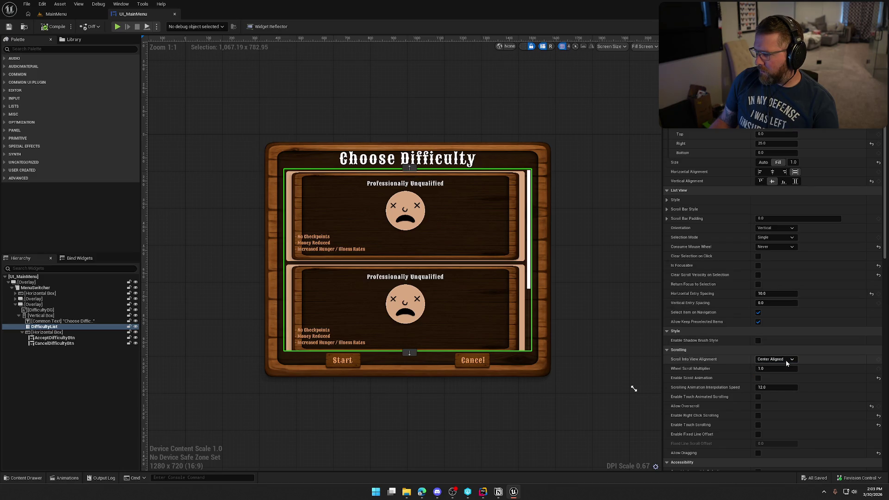
pyautogui.scroll(-10, 786, 362)
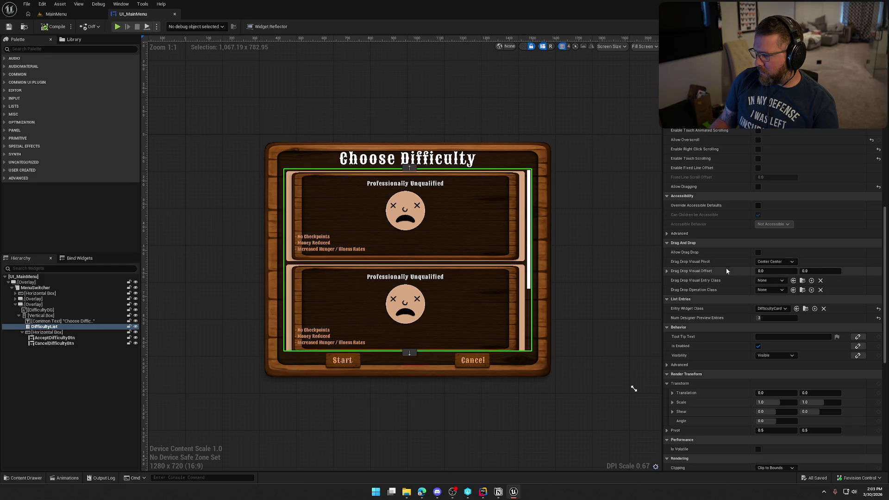
pyautogui.scroll(-2, 726, 271)
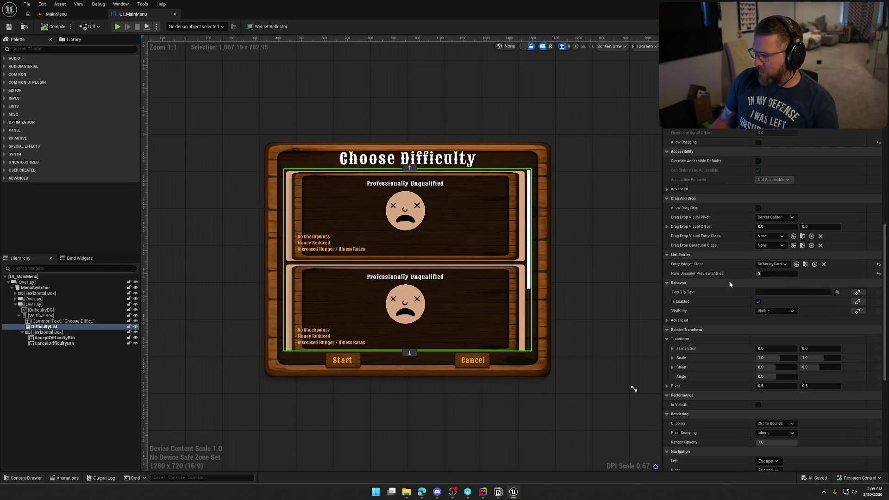
pyautogui.scroll(1, 733, 285)
pyautogui.scroll(6, 737, 290)
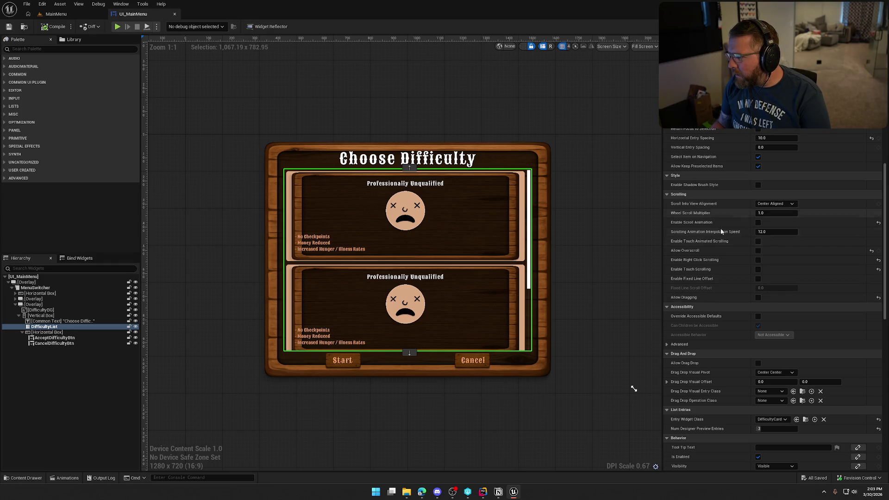
pyautogui.scroll(3, 714, 278)
pyautogui.scroll(2, 713, 278)
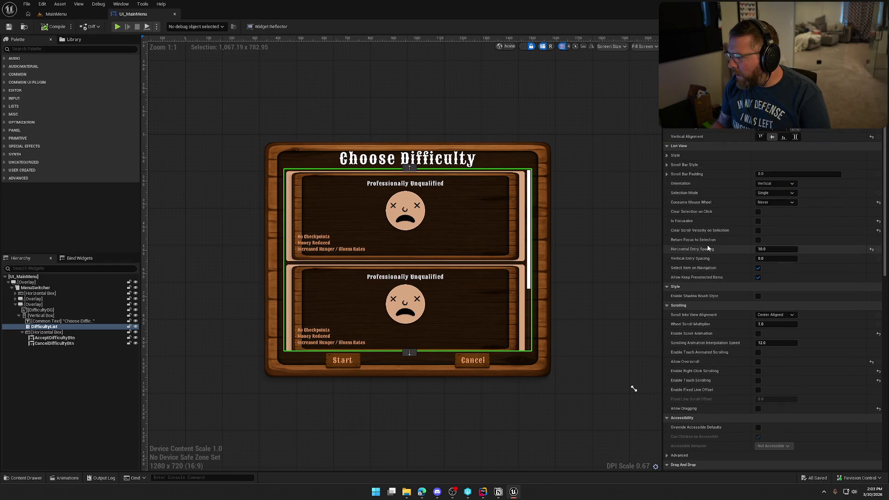
pyautogui.scroll(2, 704, 241)
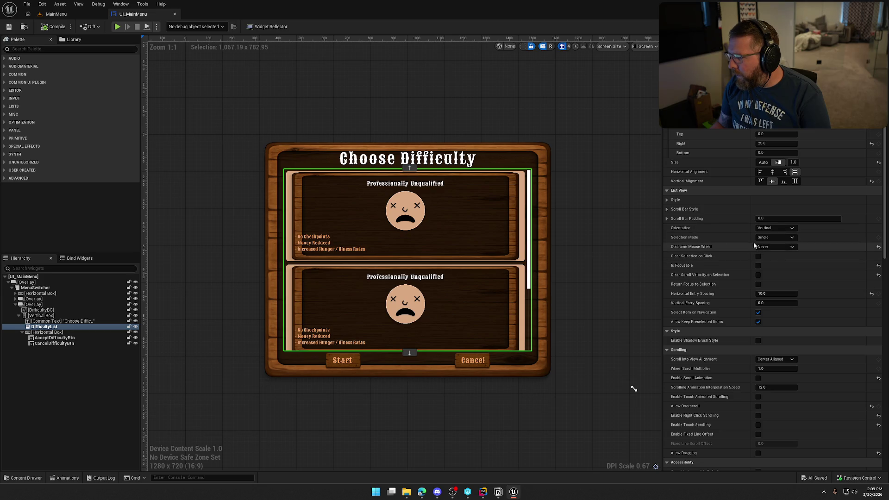
pyautogui.click(666, 199)
pyautogui.click(667, 200)
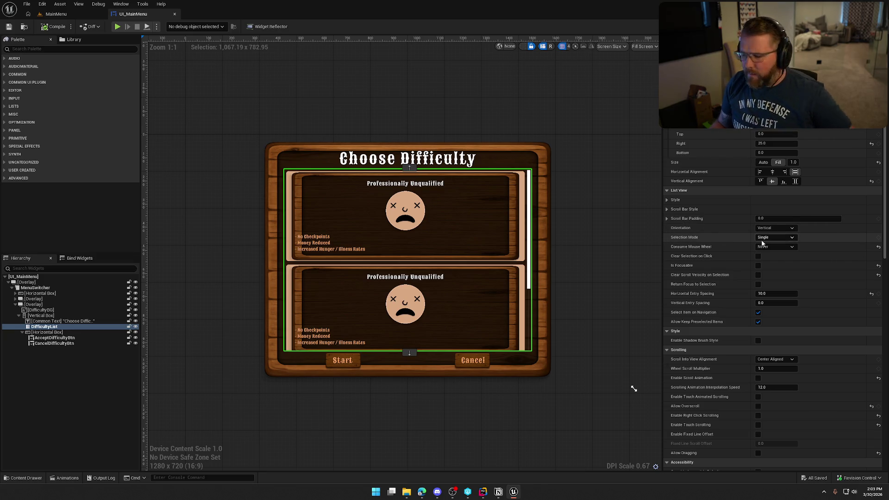
pyautogui.scroll(-1, 712, 253)
pyautogui.scroll(-2, 712, 254)
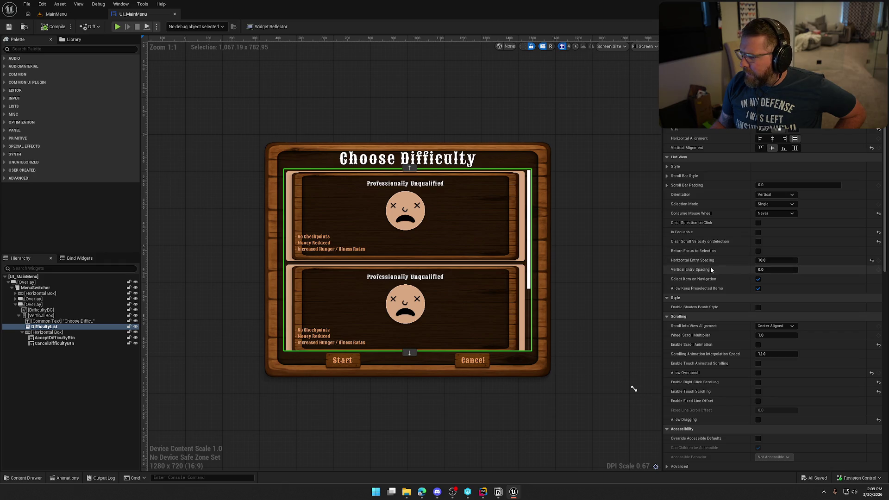
pyautogui.scroll(-5, 710, 271)
pyautogui.scroll(8, 725, 226)
pyautogui.click(772, 172)
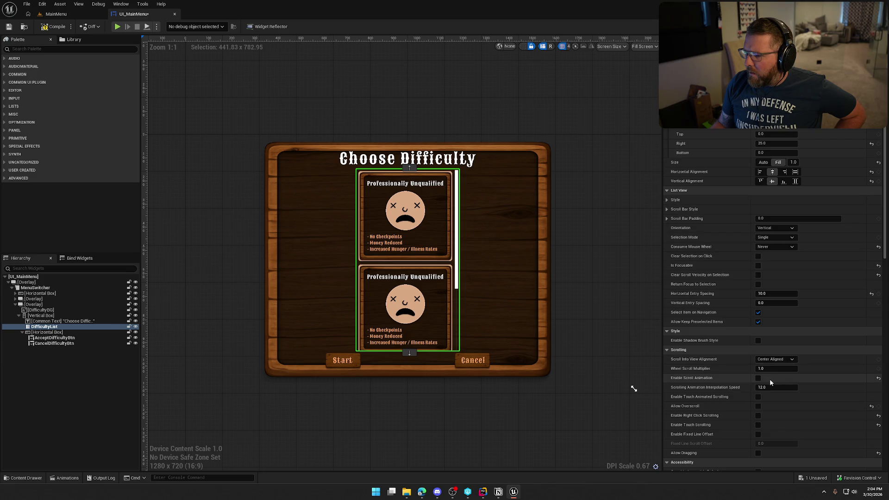
# Set the difficulty list orientation to Horizontal, then compile and save the widget.
pyautogui.click(773, 228)
pyautogui.click(769, 237)
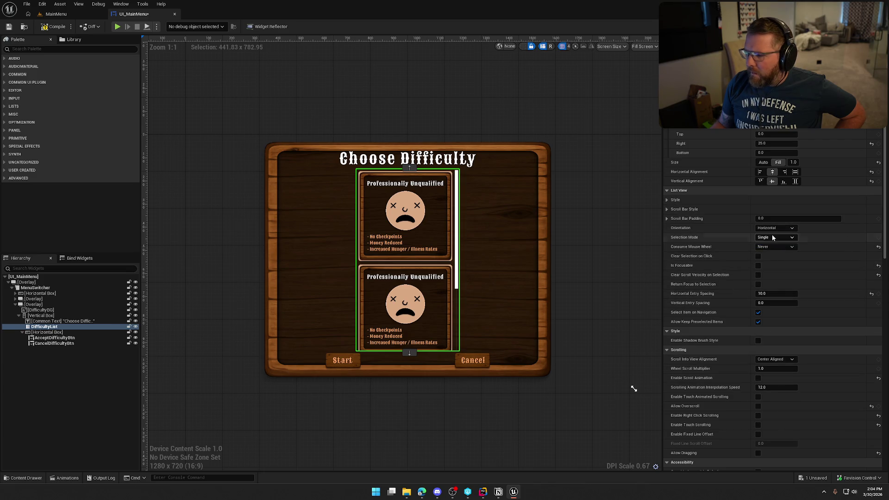
pyautogui.click(54, 27)
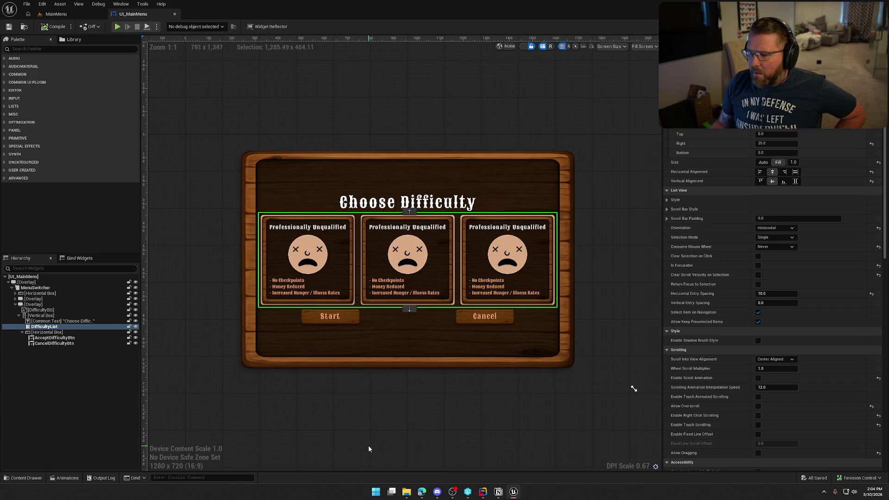
pyautogui.click(794, 172)
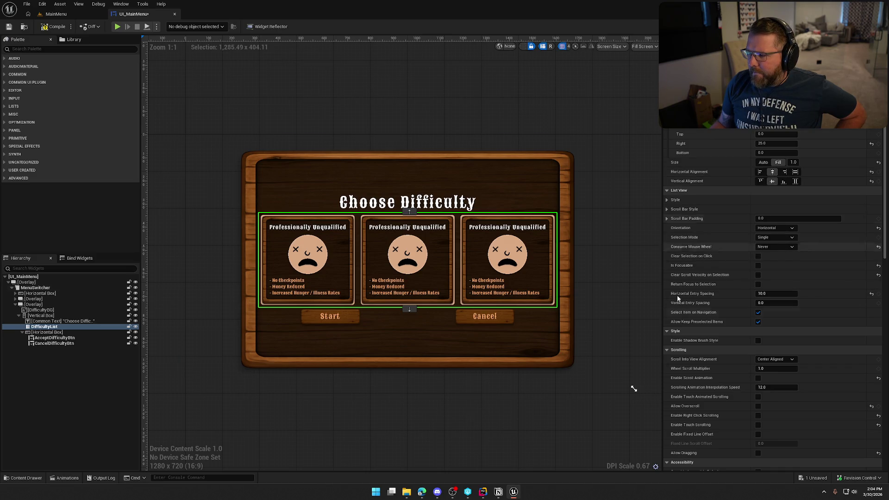
pyautogui.click(420, 431)
pyautogui.hotkey('ctrl', 's')
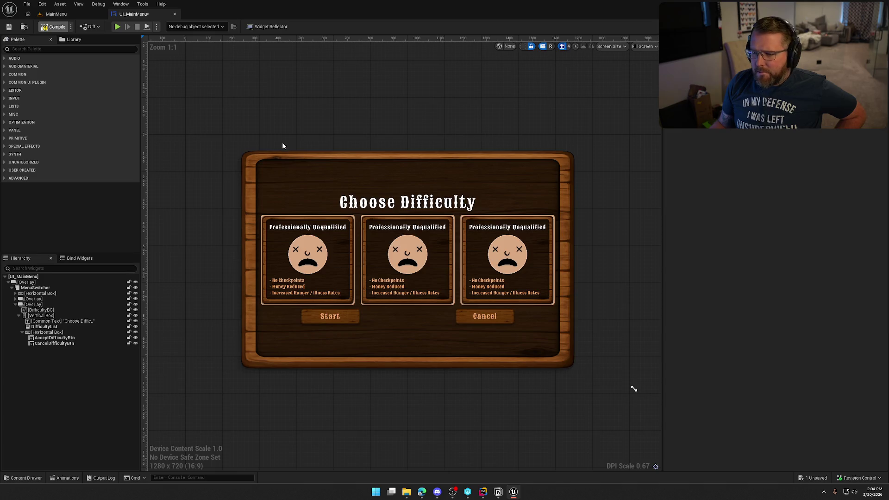
# Select the overlay, then the DifficultyBG wooden background.
pyautogui.click(33, 304)
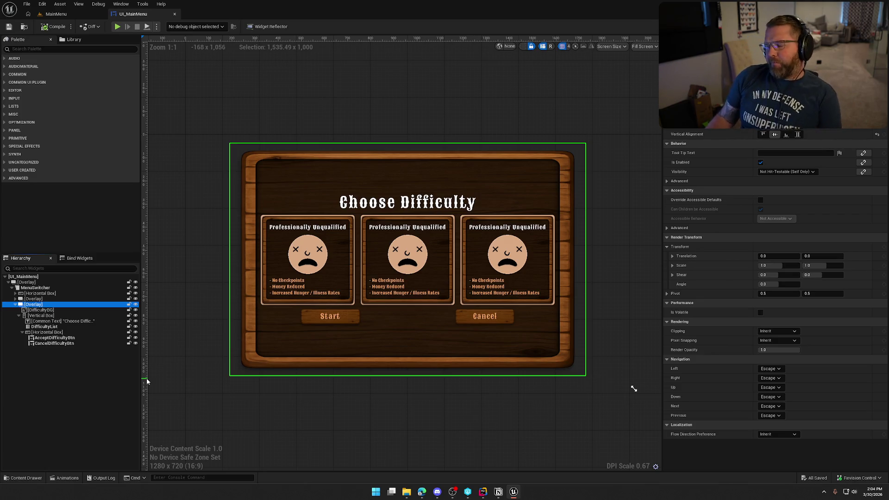
pyautogui.click(368, 421)
pyautogui.scroll(-1, 390, 101)
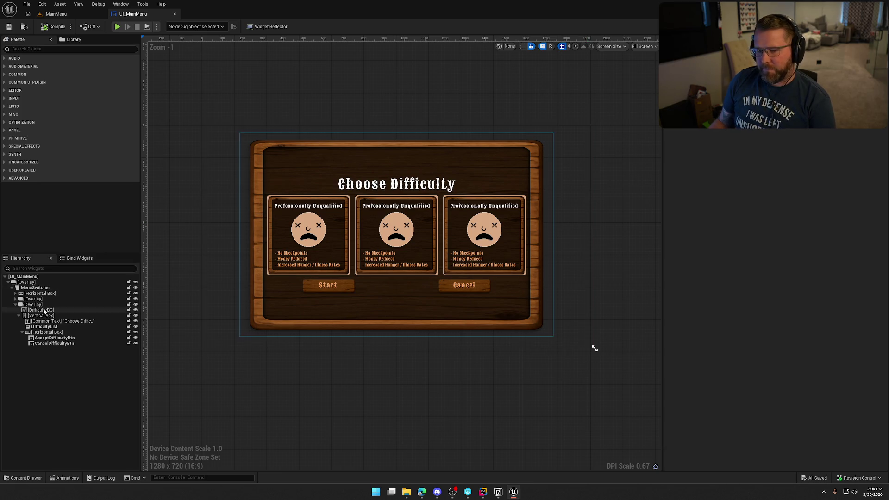
pyautogui.click(294, 299)
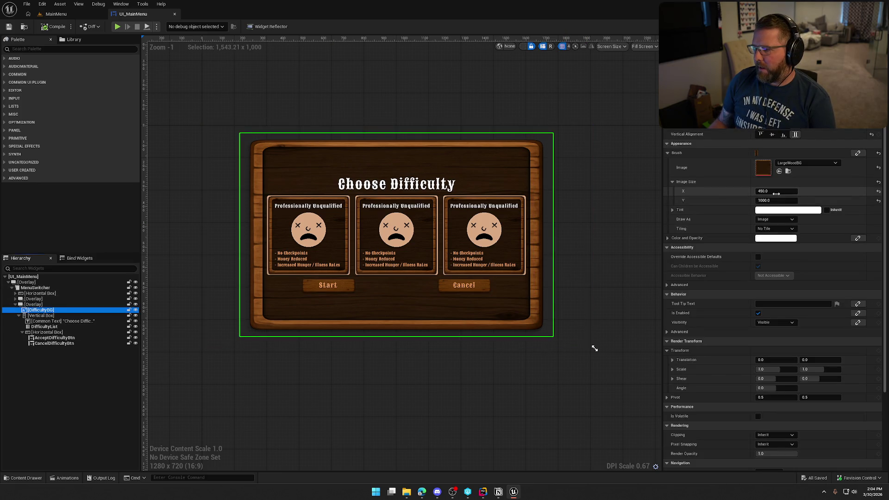
# Set the DifficultyBG image height to 850.
pyautogui.moveTo(777, 200); pyautogui.dragTo(764, 200)
pyautogui.moveTo(594, 348); pyautogui.dragTo(594, 348)
pyautogui.click(783, 201)
pyautogui.write('725')
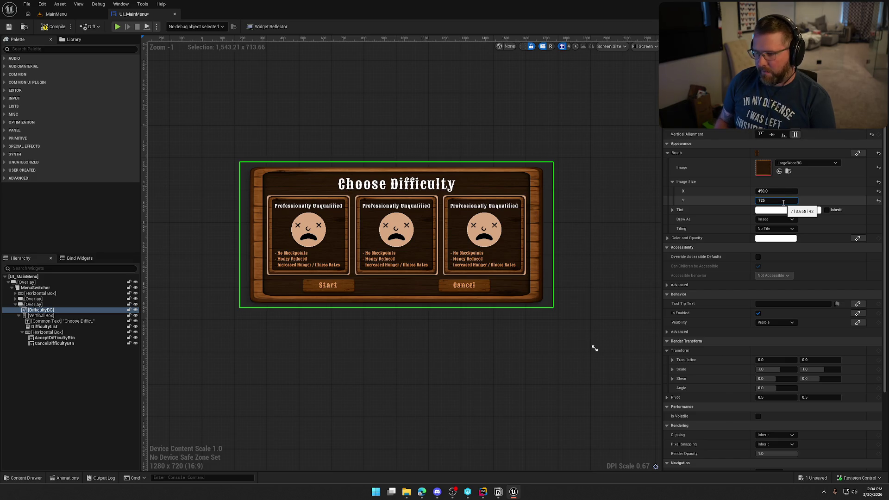
pyautogui.press('Return')
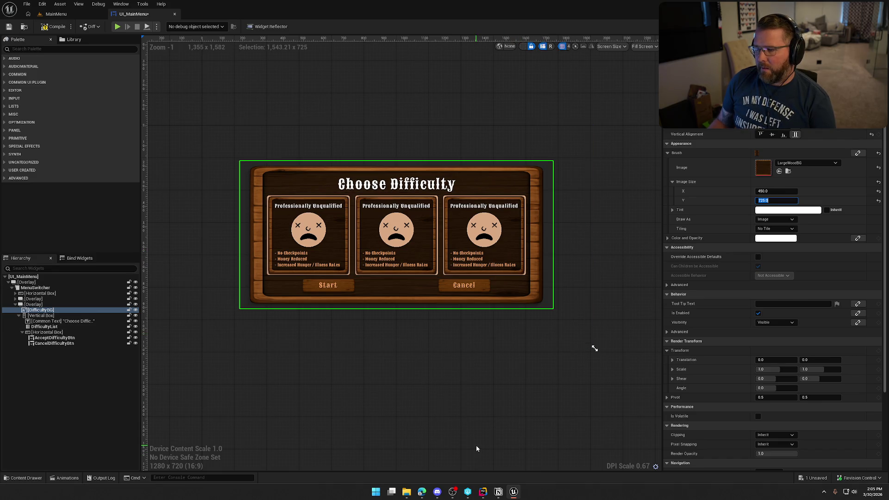
pyautogui.write('850')
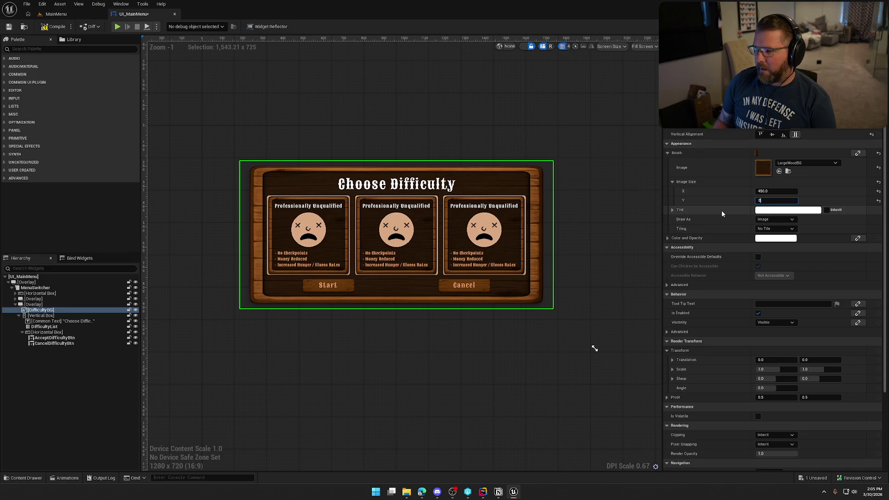
pyautogui.press('Return')
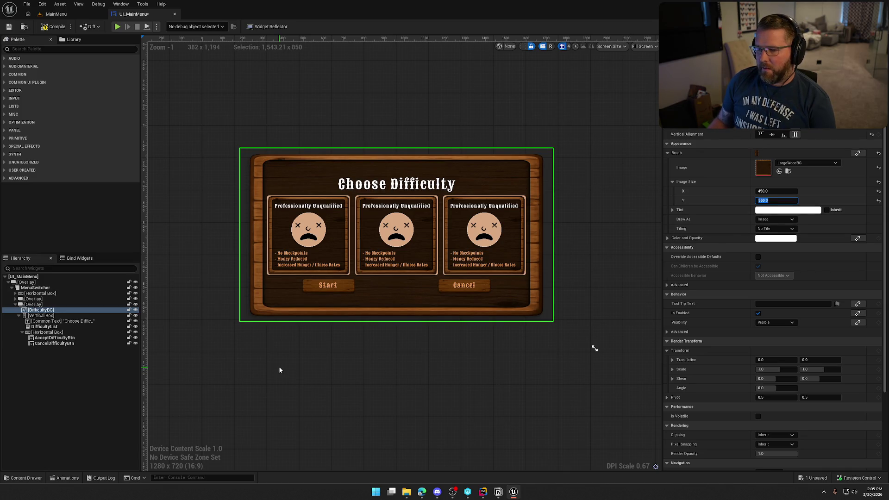
# Make the Vertical Box fill vertically with 100 padding at top and bottom.
pyautogui.click(57, 317)
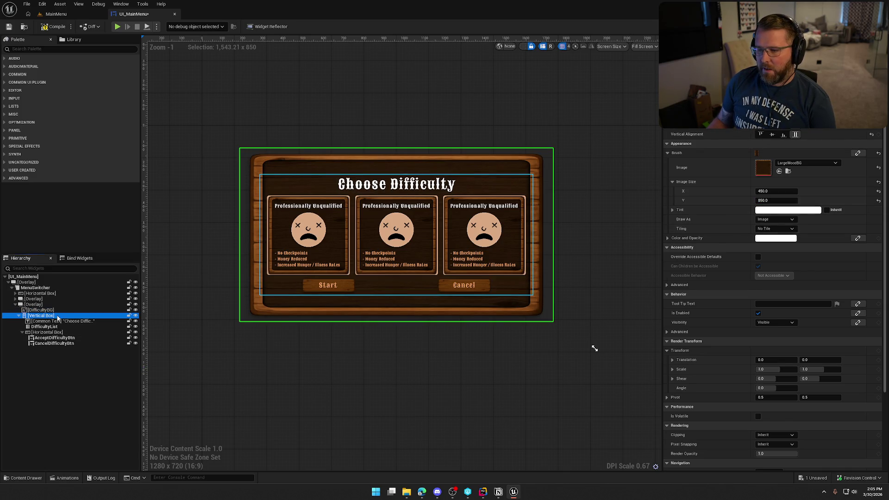
pyautogui.click(796, 134)
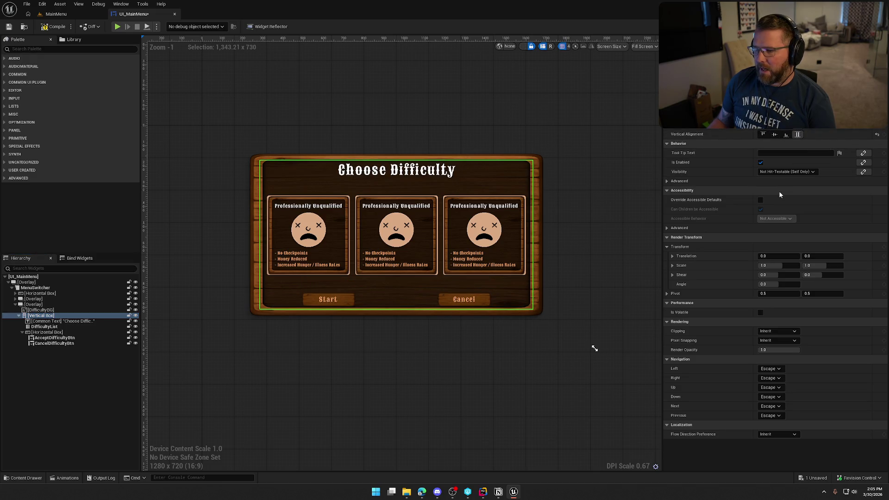
pyautogui.scroll(2, 741, 138)
pyautogui.click(761, 133)
pyautogui.write('100')
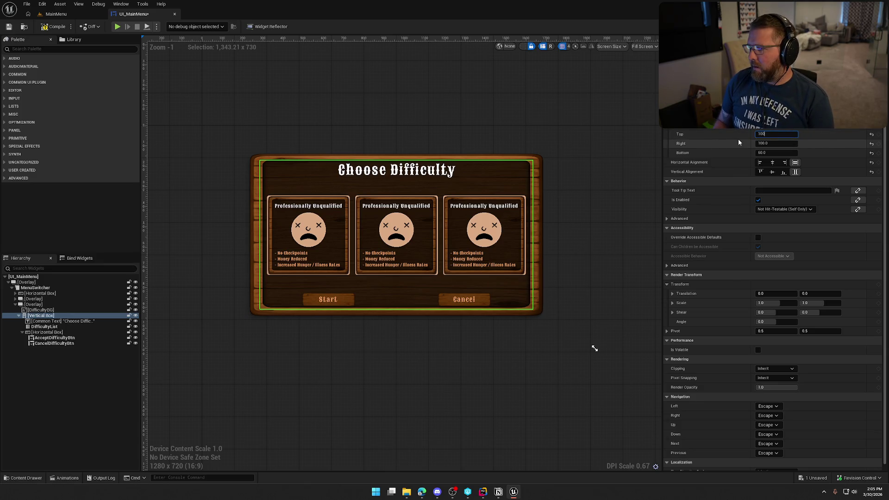
pyautogui.press('Tab')
pyautogui.press('Tab')
pyautogui.write('100')
pyautogui.press('Return')
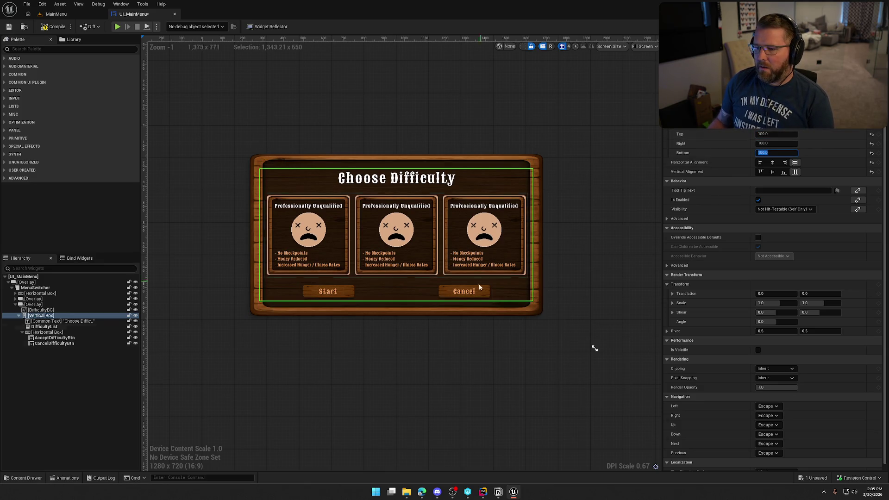
pyautogui.click(478, 387)
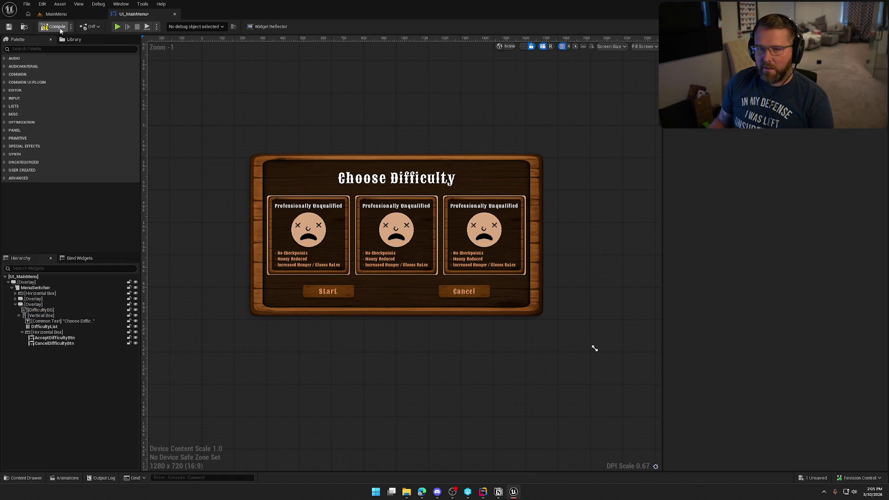
pyautogui.click(56, 14)
# Play the main menu, try Probably Fine, Statistically Concerning and Professionally Unqualified, then Cancel.
pyautogui.click(190, 26)
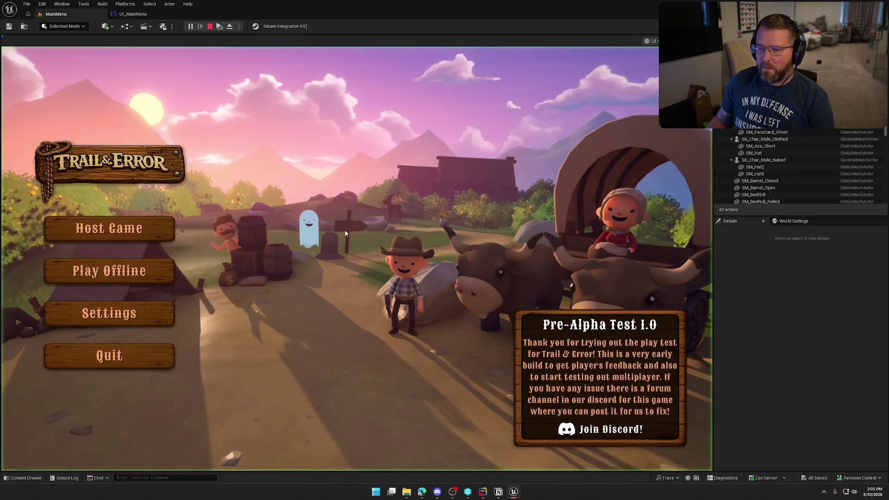
pyautogui.click(147, 271)
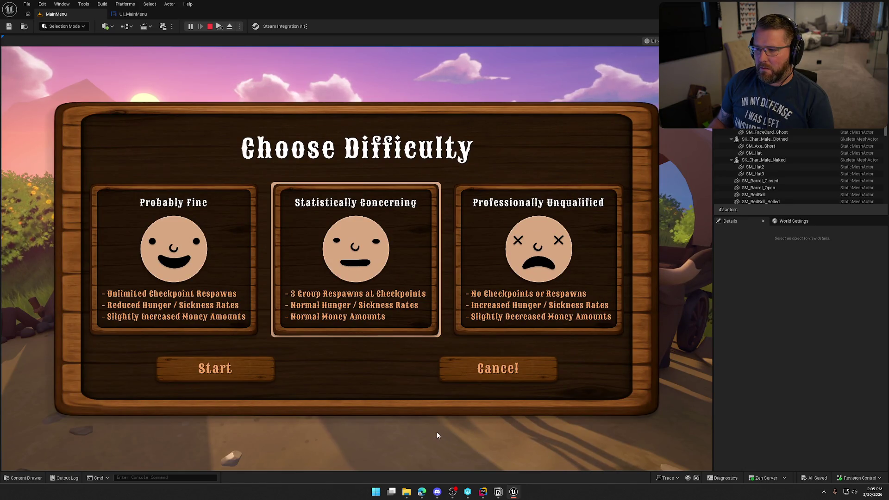
pyautogui.click(220, 283)
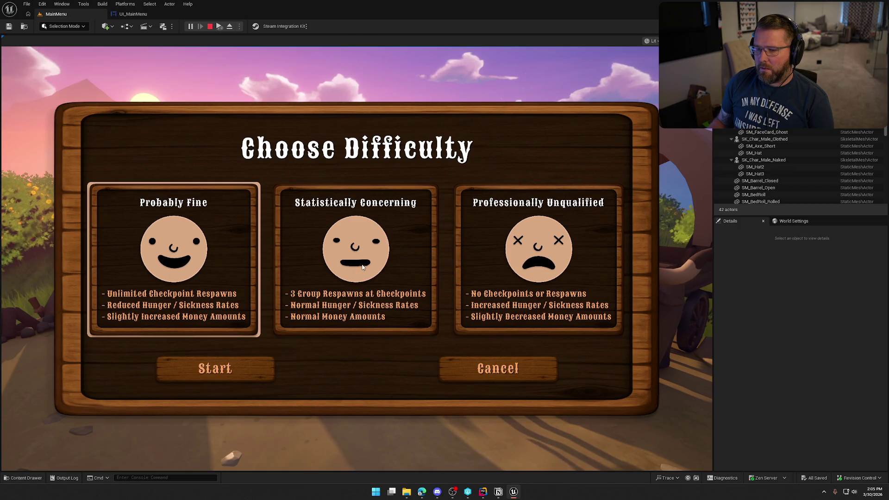
pyautogui.click(340, 274)
pyautogui.click(548, 267)
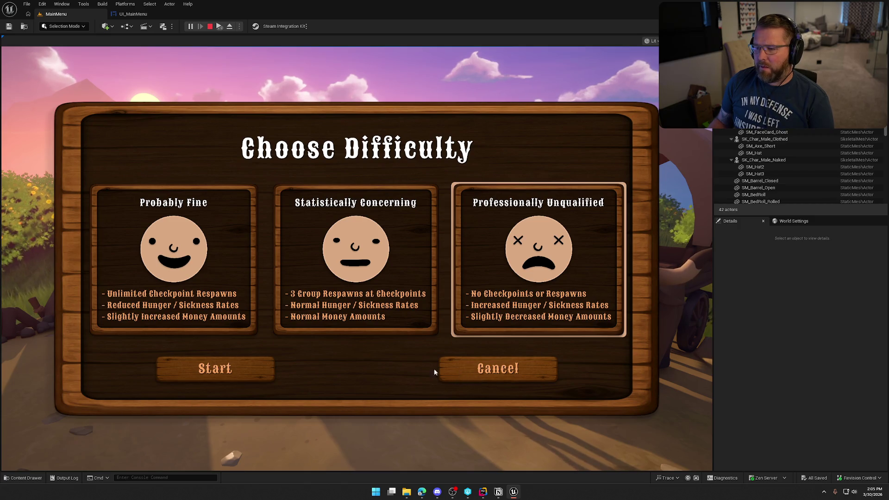
pyautogui.click(482, 373)
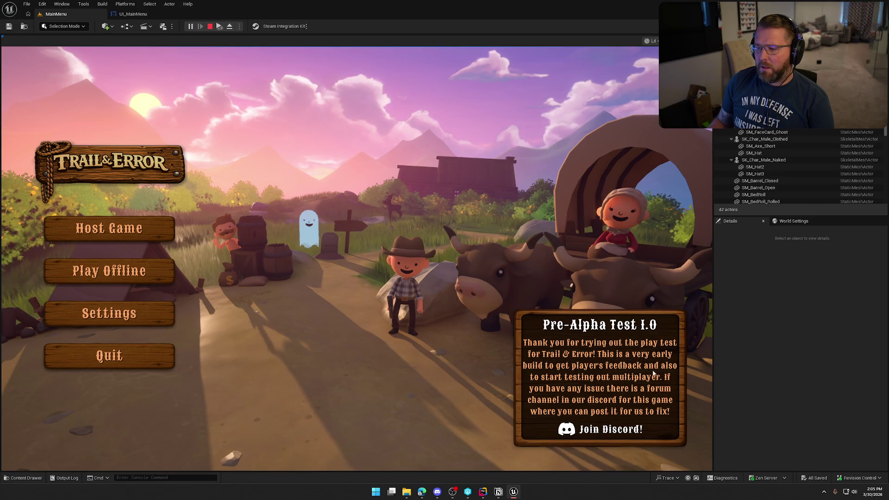
# Reopen and close the difficulty and settings panels, then end the play test.
pyautogui.click(162, 270)
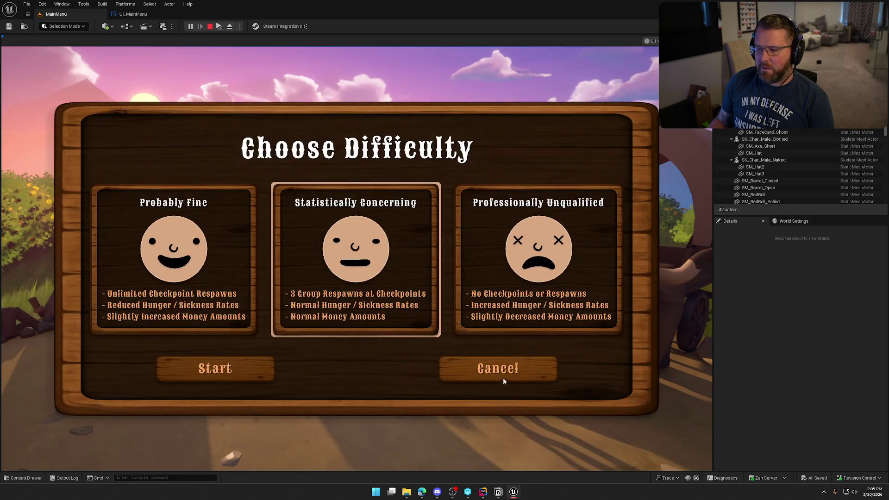
pyautogui.click(501, 379)
pyautogui.click(159, 312)
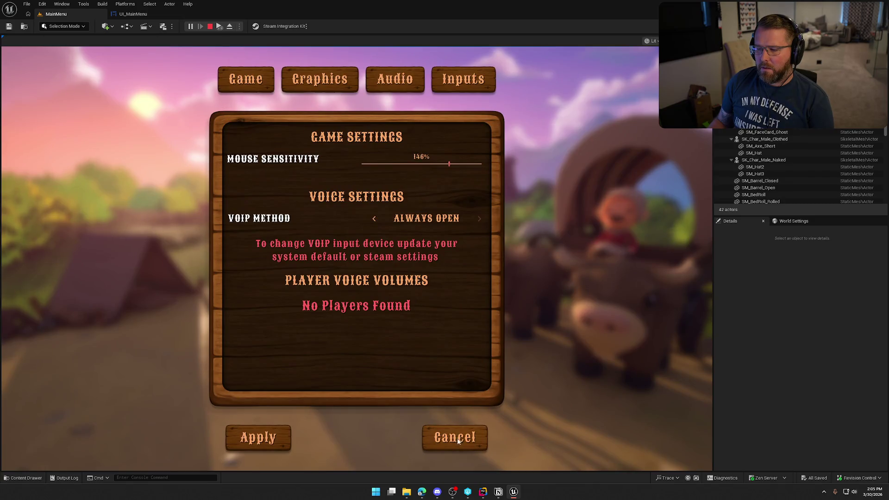
pyautogui.click(458, 442)
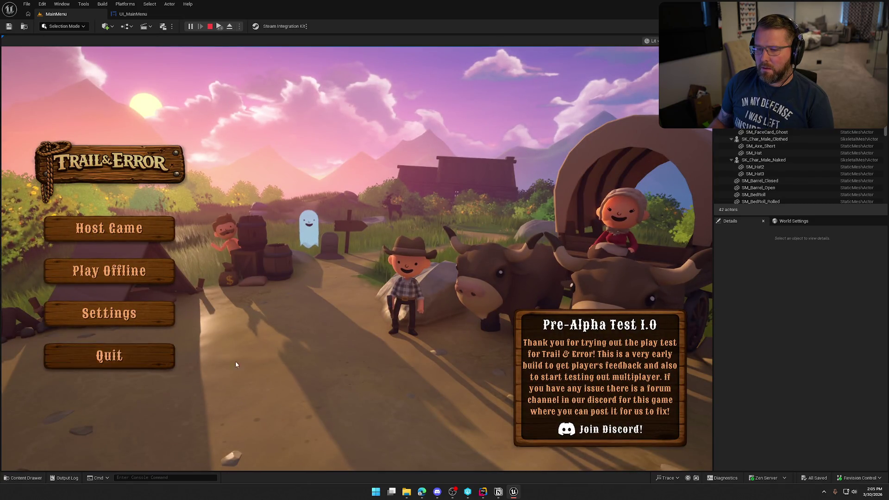
pyautogui.press('Escape')
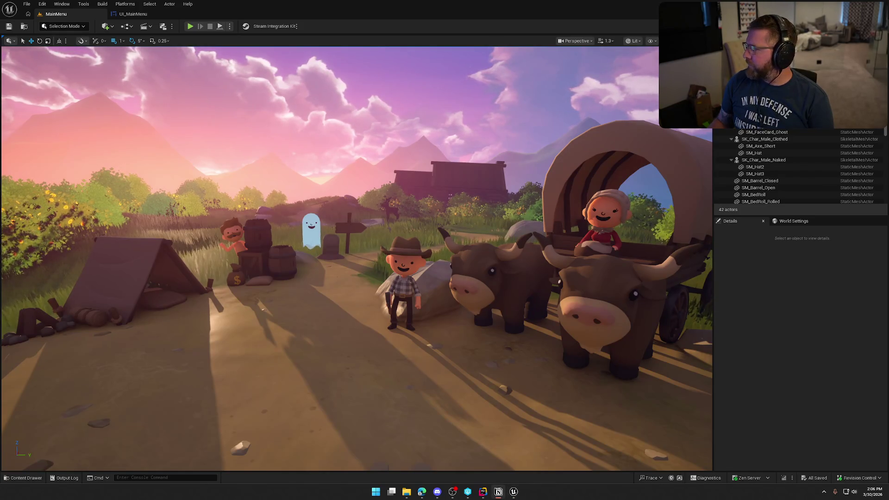
pyautogui.click(499, 491)
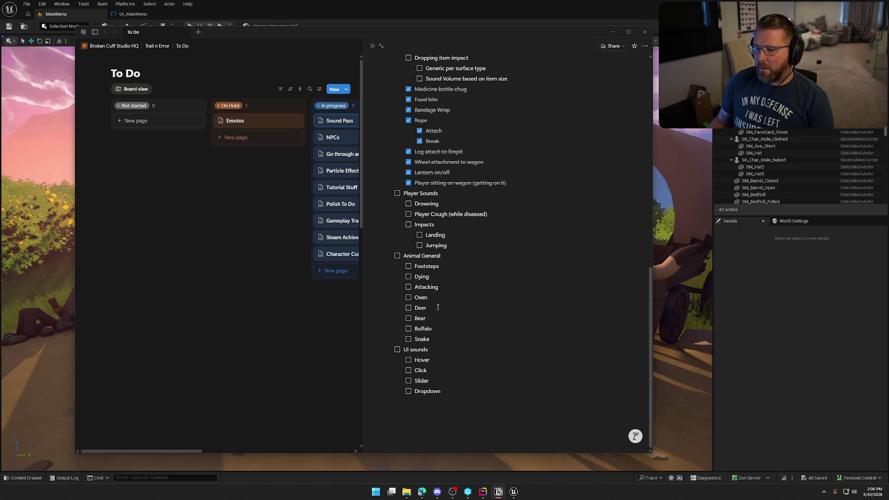
# Tick the remaining UI sounds tasks in Sound Pass, review the list, and hide Notion.
pyautogui.moveTo(410, 379); pyautogui.dragTo(410, 385)
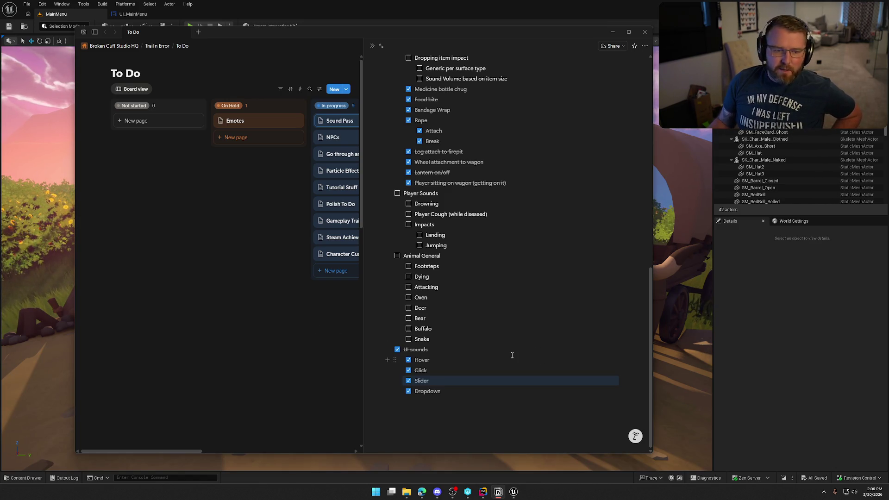
pyautogui.scroll(3, 512, 355)
pyautogui.scroll(-2, 512, 355)
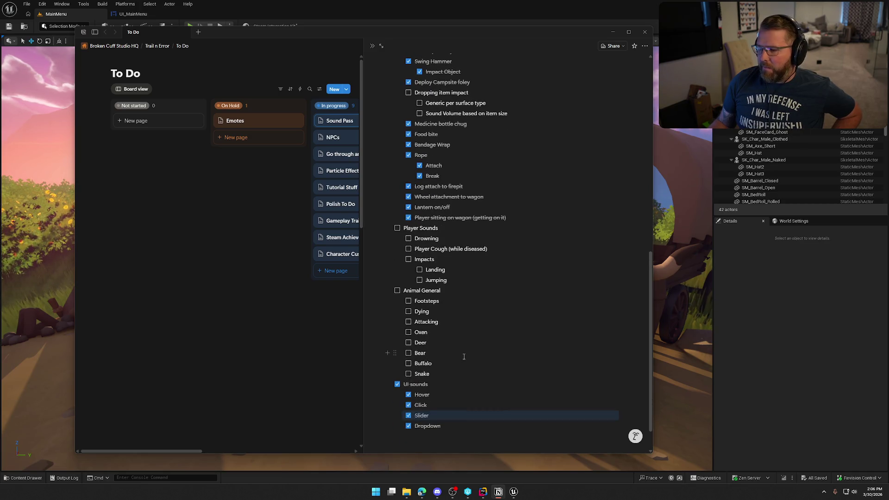
pyautogui.scroll(3, 463, 357)
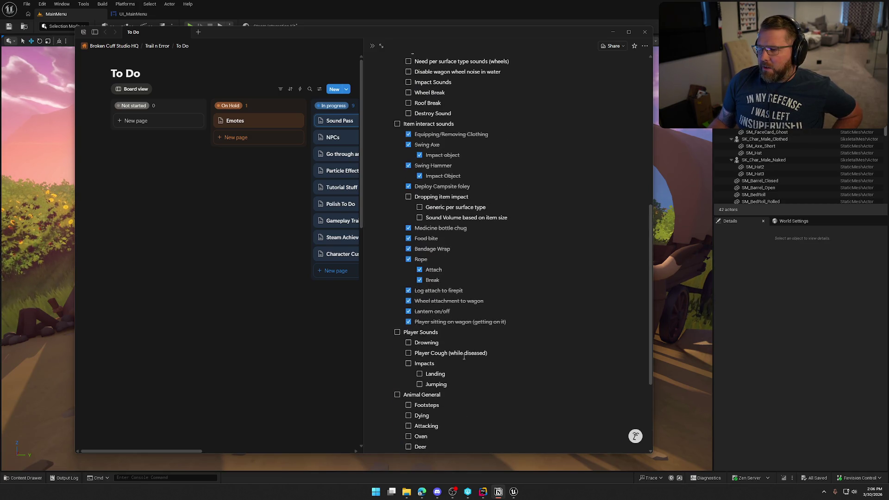
pyautogui.scroll(4, 464, 356)
pyautogui.scroll(5, 421, 239)
pyautogui.scroll(-4, 492, 329)
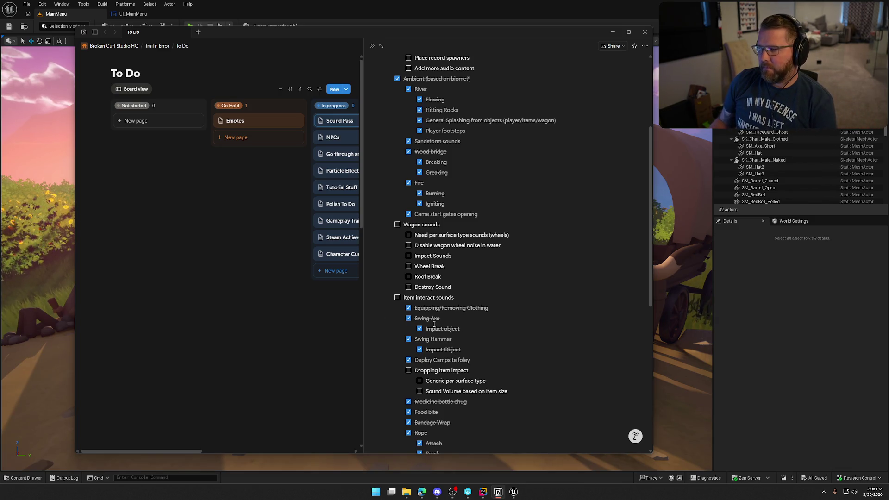
pyautogui.scroll(3, 434, 324)
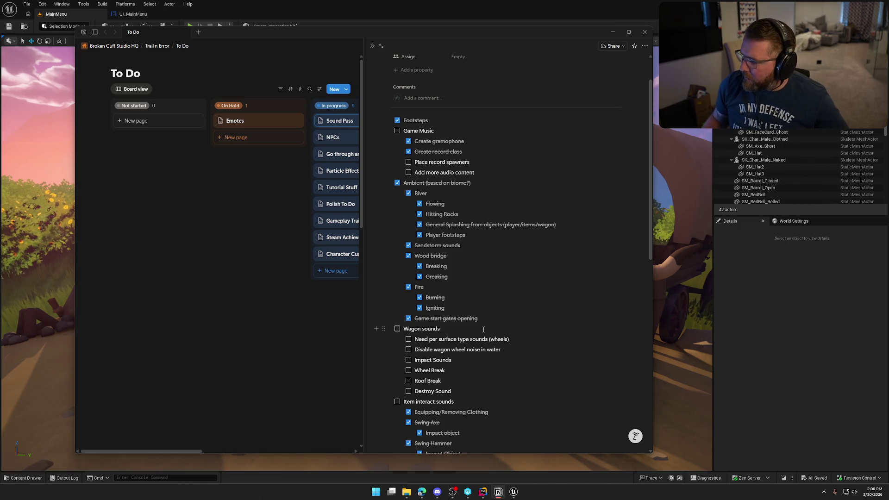
pyautogui.scroll(-3, 496, 301)
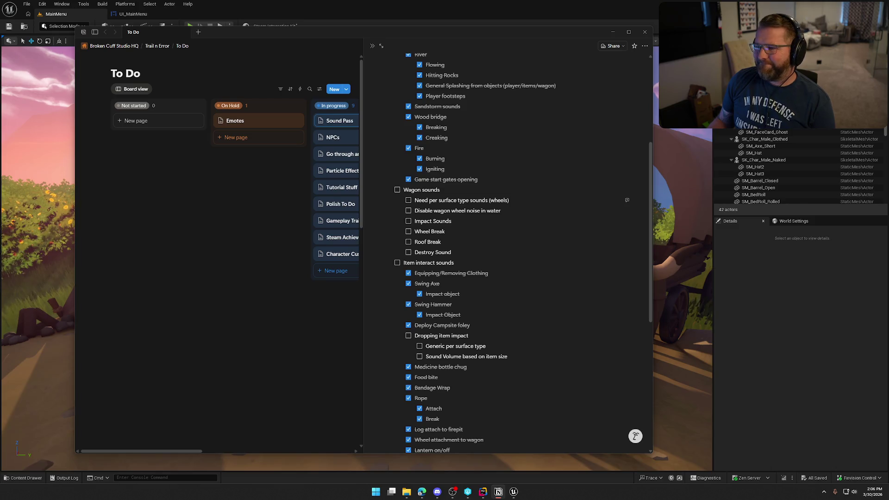
pyautogui.moveTo(446, 32); pyautogui.dragTo(468, 34)
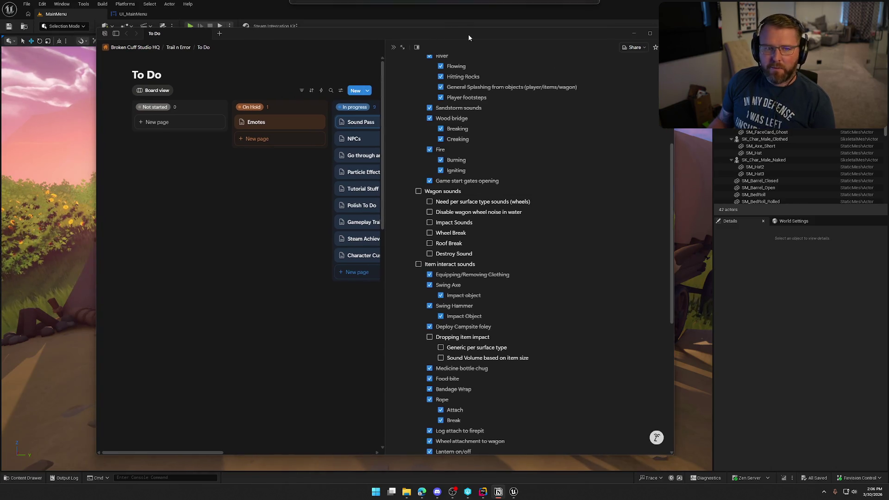
pyautogui.hotkey('alt', 'Tab')
pyautogui.hotkey('alt', 'Tab')
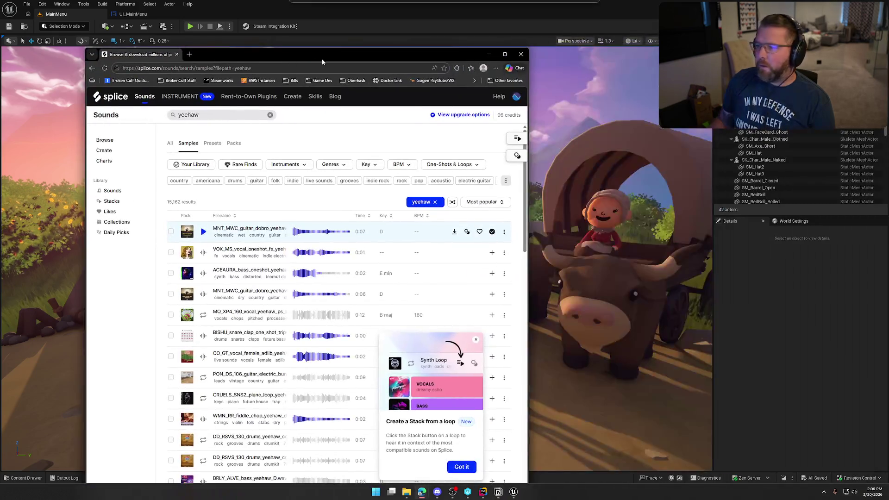
# Search Splice for 'snow' and preview five snow samples, from blowing wind to snow footsteps.
pyautogui.press('super+Up')
pyautogui.click(136, 68)
pyautogui.write('snow')
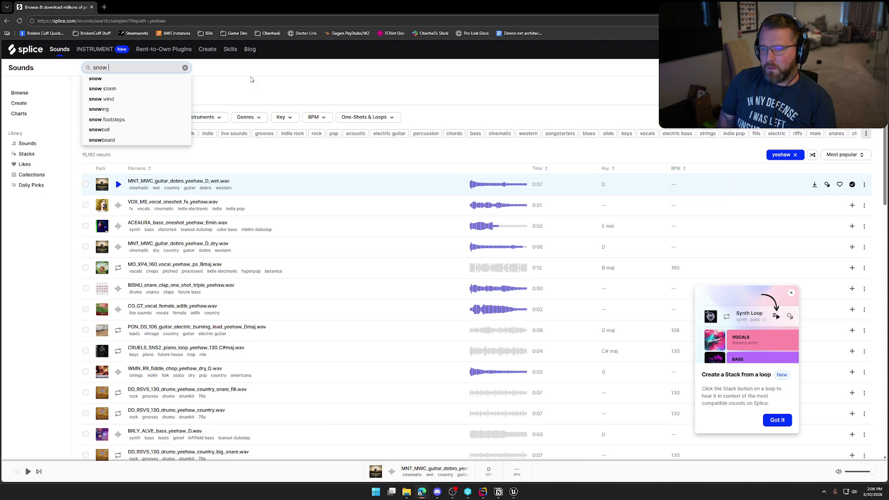
pyautogui.press('Return')
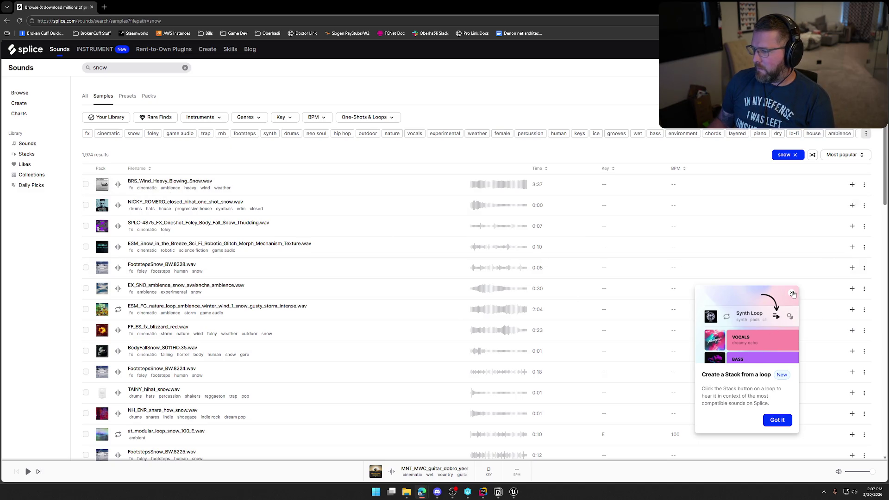
pyautogui.click(777, 420)
pyautogui.click(117, 185)
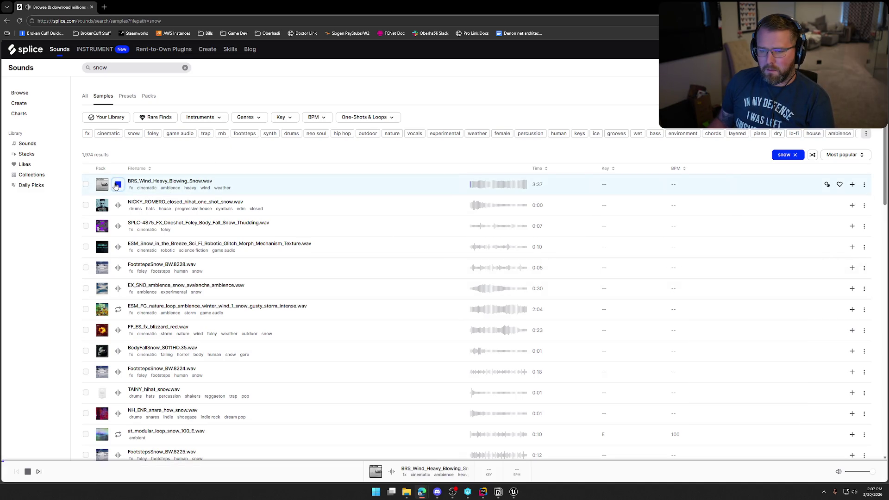
pyautogui.click(118, 205)
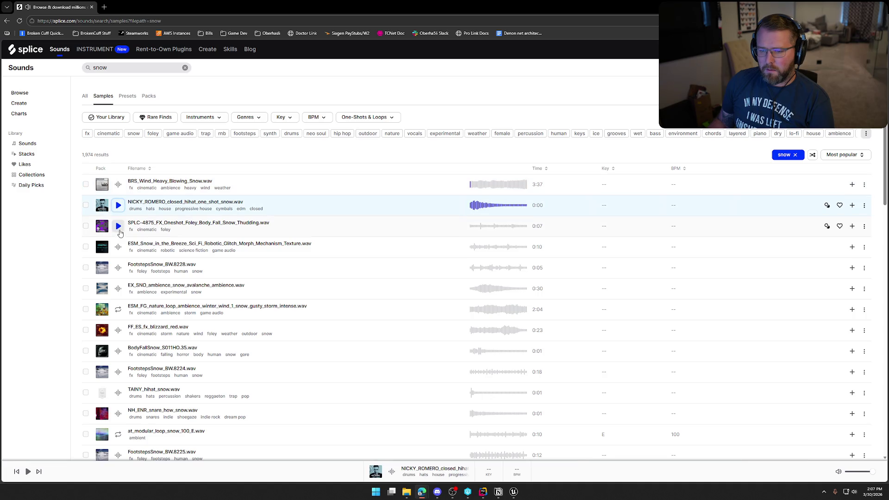
pyautogui.click(118, 226)
pyautogui.click(118, 247)
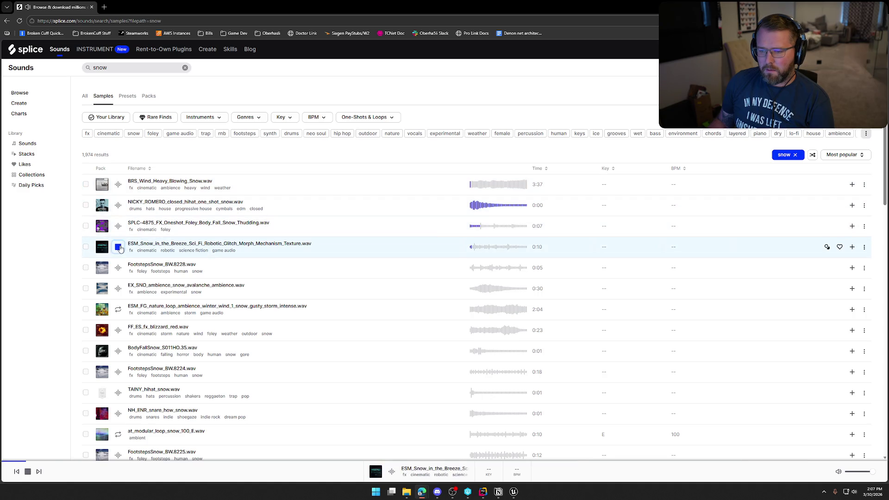
pyautogui.click(119, 268)
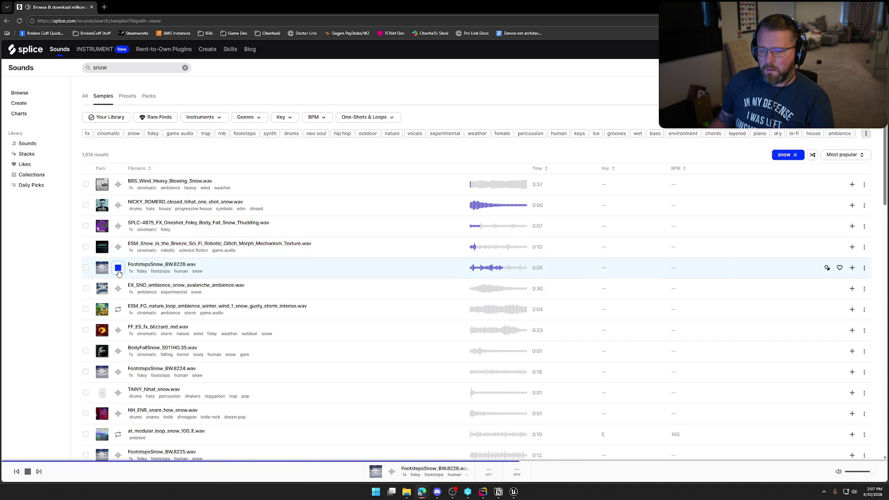
pyautogui.click(119, 269)
# Search Splice for 'wheel' and preview the bicycle, skateboard and vinyl wheel samples.
pyautogui.click(121, 68)
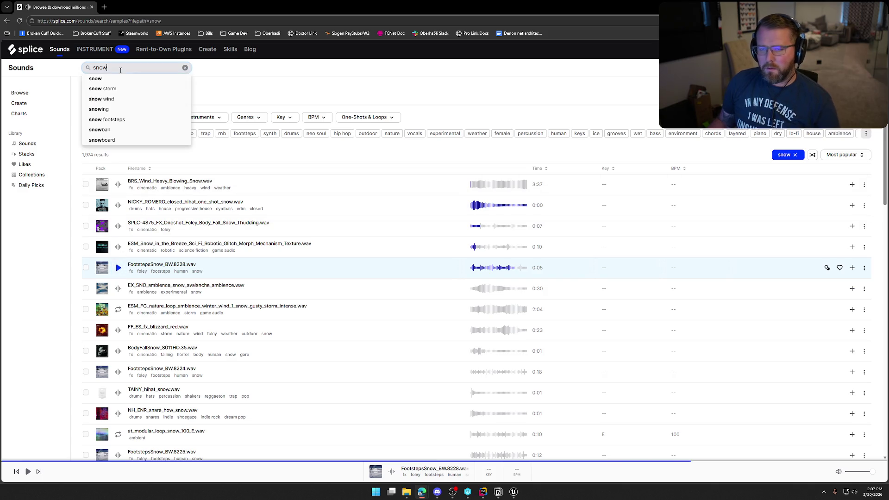
pyautogui.write('wheel')
pyautogui.press('Return')
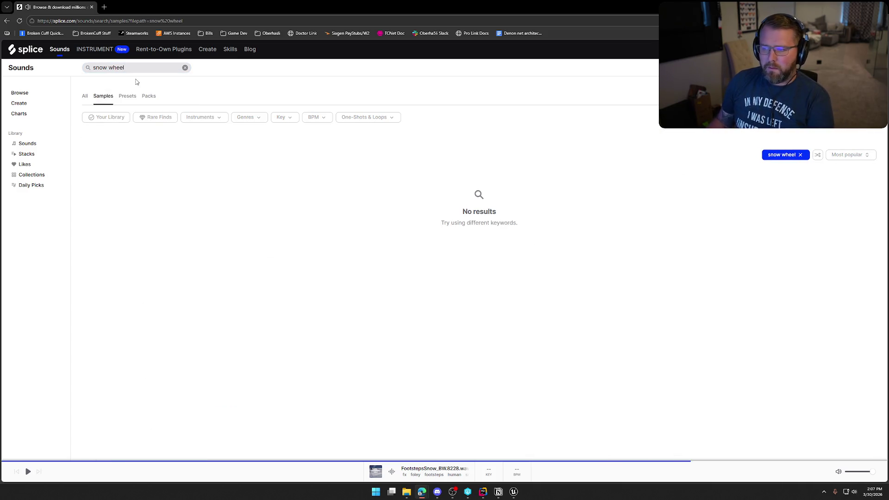
pyautogui.tripleClick(133, 70)
pyautogui.write('wheel')
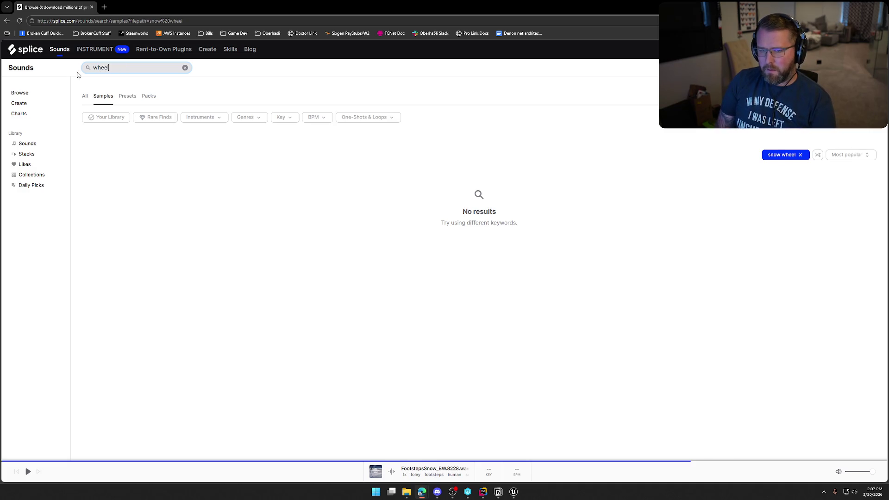
pyautogui.press('Return')
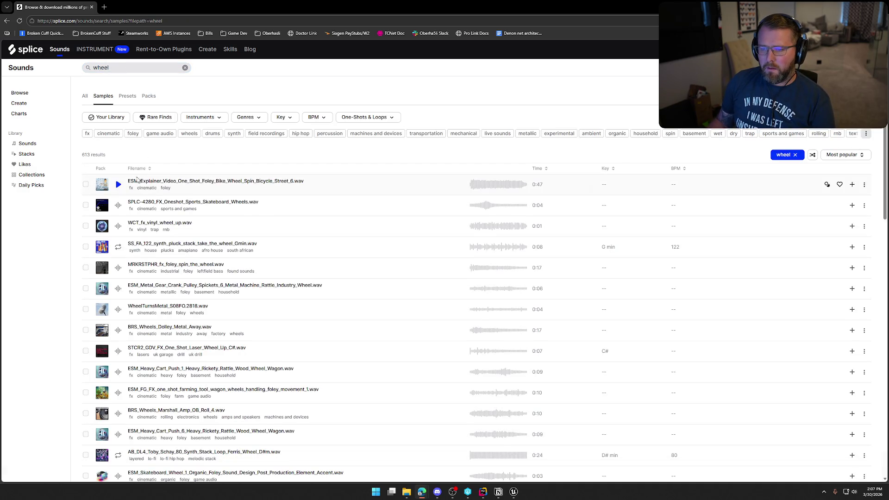
pyautogui.click(118, 185)
pyautogui.click(117, 186)
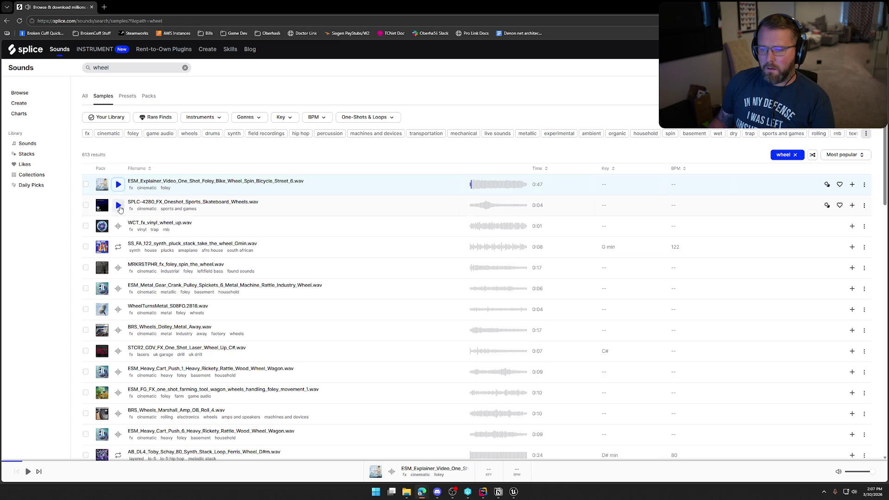
pyautogui.click(119, 206)
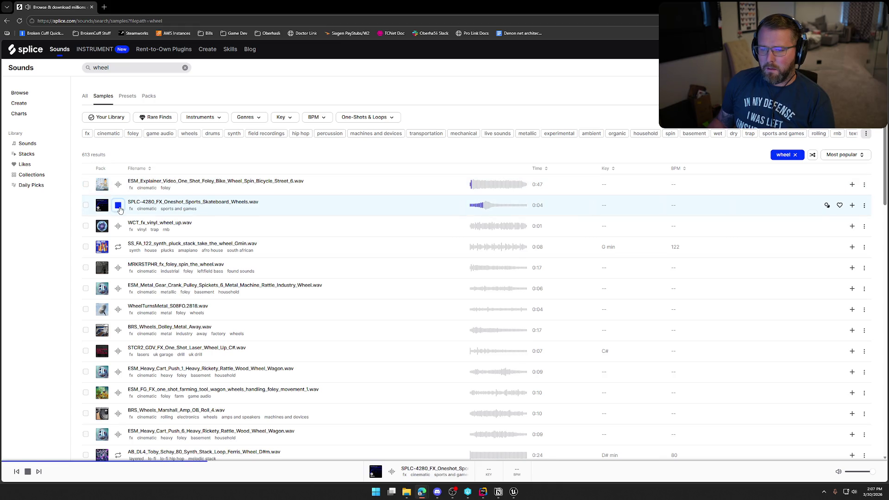
pyautogui.click(118, 226)
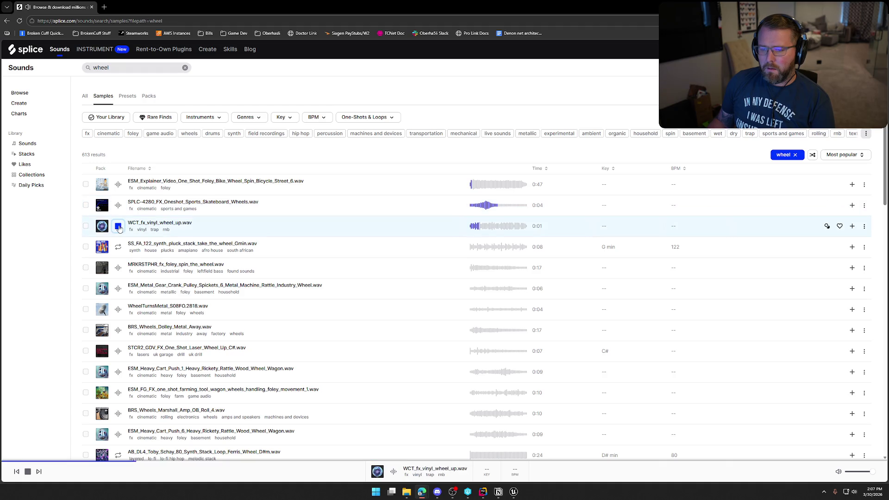
# Preview the spin-the-wheel, metal gear crank, WheelTurnsMetal, dolly and wooden wagon cart samples.
pyautogui.scroll(-2, 119, 228)
pyautogui.click(119, 199)
pyautogui.click(118, 218)
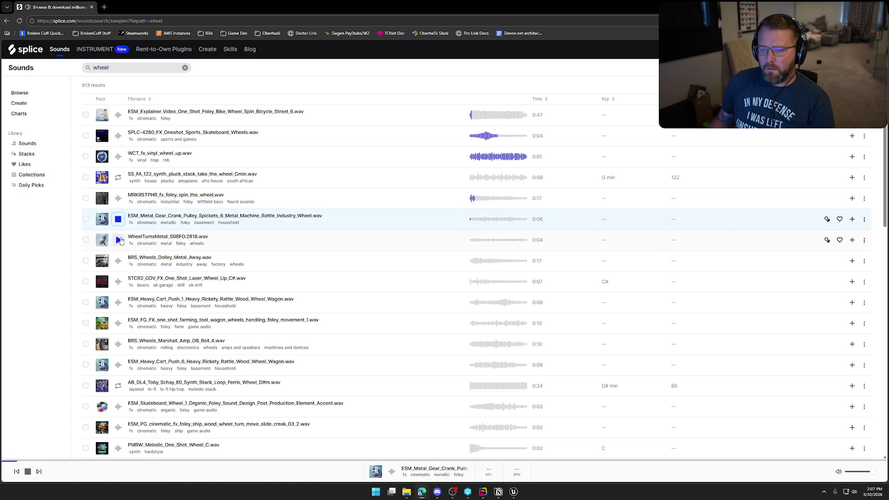
pyautogui.click(118, 240)
pyautogui.click(117, 261)
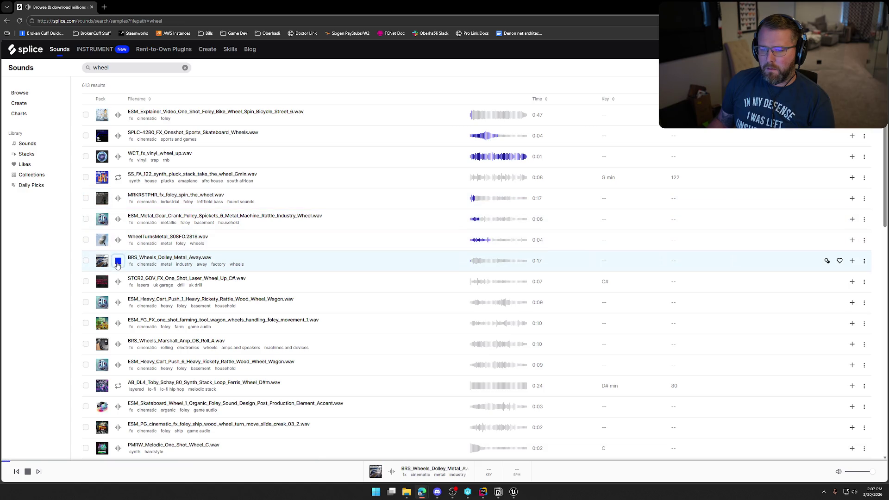
pyautogui.click(119, 302)
pyautogui.click(119, 302)
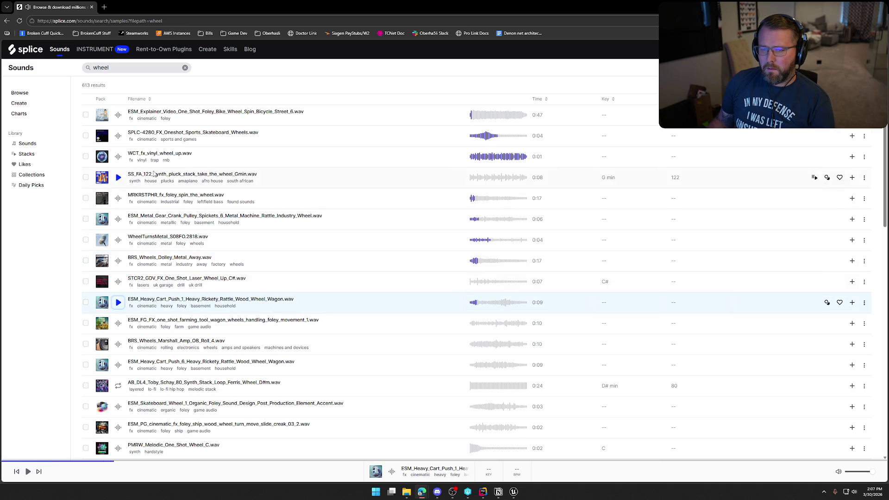
pyautogui.tripleClick(146, 70)
# Search Splice for 'snow crunch' and preview the first snow boots crunch samples, including winter_04.
pyautogui.write('snow crunch')
pyautogui.press('Return')
pyautogui.click(118, 282)
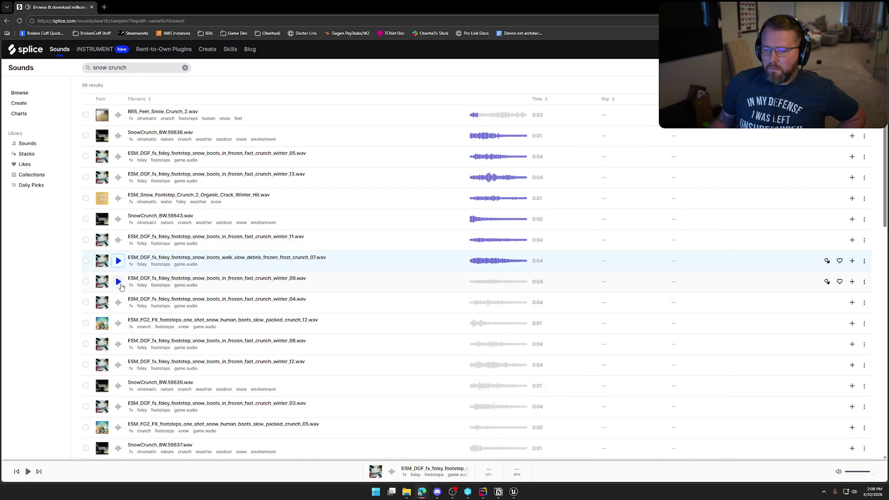
pyautogui.click(118, 302)
# Preview the slow packed snow crunch_12, winter_08 and winter_12 snow boots crunch samples.
pyautogui.scroll(-2, 119, 300)
pyautogui.click(119, 258)
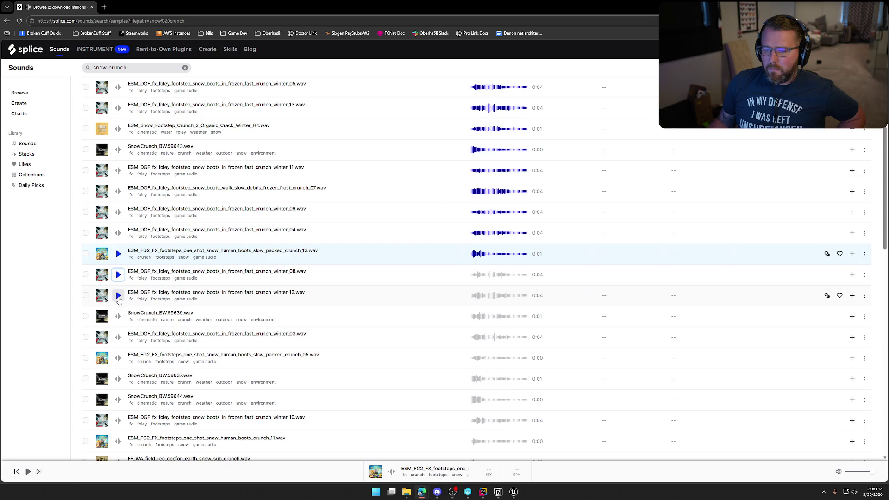
pyautogui.click(119, 274)
pyautogui.click(119, 296)
# Audition SnowCrunch_BW.59639, winter_03, crunch_05, SnowCrunch_BW.59637, 59644 and frozen fast winter_10.
pyautogui.scroll(-2, 119, 297)
pyautogui.click(119, 249)
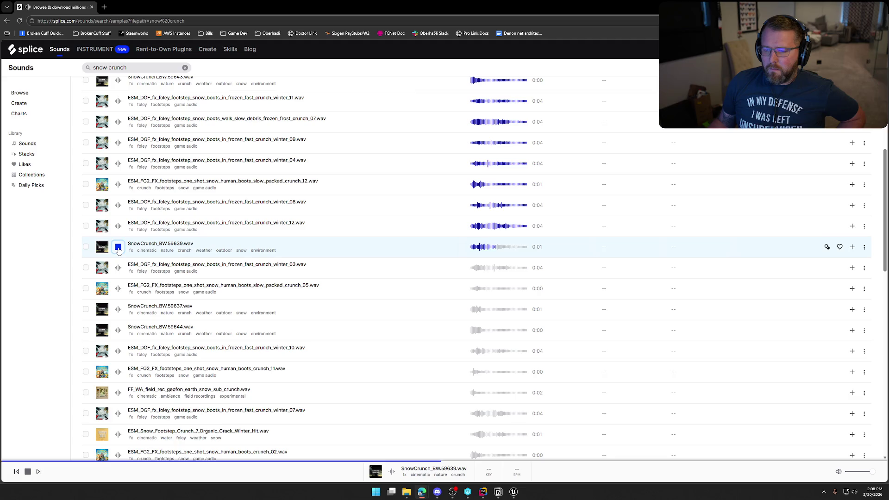
pyautogui.click(118, 269)
pyautogui.click(119, 291)
pyautogui.click(118, 309)
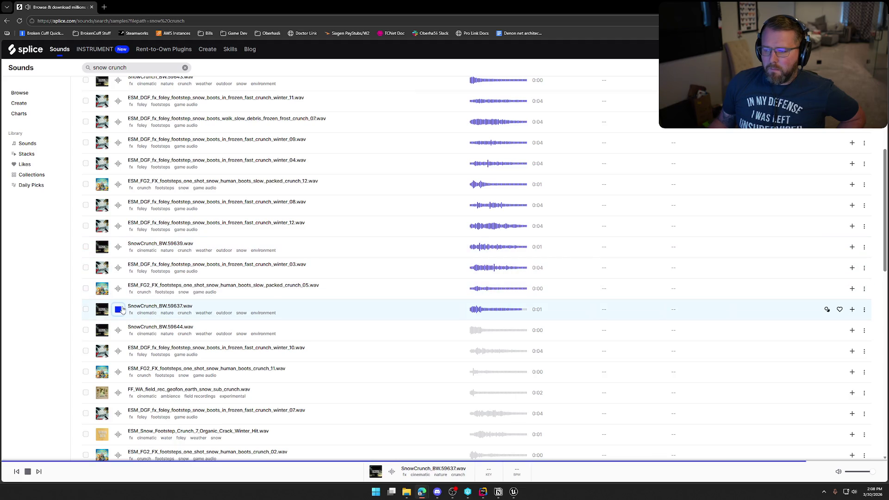
pyautogui.click(118, 330)
pyautogui.click(119, 351)
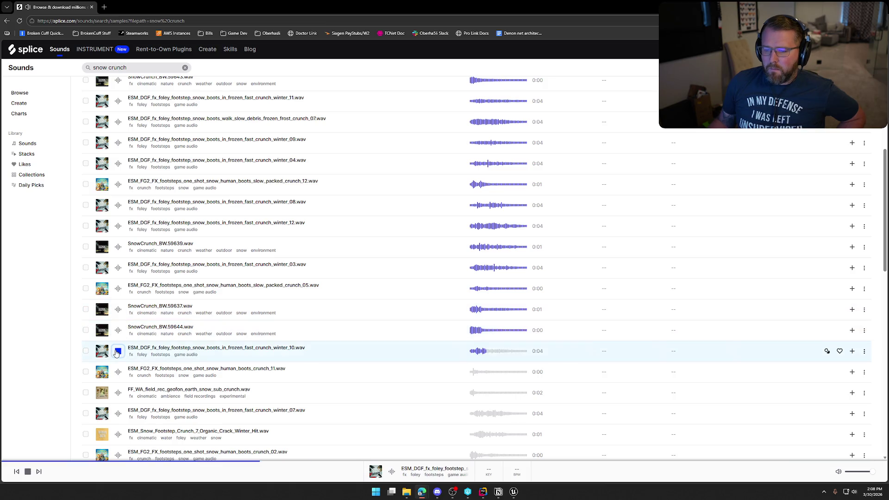
# Preview human boots crunch_11, field recording sub crunch, winter_07, Organic Crack Winter Hit and crunch_02.
pyautogui.scroll(-2, 130, 339)
pyautogui.click(118, 302)
pyautogui.click(118, 323)
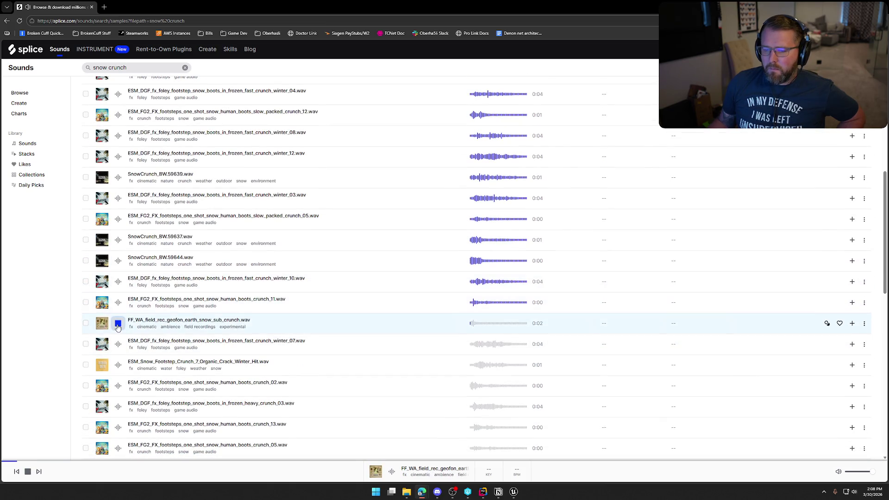
pyautogui.click(119, 344)
pyautogui.click(118, 365)
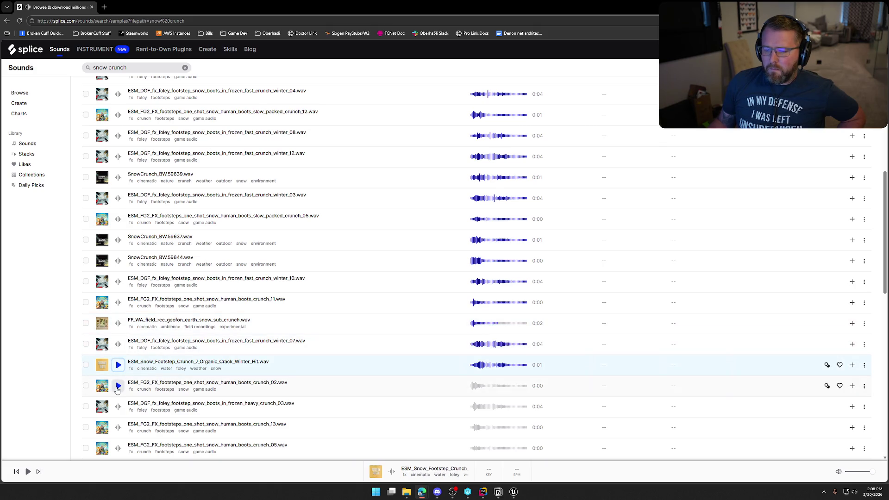
pyautogui.click(118, 386)
# Audition frozen heavy crunch_03 and human boots crunch_13, crunch_05 and crunch_09.
pyautogui.scroll(-2, 119, 371)
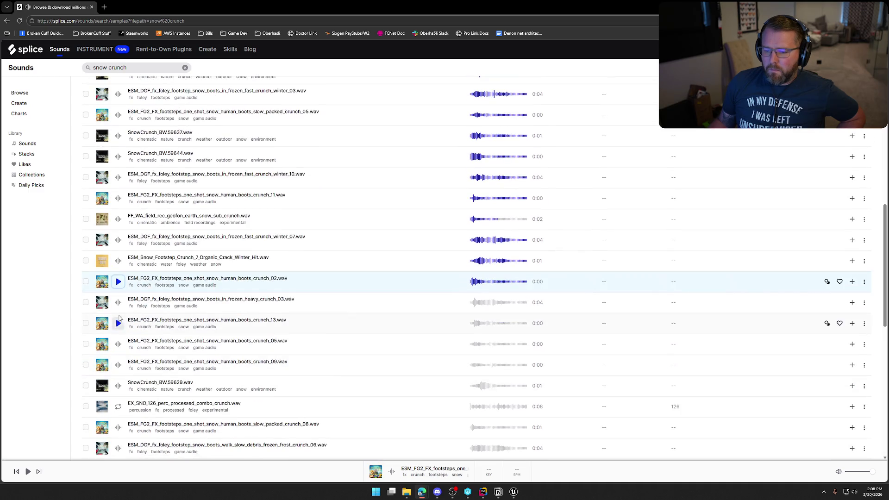
pyautogui.click(118, 302)
pyautogui.click(118, 323)
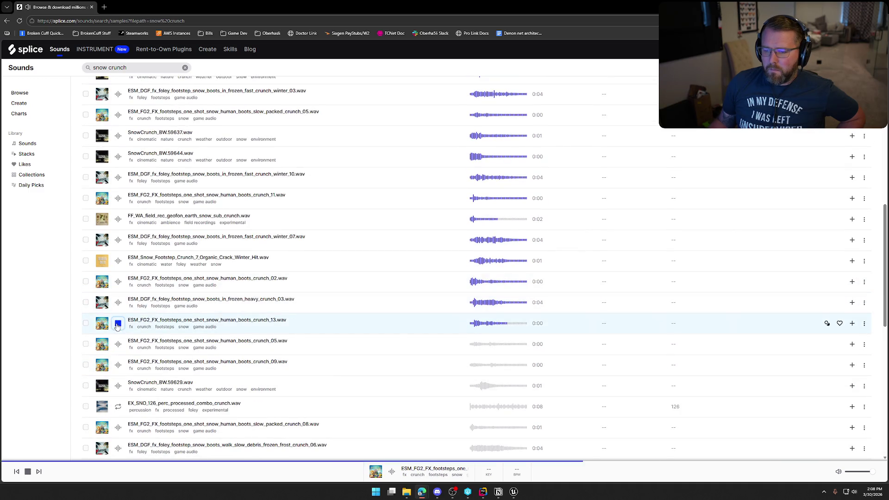
pyautogui.click(118, 344)
pyautogui.click(118, 365)
# Preview SnowCrunch_BW.59629, the processed combo crunch and slow packed crunch_08.
pyautogui.scroll(-2, 118, 365)
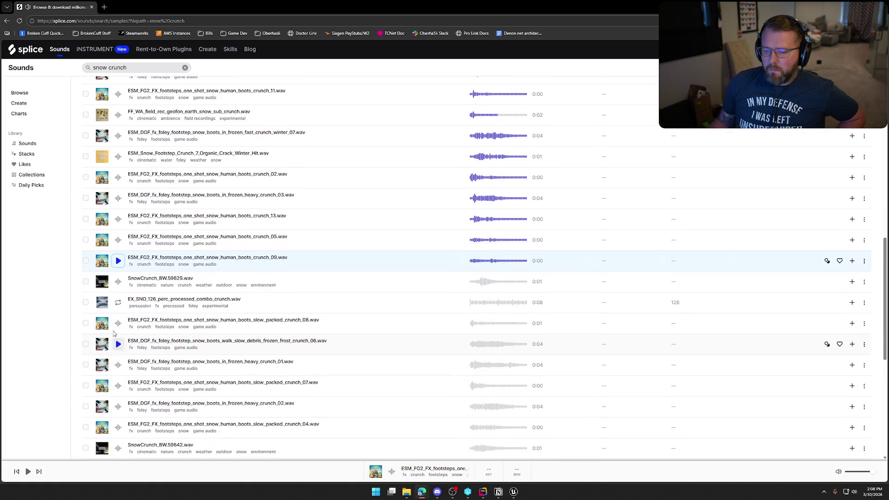
pyautogui.click(119, 282)
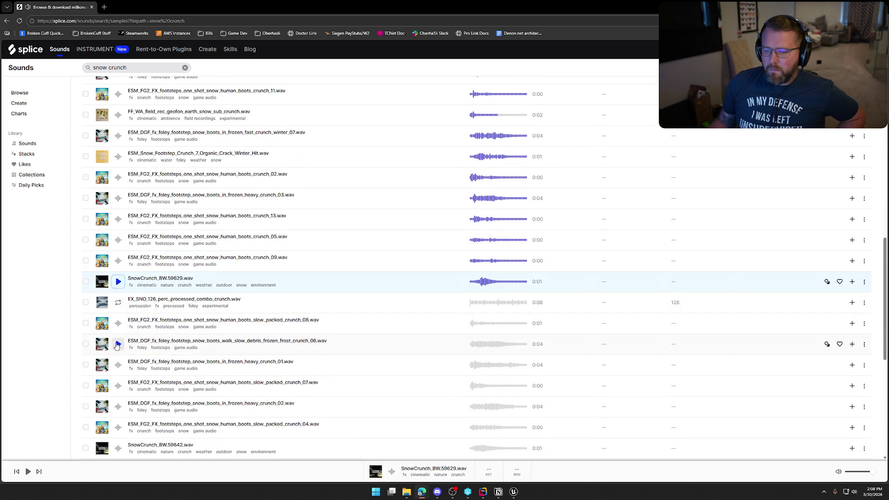
pyautogui.click(120, 308)
pyautogui.click(119, 325)
# Compare frost crunch_06, frozen heavy crunch_01, slow packed crunch_07, then replay crunch_06 and try heavy crunch_02.
pyautogui.scroll(-1, 119, 326)
pyautogui.click(118, 310)
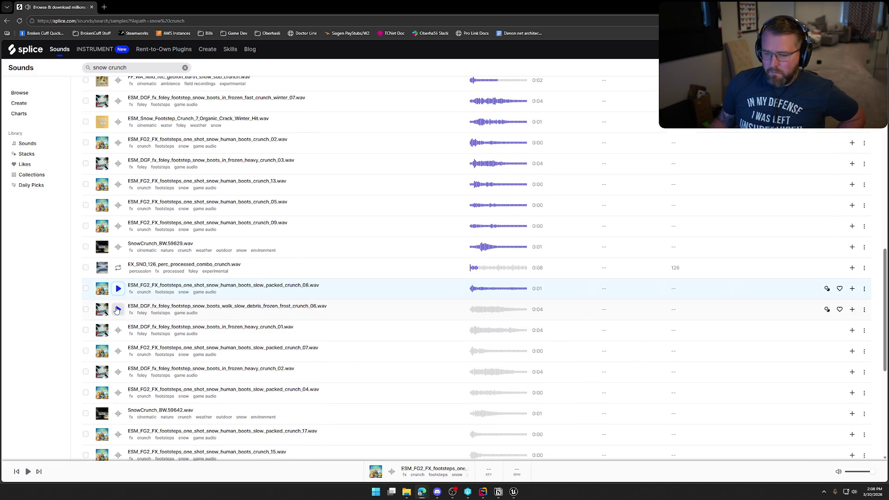
pyautogui.click(118, 330)
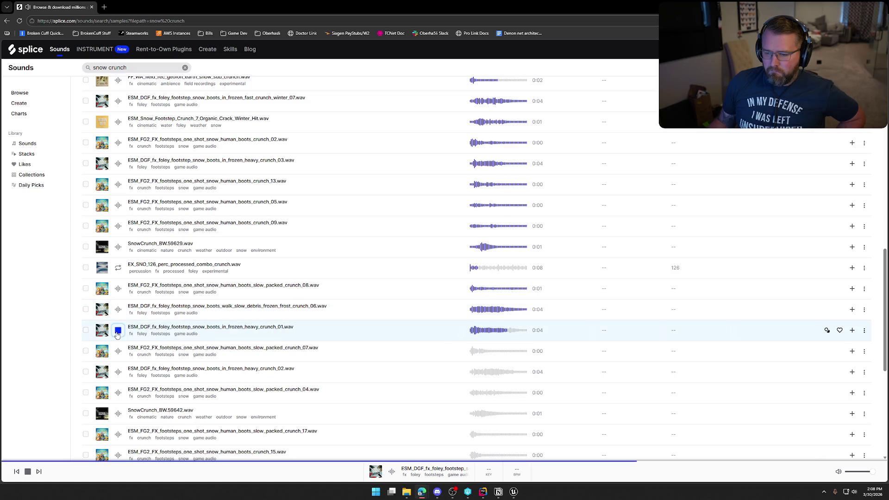
pyautogui.click(118, 352)
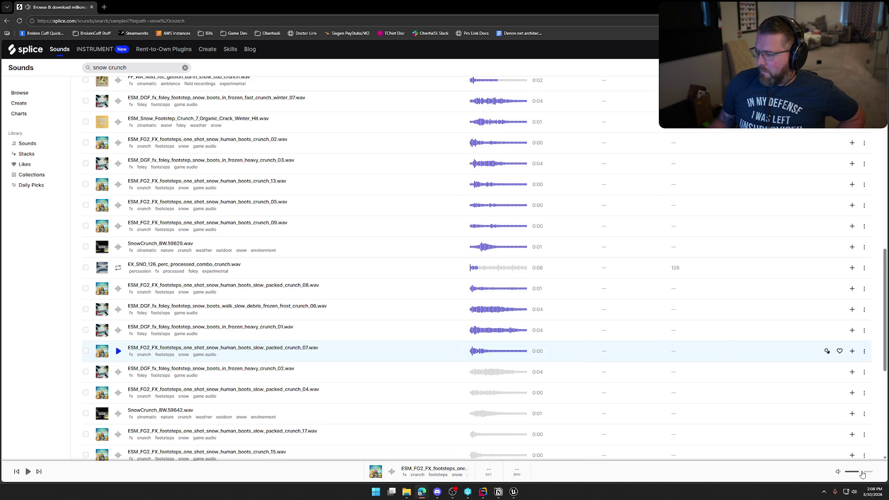
pyautogui.click(118, 311)
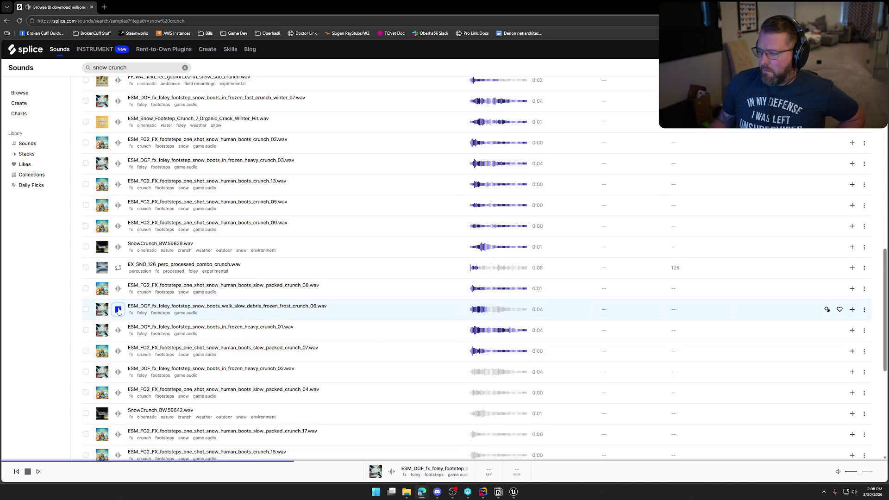
pyautogui.scroll(-2, 118, 311)
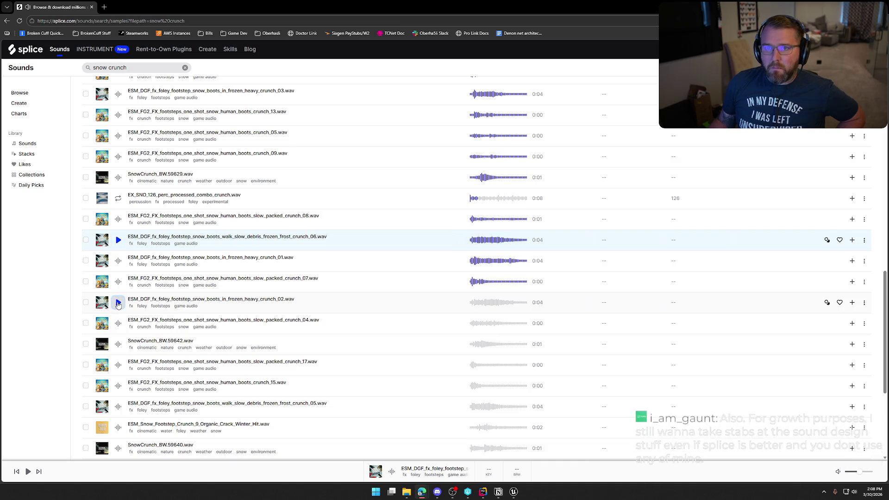
pyautogui.click(119, 303)
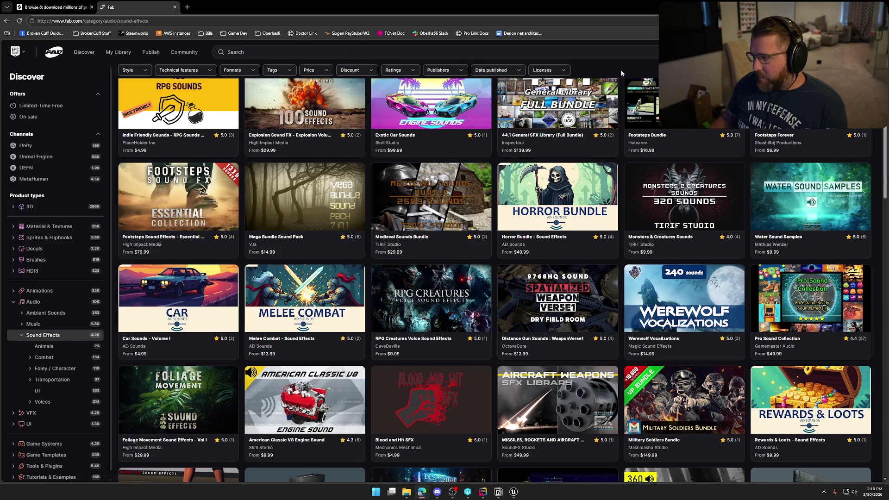
# Scroll through the Fab Sound Effects catalogue listings.
pyautogui.scroll(-2, 620, 69)
pyautogui.scroll(-3, 621, 72)
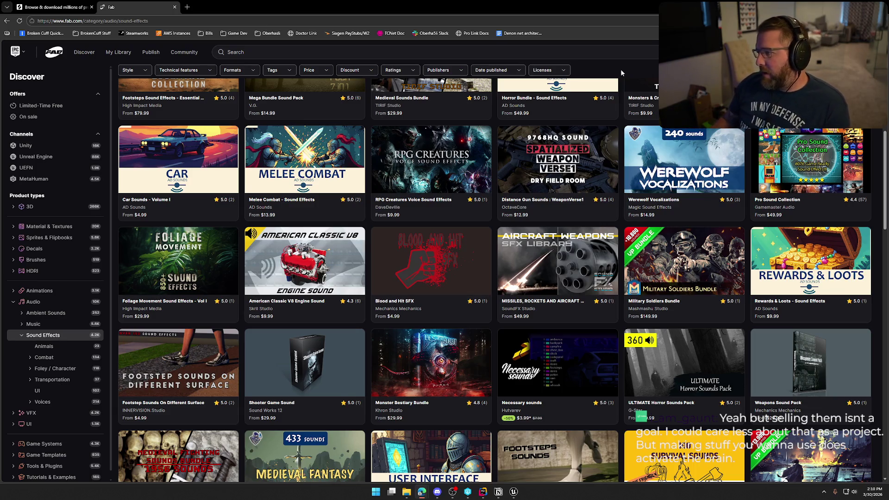
pyautogui.scroll(-2, 620, 69)
pyautogui.scroll(-3, 621, 70)
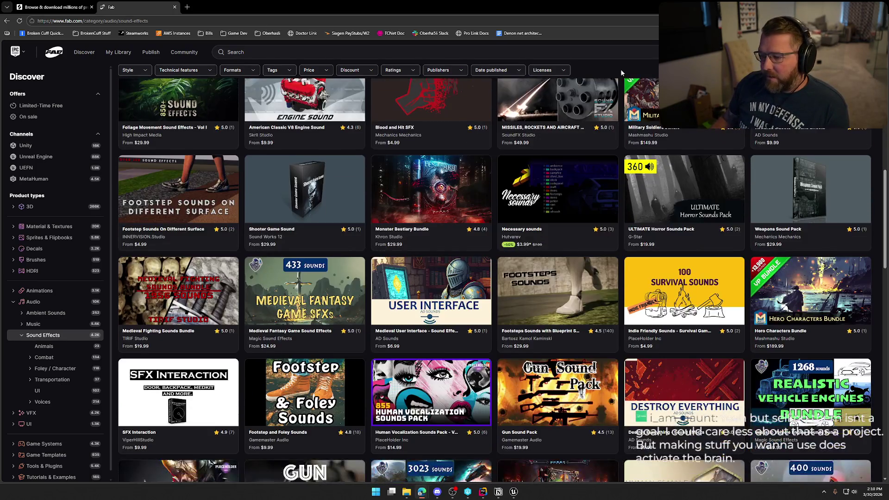
pyautogui.scroll(-1, 621, 73)
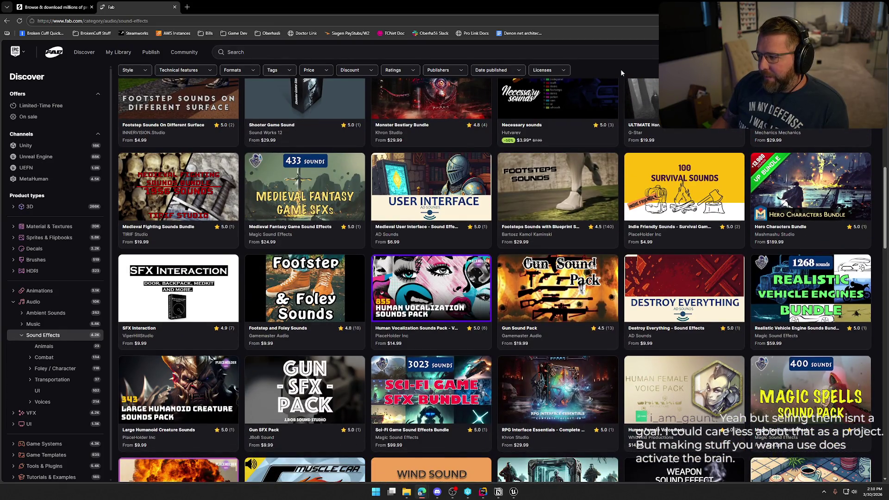
pyautogui.scroll(-7, 621, 72)
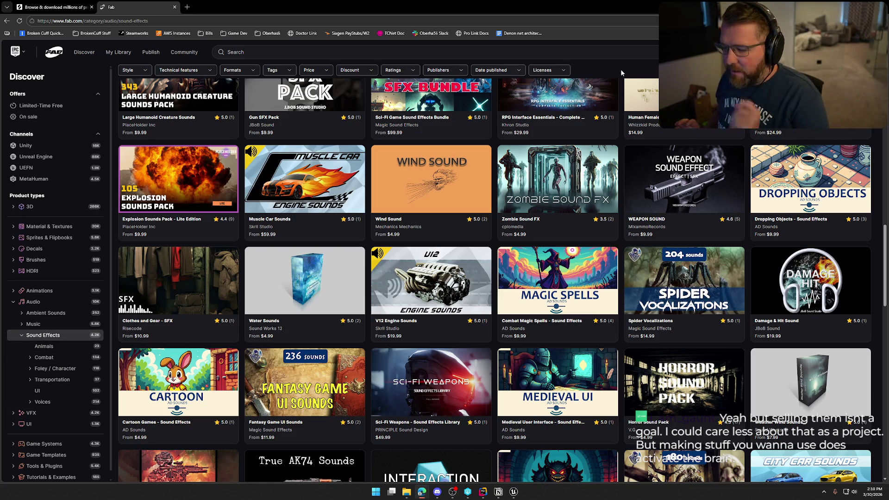
pyautogui.scroll(-2, 620, 72)
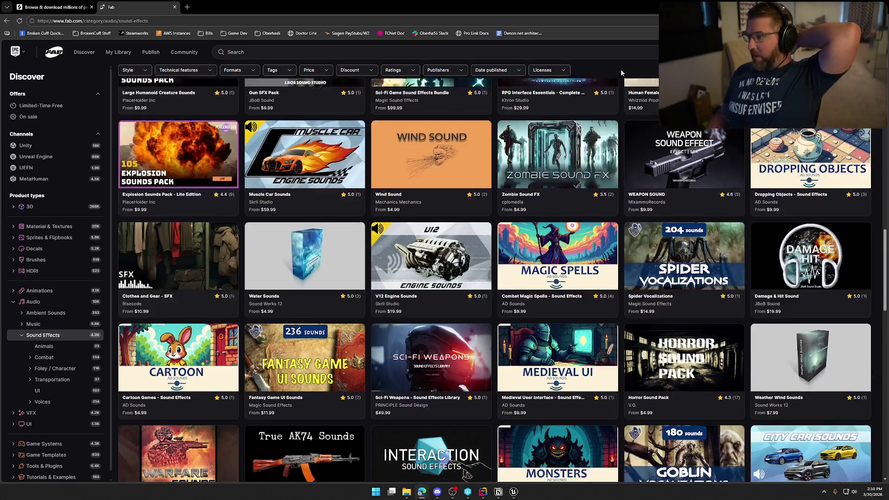
pyautogui.scroll(-4, 621, 72)
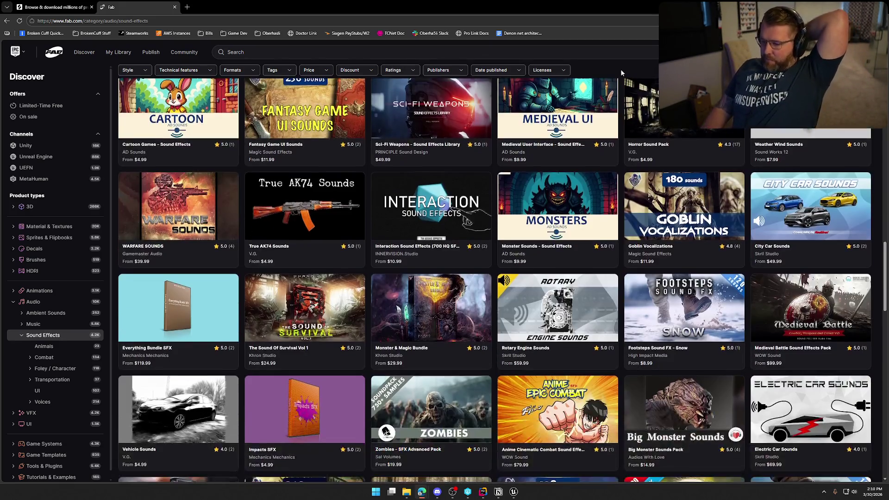
pyautogui.scroll(-2, 622, 73)
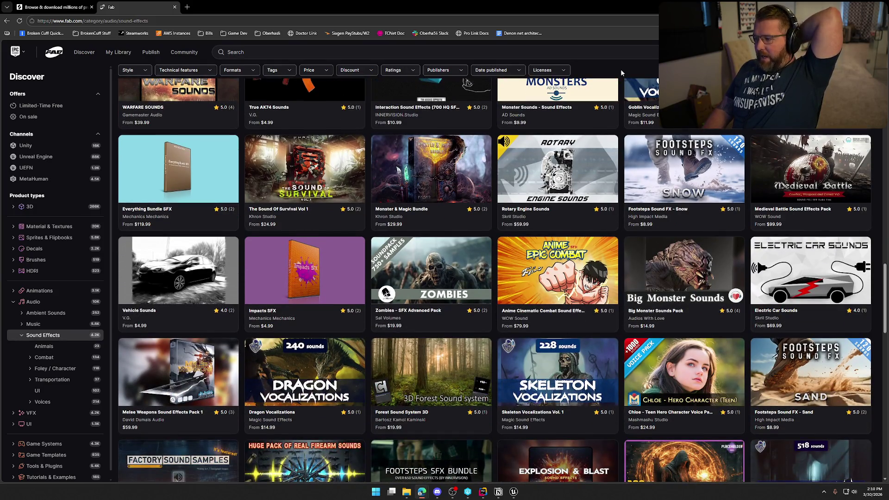
pyautogui.scroll(-1, 621, 68)
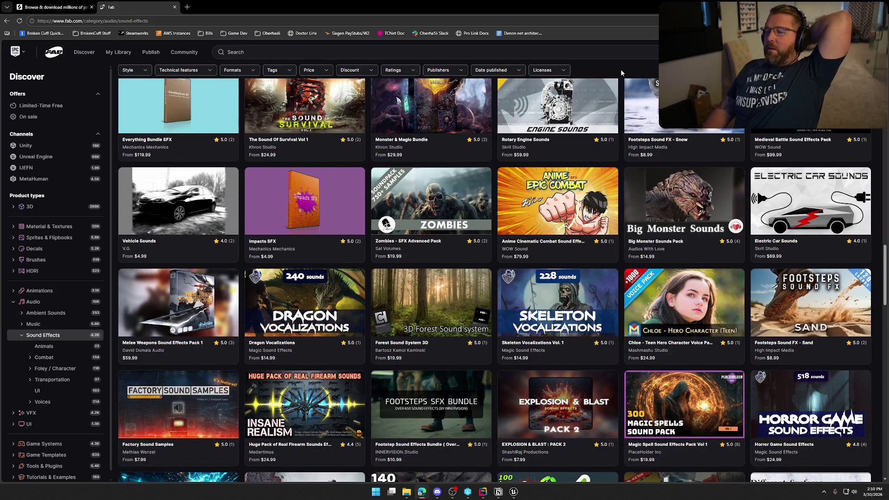
# Finish browsing Fab, close its page and return to the Notion To Do board.
pyautogui.scroll(-2, 620, 69)
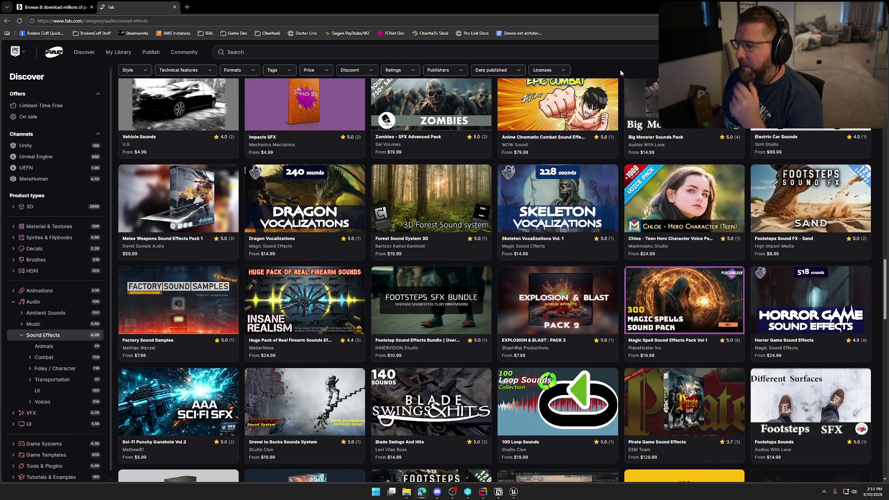
pyautogui.scroll(-3, 620, 69)
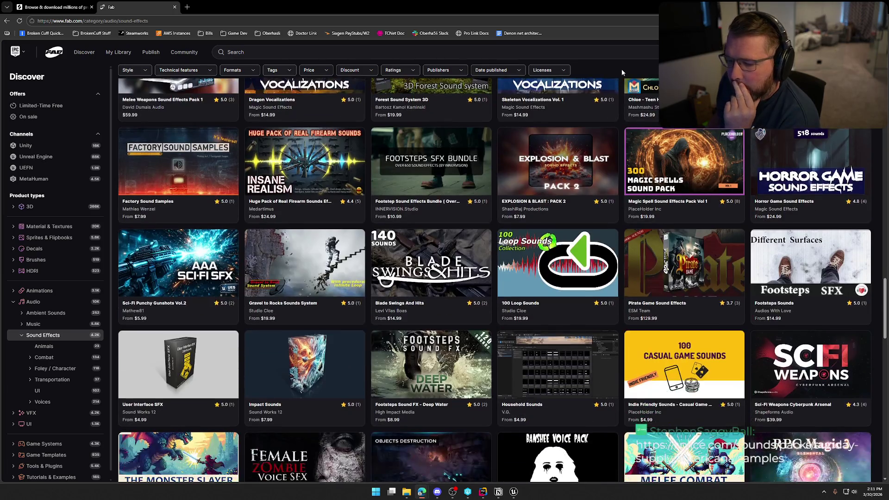
pyautogui.scroll(-3, 621, 68)
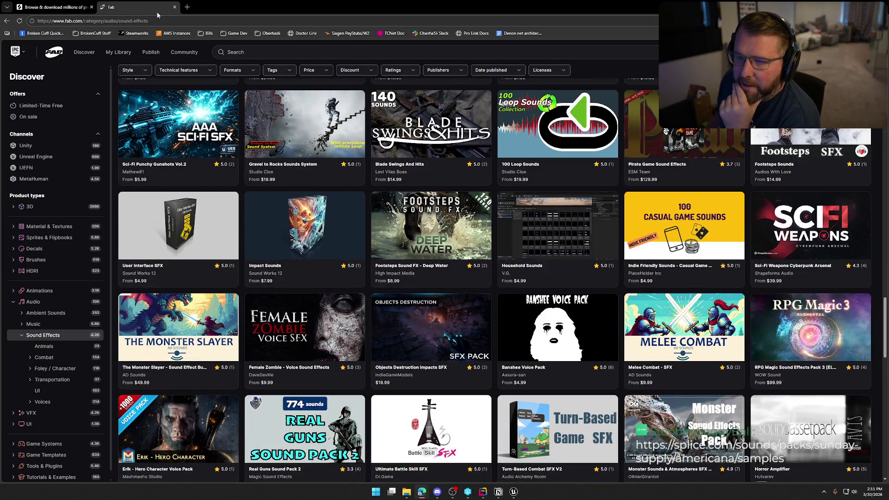
pyautogui.middleClick(155, 11)
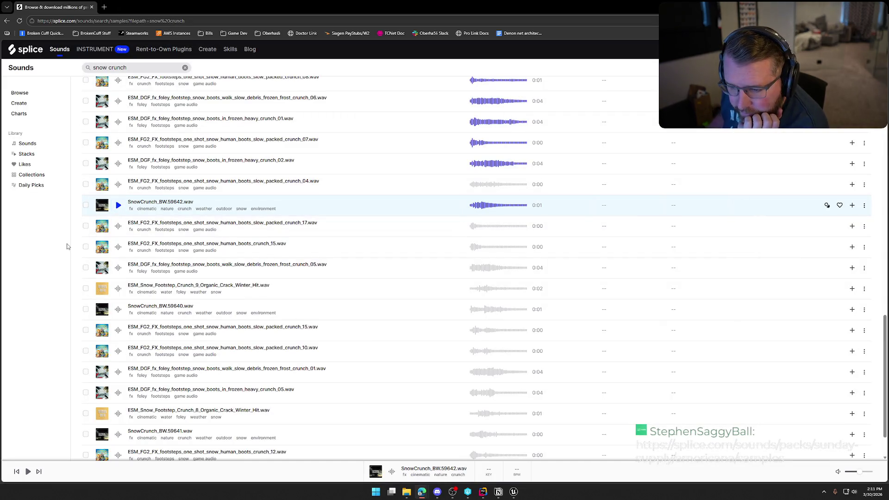
pyautogui.hotkey('alt', 'Tab')
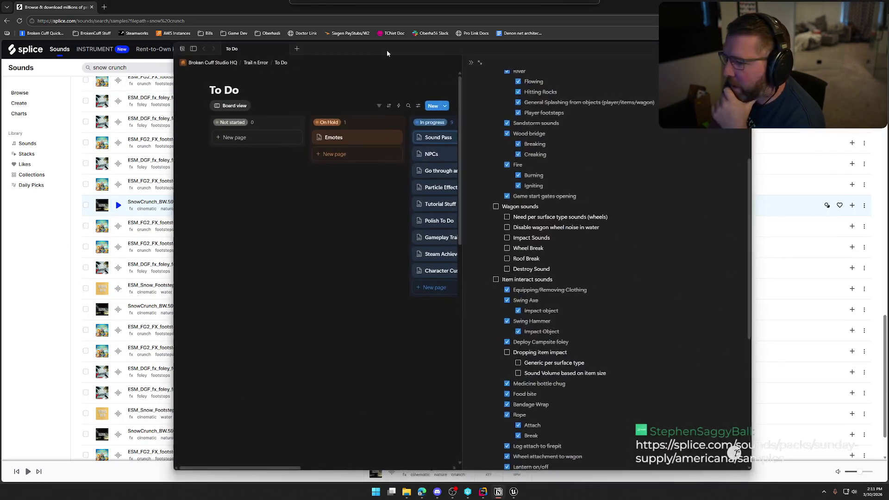
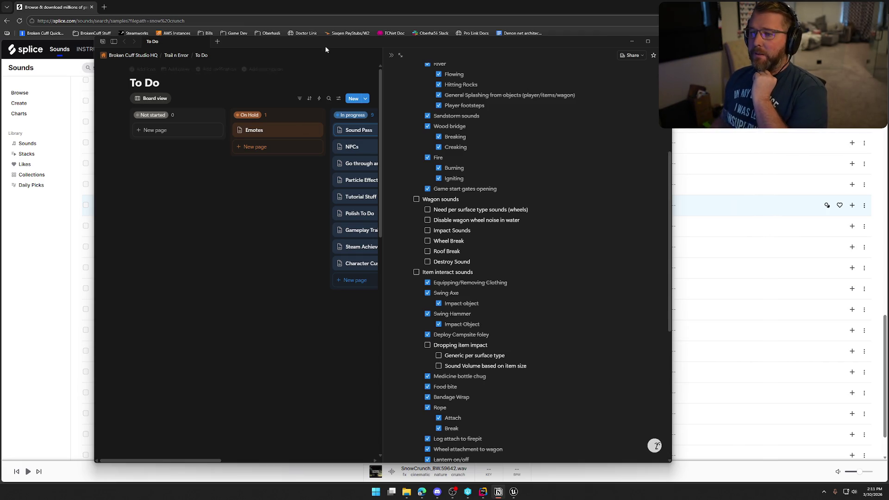
# Minimize the Notion To Do board with Super+Down to reveal the Splice browser.
pyautogui.press('super+Down')
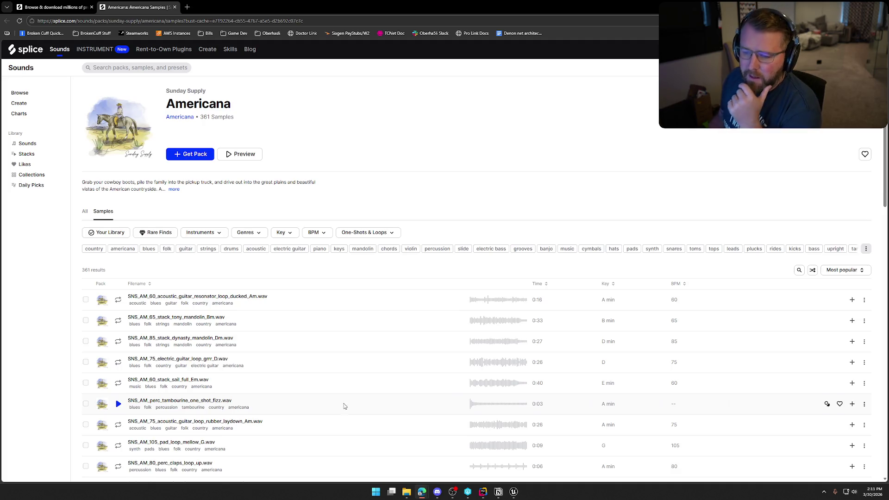
# Preview the Americana mandolin stack loop and the tambourine one-shot.
pyautogui.scroll(-3, 343, 404)
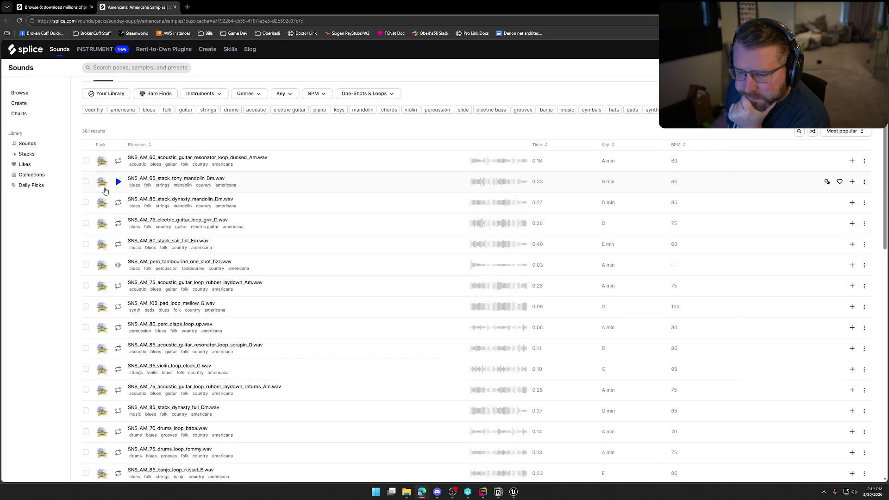
pyautogui.click(118, 181)
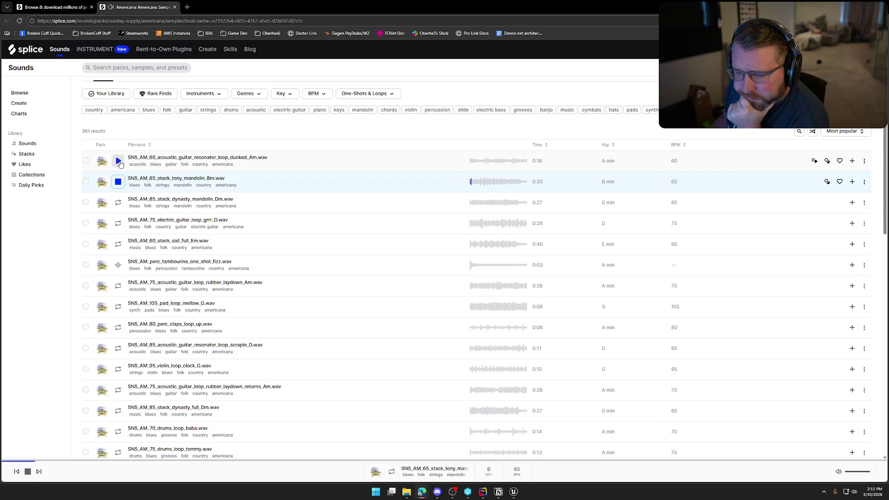
pyautogui.click(118, 265)
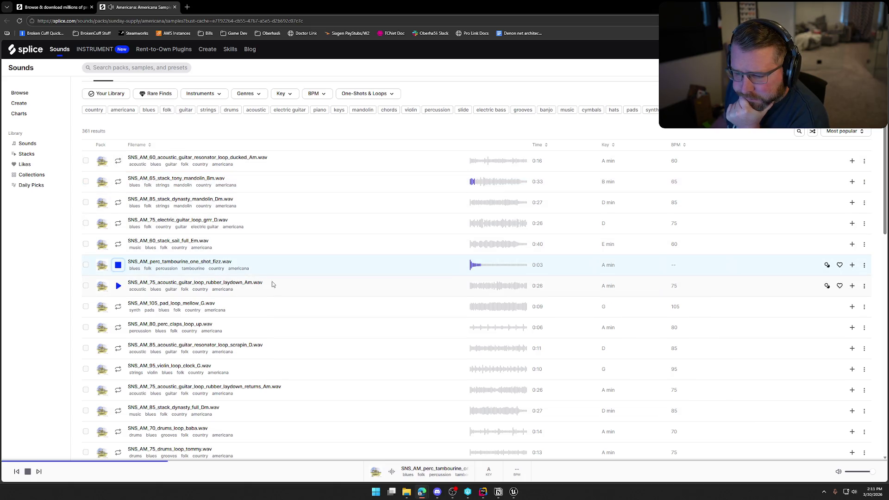
# Further down the list, preview the drums loop splash and the atlantic stack loop.
pyautogui.scroll(-2, 290, 283)
pyautogui.scroll(-1, 289, 284)
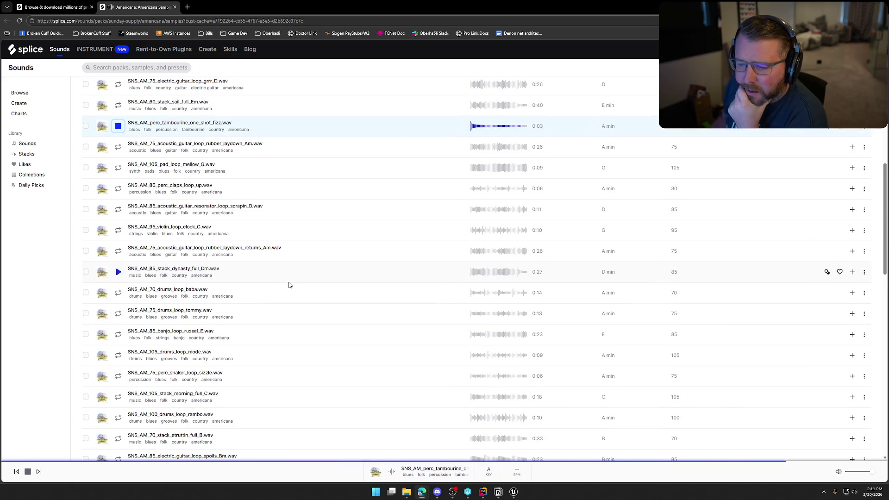
pyautogui.scroll(-1, 289, 285)
pyautogui.scroll(-2, 289, 285)
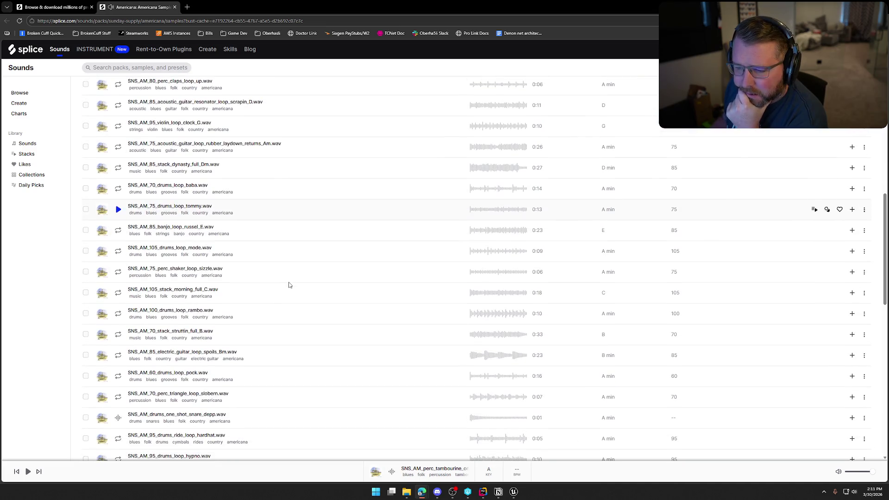
pyautogui.scroll(-2, 289, 285)
pyautogui.scroll(-6, 289, 285)
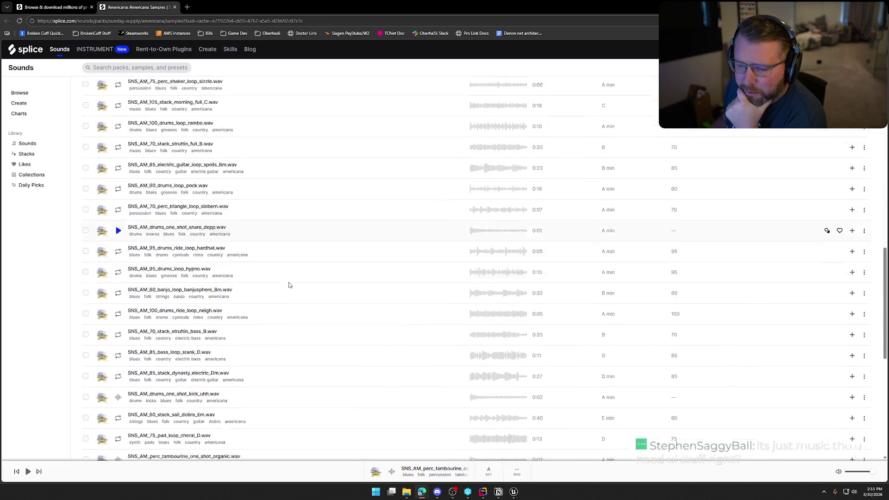
pyautogui.scroll(-4, 288, 285)
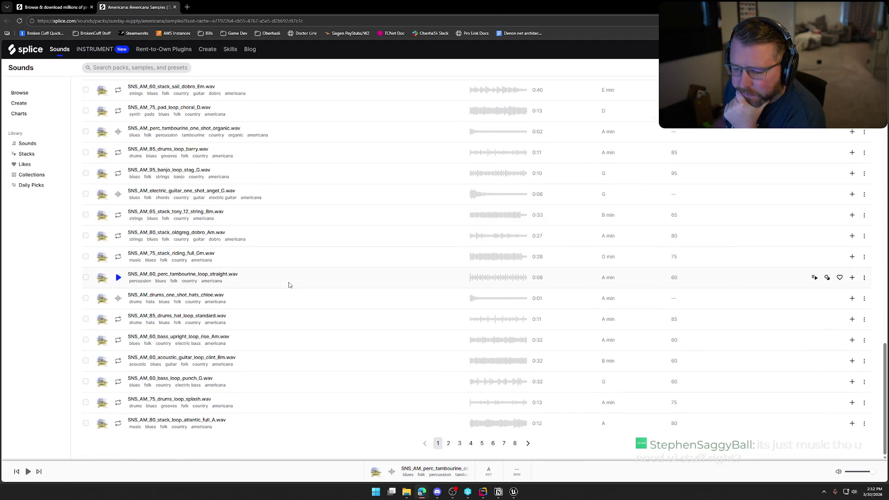
pyautogui.click(119, 403)
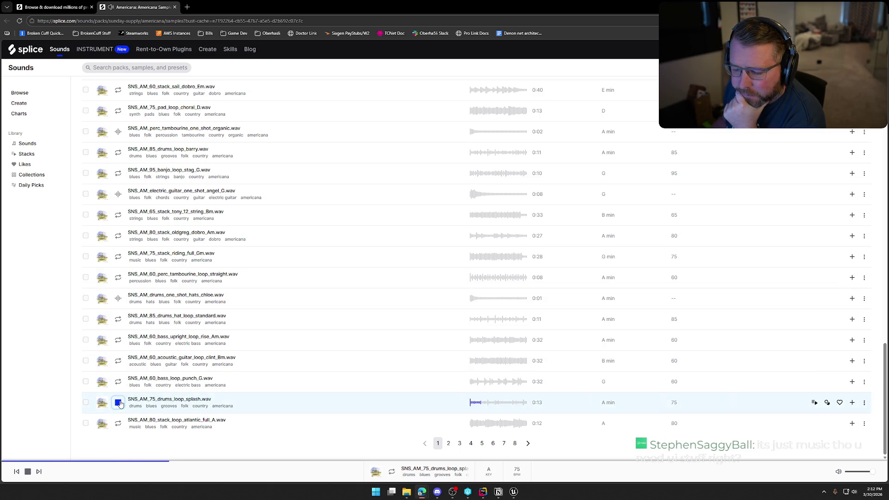
pyautogui.click(118, 424)
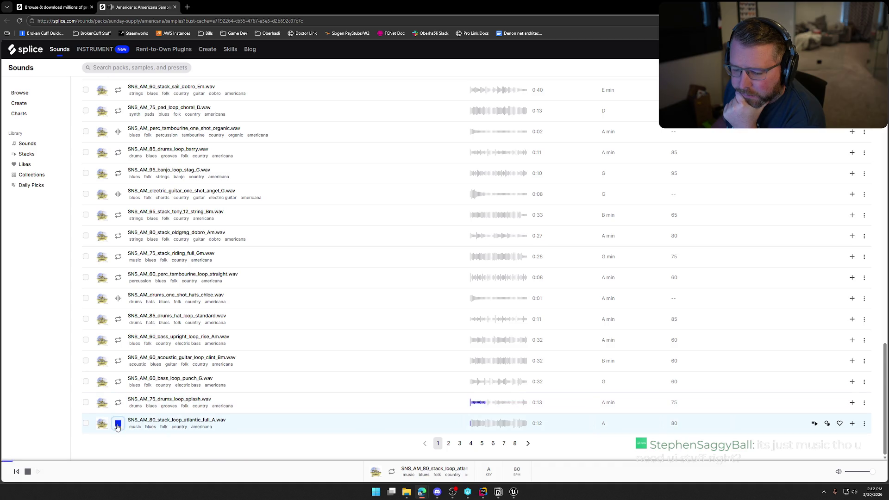
# Play and stop the standard hat loop, then preview the banjo stag loop.
pyautogui.click(119, 320)
pyautogui.click(118, 319)
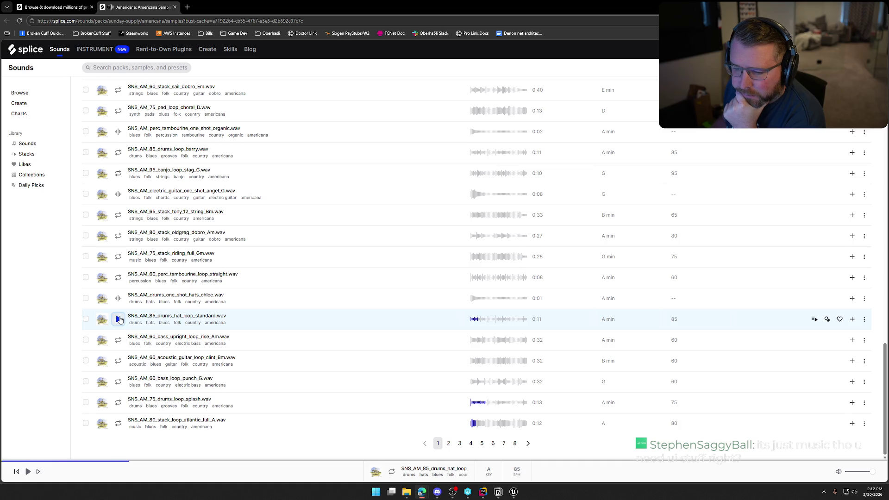
pyautogui.scroll(3, 119, 298)
pyautogui.click(119, 278)
pyautogui.click(120, 278)
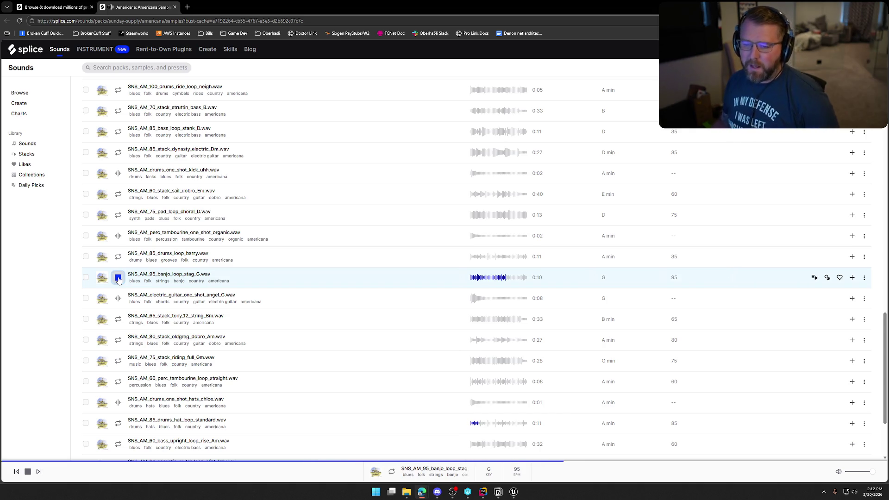
# Stop the banjo stag loop, then preview the hypno drum loop and banjusphere banjo loop.
pyautogui.click(119, 281)
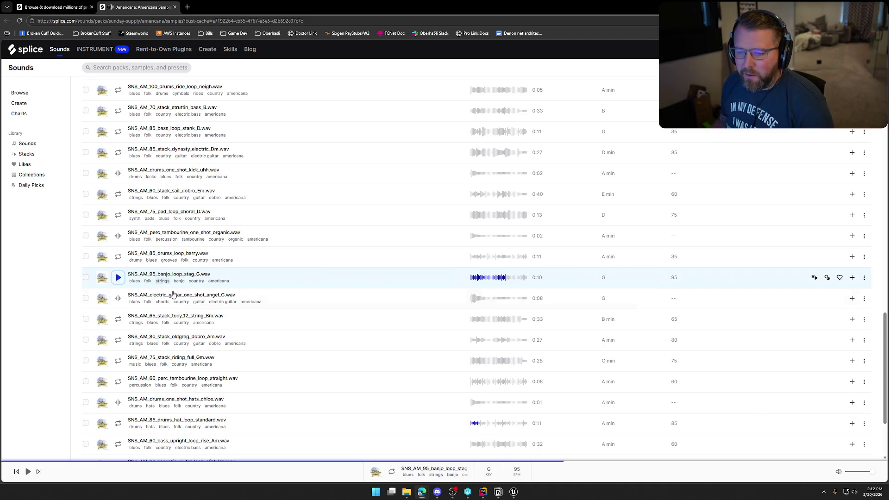
pyautogui.scroll(3, 249, 333)
pyautogui.scroll(2, 250, 333)
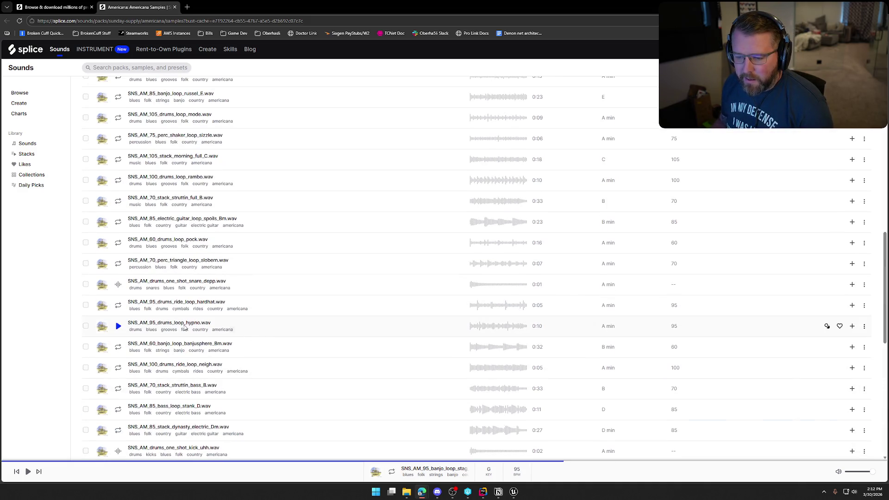
pyautogui.click(118, 293)
pyautogui.click(118, 313)
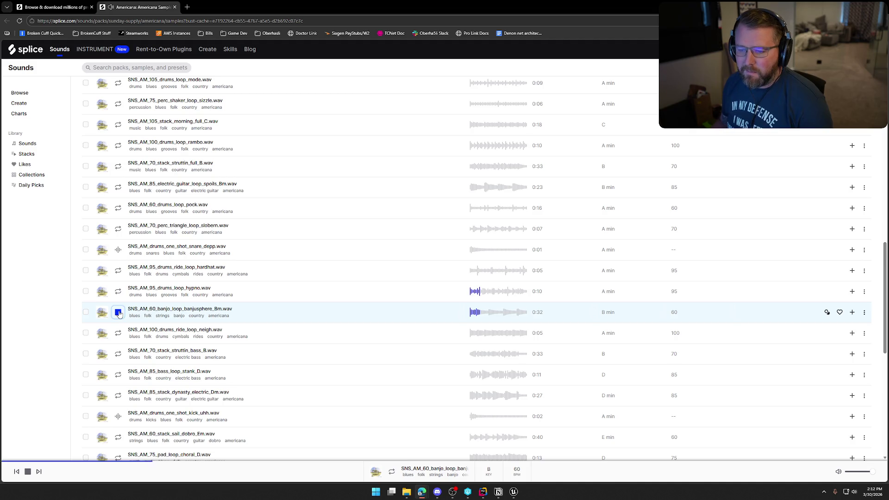
pyautogui.click(119, 314)
# Preview the mode and baba drum loops and the rubber laydown returns guitar loop.
pyautogui.scroll(2, 119, 314)
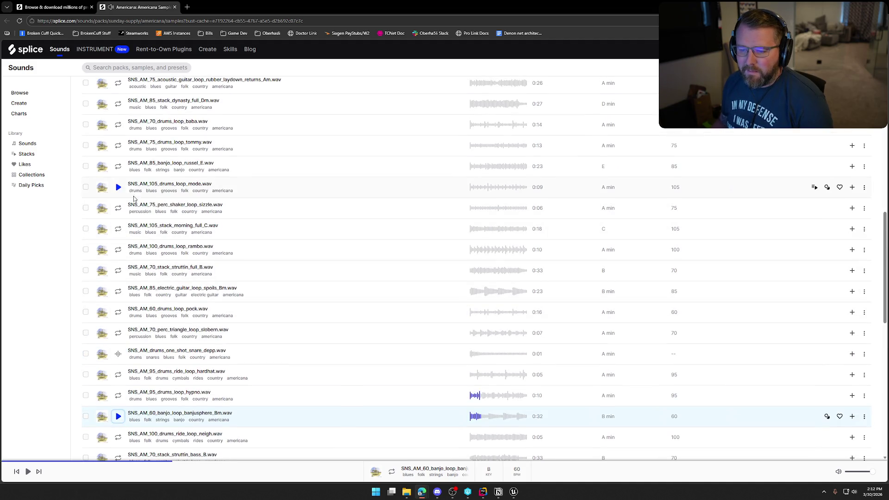
pyautogui.click(119, 187)
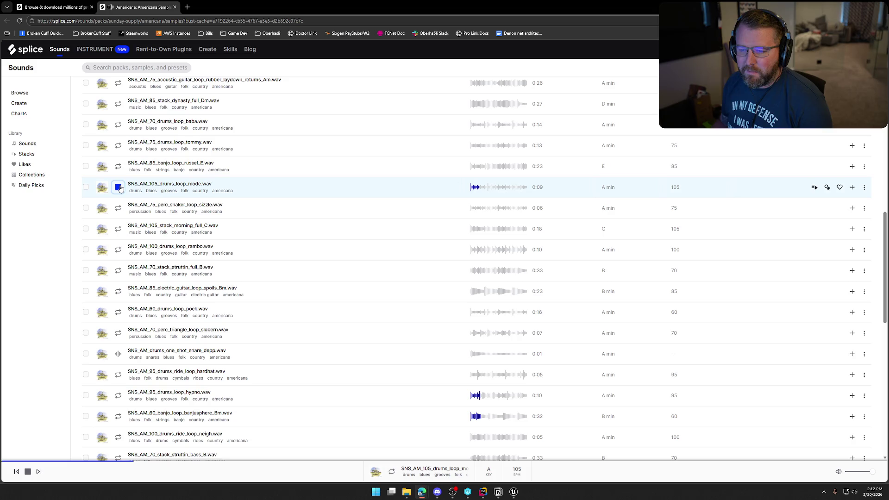
pyautogui.scroll(2, 120, 188)
pyautogui.click(119, 229)
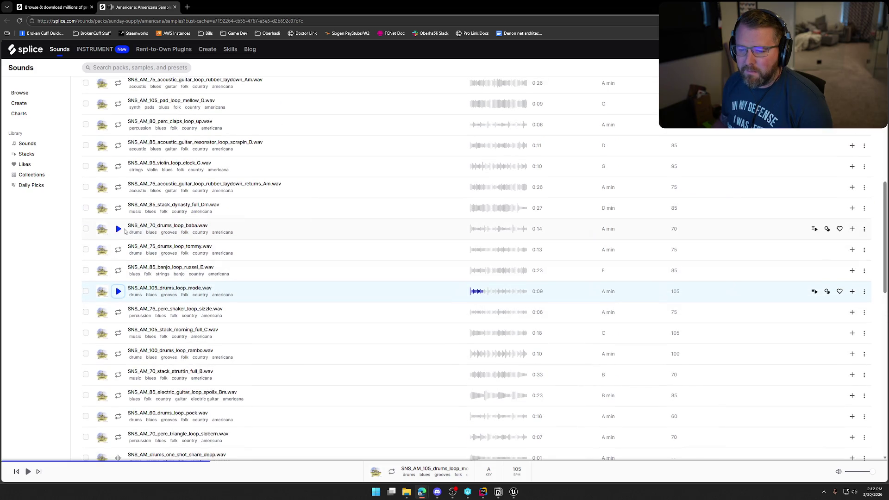
pyautogui.click(121, 229)
pyautogui.click(118, 188)
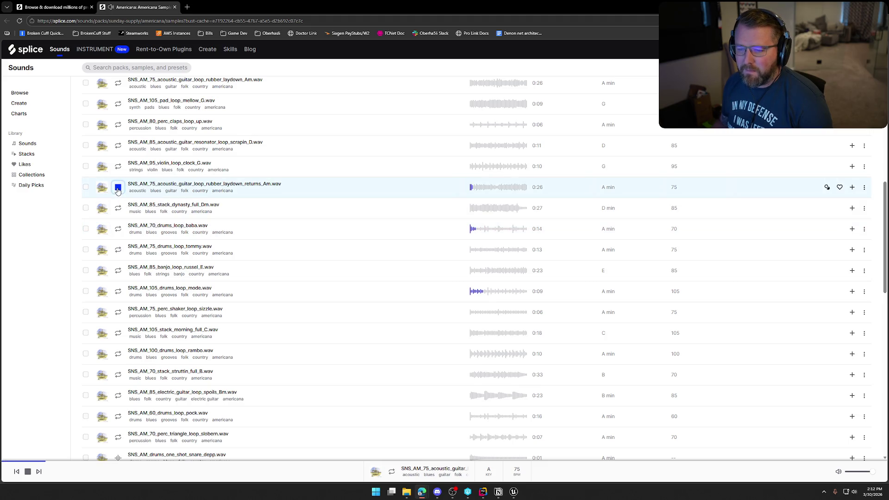
pyautogui.scroll(1, 118, 191)
pyautogui.click(119, 256)
# Preview the electric guitar grrr loop.
pyautogui.scroll(1, 119, 257)
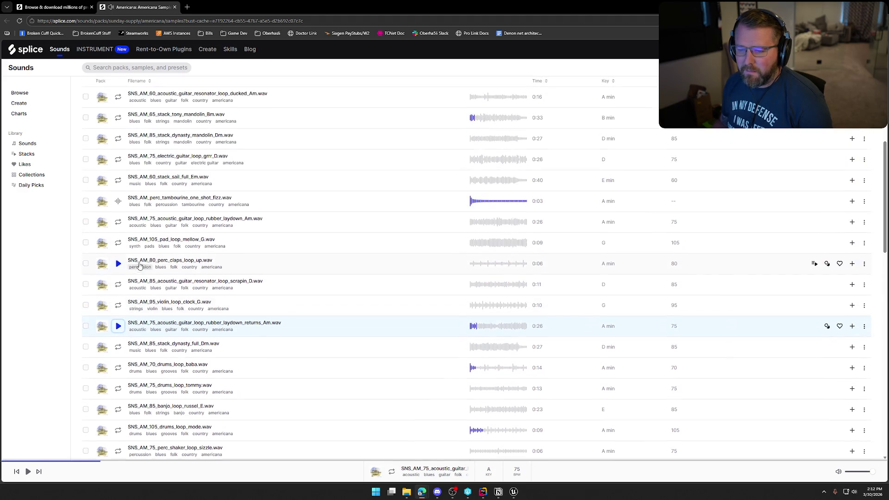
pyautogui.scroll(1, 118, 218)
pyautogui.click(118, 197)
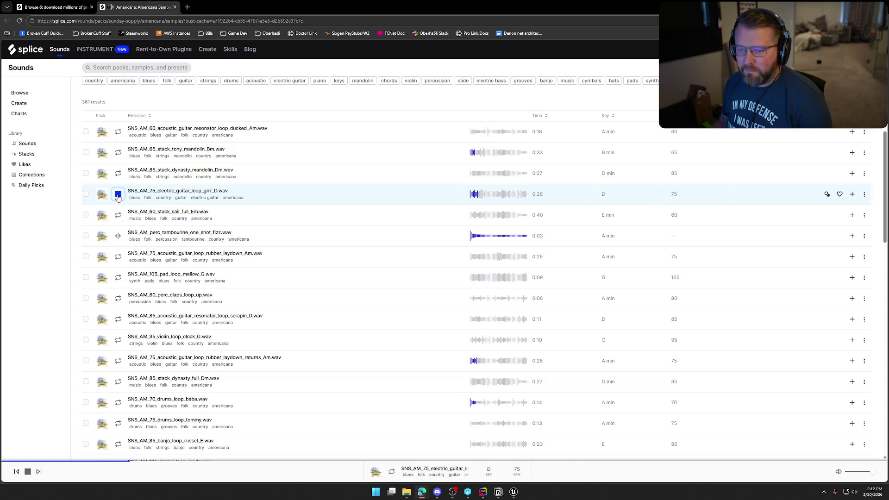
# Close the Americana pack tab and switch to Unreal Editor's Content Drawer.
pyautogui.middleClick(132, 10)
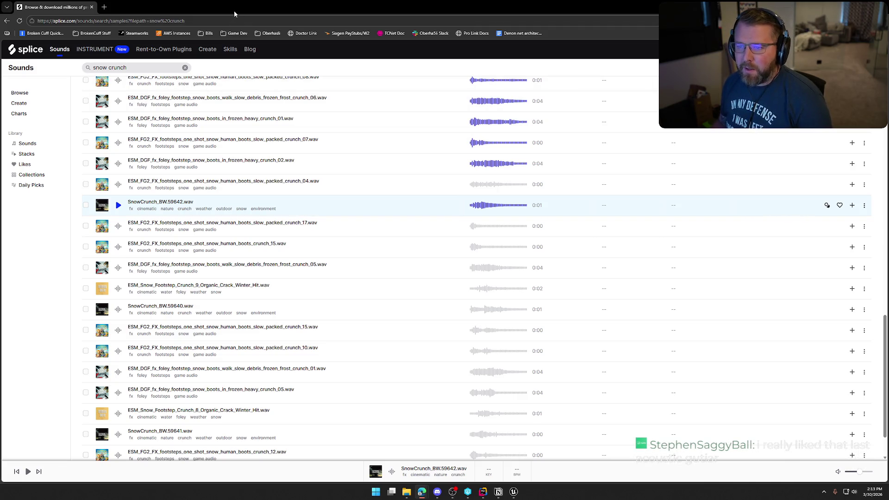
pyautogui.hotkey('alt', 'Tab')
pyautogui.hotkey('ctrl', 'space')
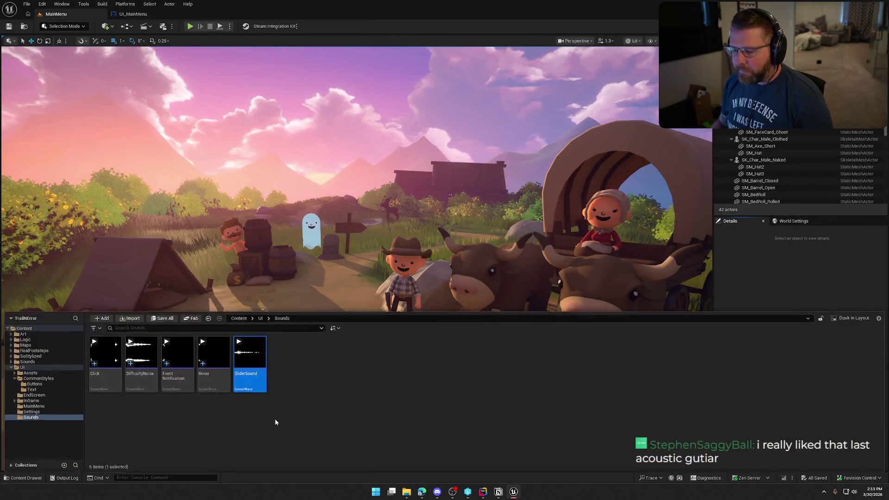
# Open the GameWorld level from the Maps folder and select the bp_AVSWagon wagon.
pyautogui.click(24, 344)
pyautogui.doubleClick(178, 357)
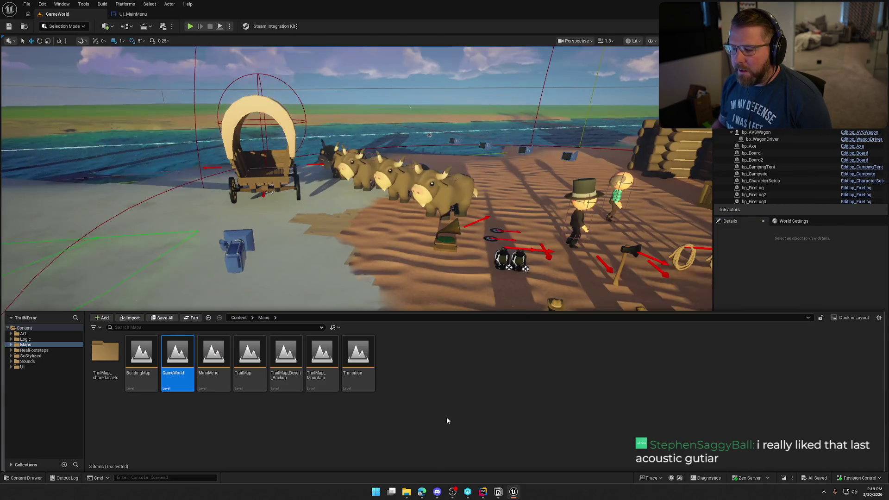
pyautogui.click(261, 171)
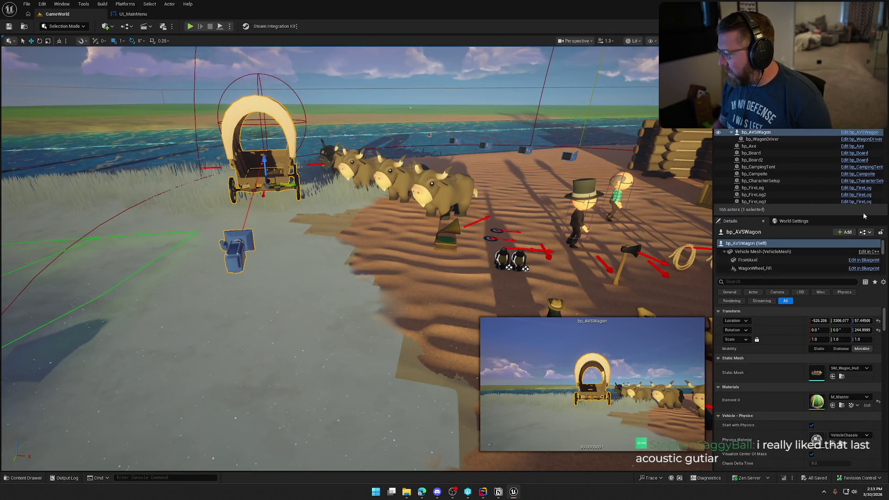
# Open the bp_AVSWagon Blueprint and the MS_Wagon MetaSound assigned to its WagonSounds component.
pyautogui.doubleClick(276, 175)
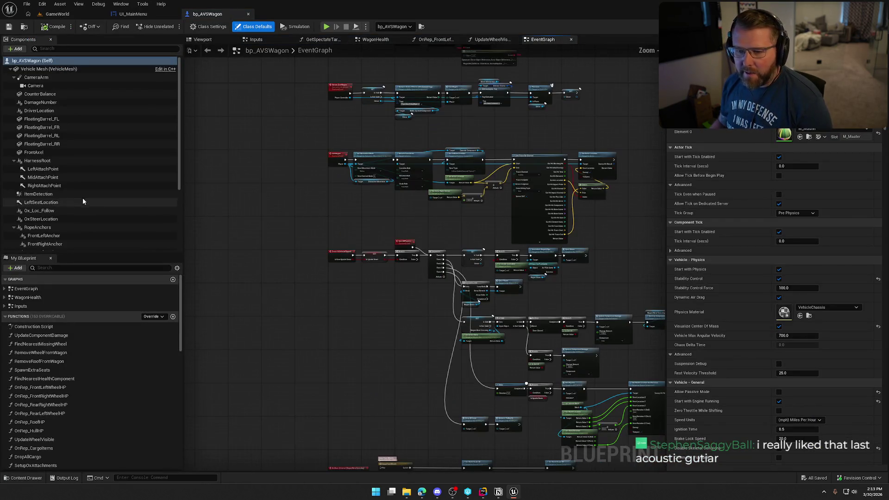
pyautogui.scroll(-4, 95, 199)
pyautogui.click(57, 203)
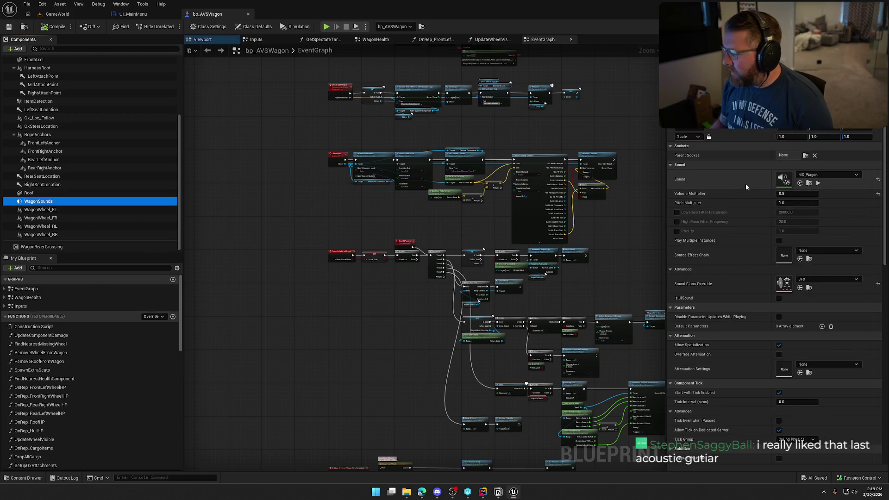
pyautogui.doubleClick(771, 174)
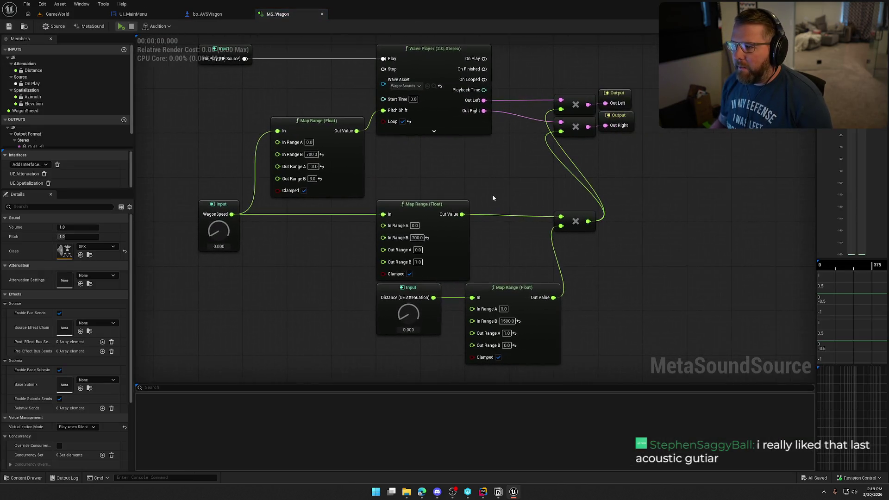
# Inspect the WagonSpeed input's properties and frame the MS_Wagon graph.
pyautogui.click(245, 218)
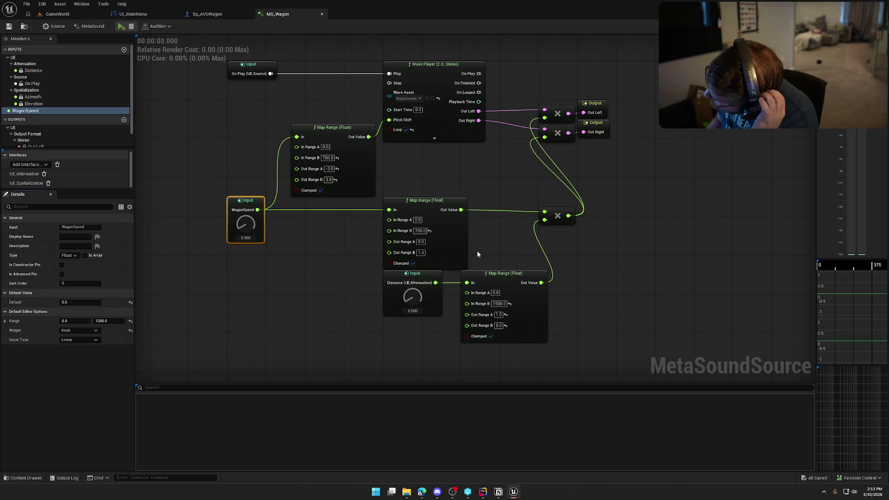
pyautogui.click(688, 244)
pyautogui.moveTo(688, 243)
pyautogui.mouseDown()
pyautogui.moveTo(606, 240)
pyautogui.moveTo(627, 259)
pyautogui.moveTo(666, 272)
pyautogui.mouseUp()
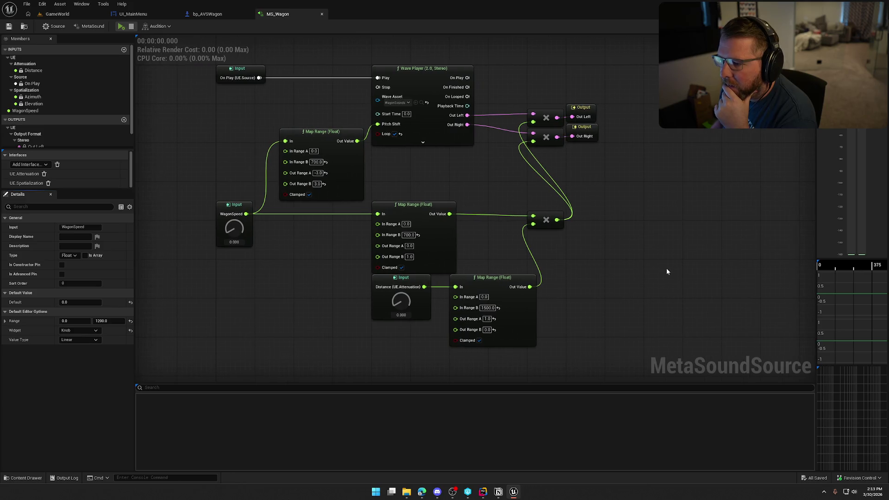
pyautogui.moveTo(577, 368)
pyautogui.mouseDown()
pyautogui.moveTo(234, 194)
pyautogui.moveTo(213, 62)
pyautogui.mouseUp()
pyautogui.click(662, 222)
pyautogui.moveTo(662, 238); pyautogui.dragTo(659, 252)
# Audition MS_Wagon while varying WagonSpeed and Distance, stopping with WagonSpeed at about 657.6.
pyautogui.click(122, 26)
pyautogui.moveTo(234, 242); pyautogui.dragTo(239, 145)
pyautogui.moveTo(400, 314)
pyautogui.mouseDown()
pyautogui.moveTo(402, 224)
pyautogui.moveTo(396, 369)
pyautogui.mouseUp()
pyautogui.moveTo(234, 242); pyautogui.dragTo(242, 327)
pyautogui.moveTo(244, 281); pyautogui.dragTo(244, 277)
pyautogui.click(131, 26)
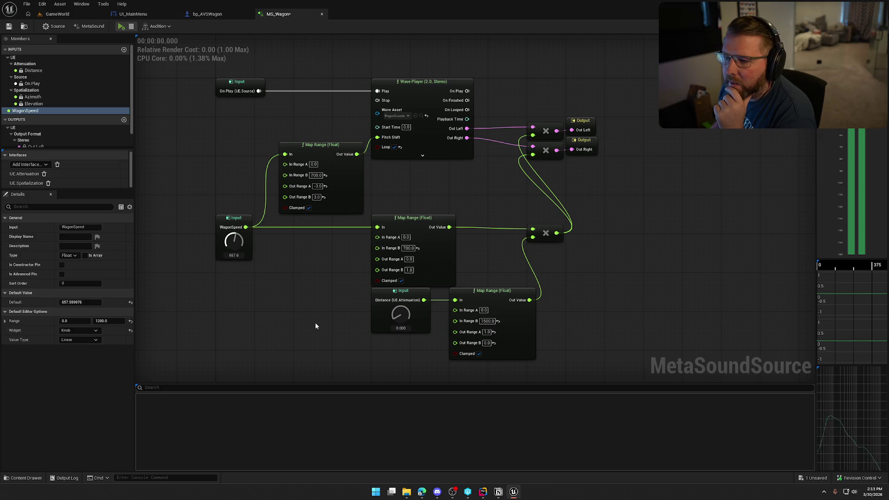
# Review the graph, select and deselect all nodes, and return to the GameWorld tab.
pyautogui.scroll(-2, 314, 320)
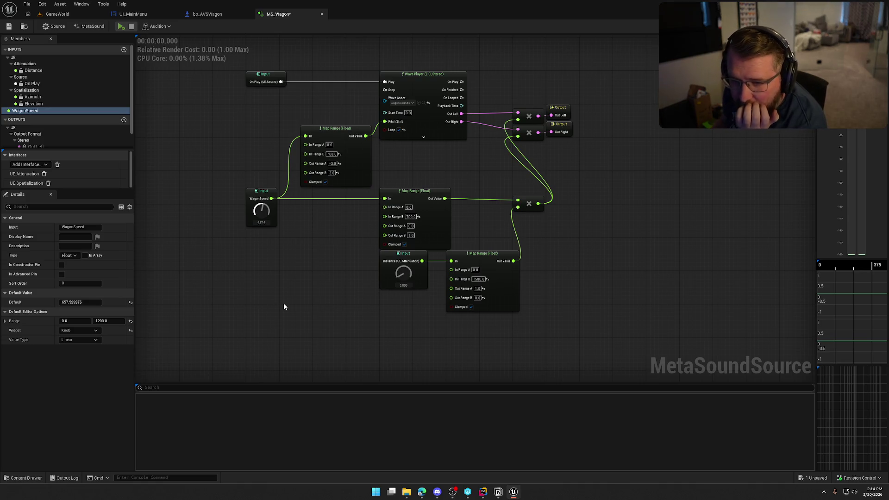
pyautogui.scroll(-2, 78, 115)
pyautogui.scroll(2, 78, 116)
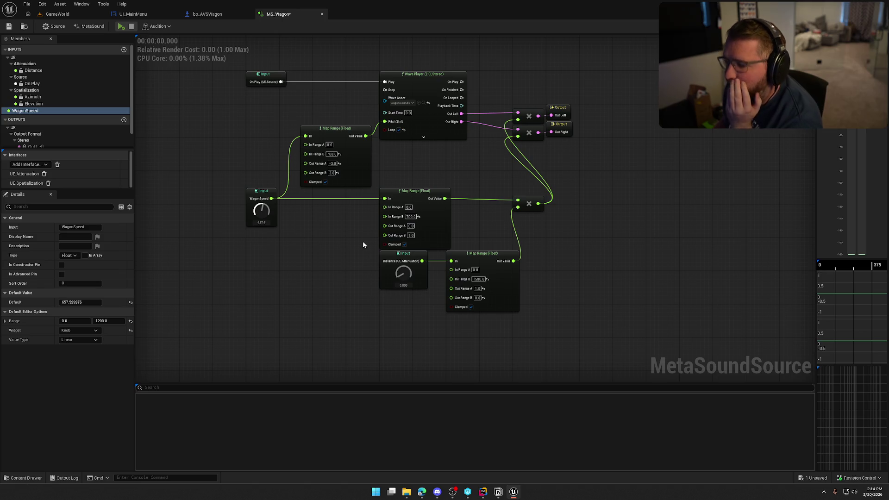
pyautogui.hotkey('ctrl', 'a')
pyautogui.click(317, 274)
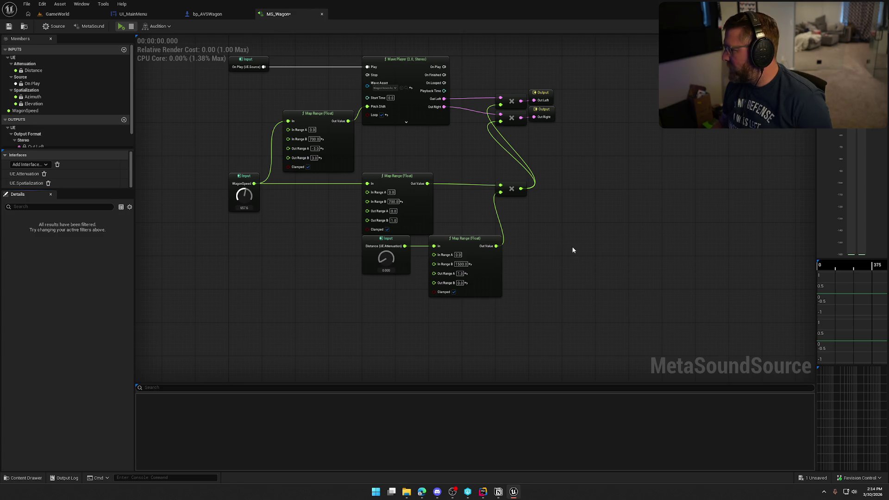
pyautogui.click(57, 14)
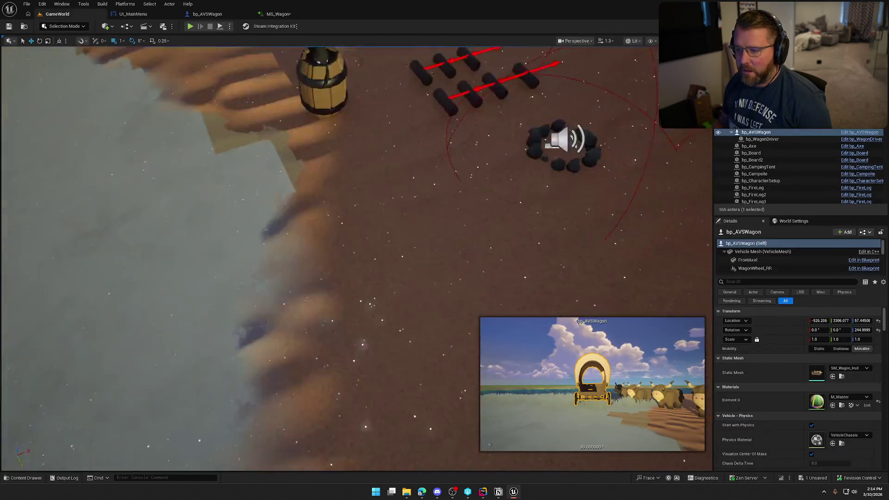
# Fly the viewport camera over the camp and wagon, then return to the MS_Wagon graph.
pyautogui.press('Escape')
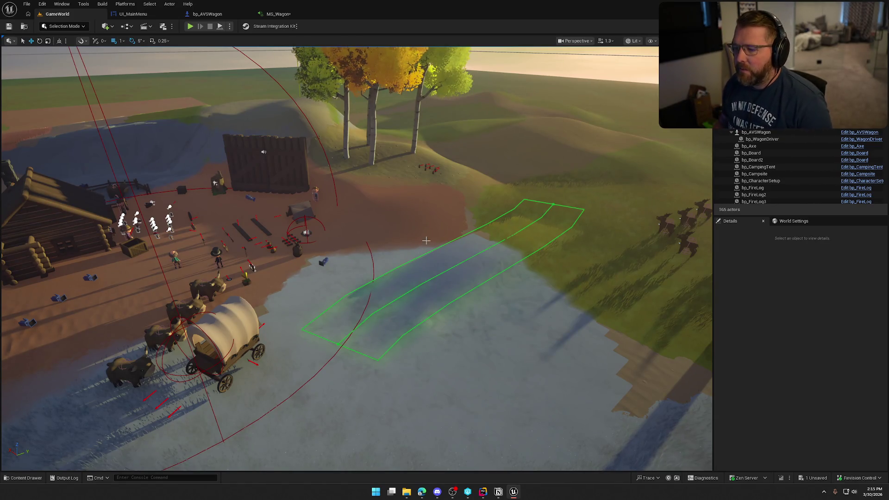
pyautogui.moveTo(436, 228); pyautogui.dragTo(437, 148)
pyautogui.moveTo(423, 249)
pyautogui.mouseDown()
pyautogui.moveTo(422, 194)
pyautogui.moveTo(423, 248)
pyautogui.mouseUp()
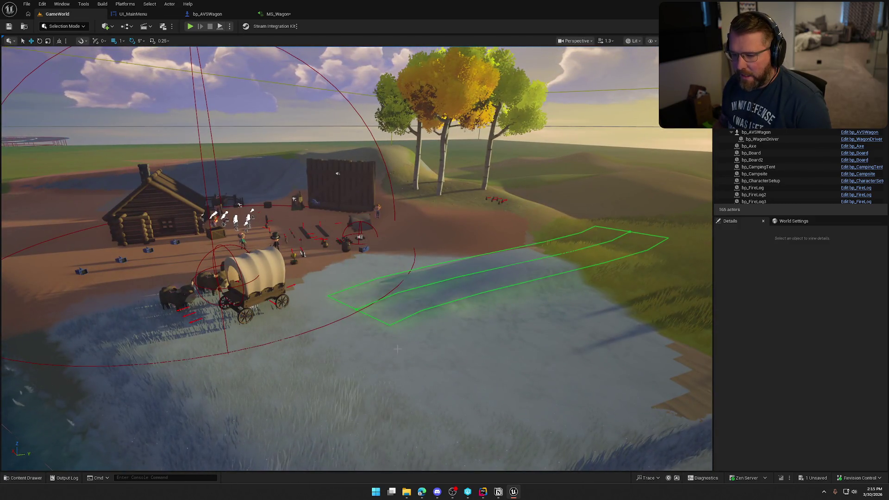
pyautogui.click(280, 14)
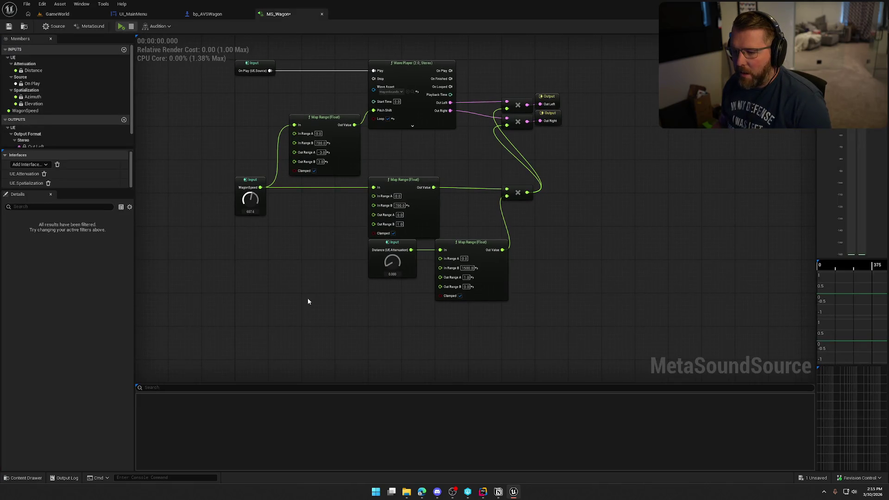
# In bp_AVSWagon's EventGraph, jump to Event Tick, where velocity length sets WagonSpeed on Wagon Sounds.
pyautogui.moveTo(214, 80); pyautogui.dragTo(604, 323)
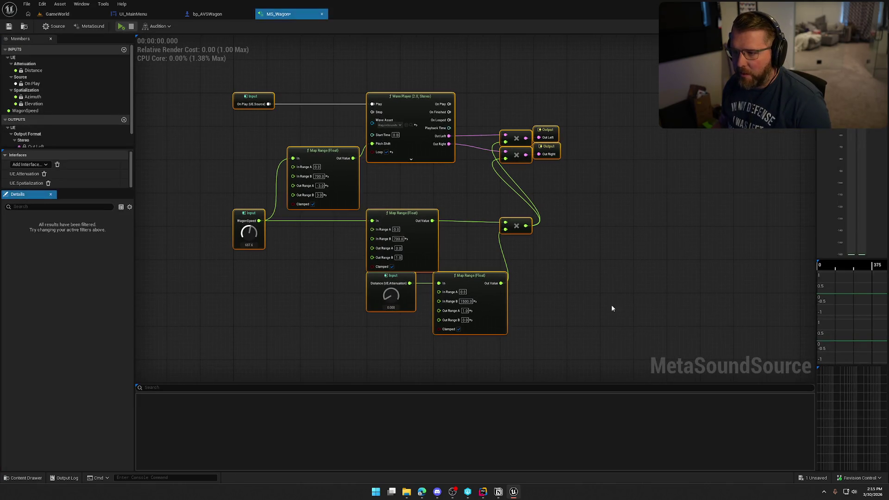
pyautogui.click(235, 34)
pyautogui.click(213, 15)
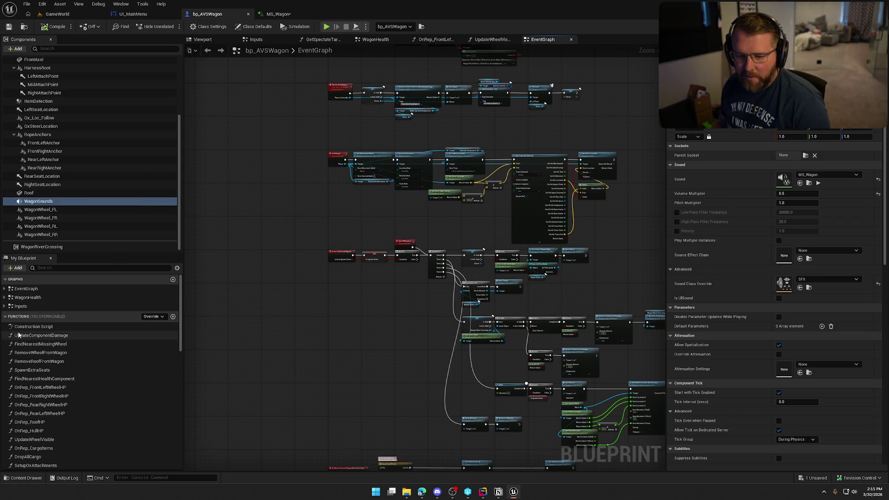
pyautogui.click(4, 290)
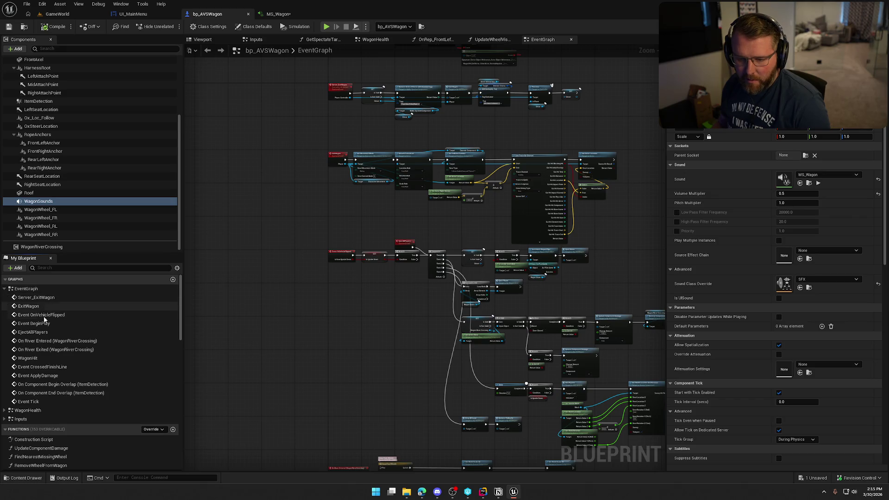
pyautogui.doubleClick(28, 401)
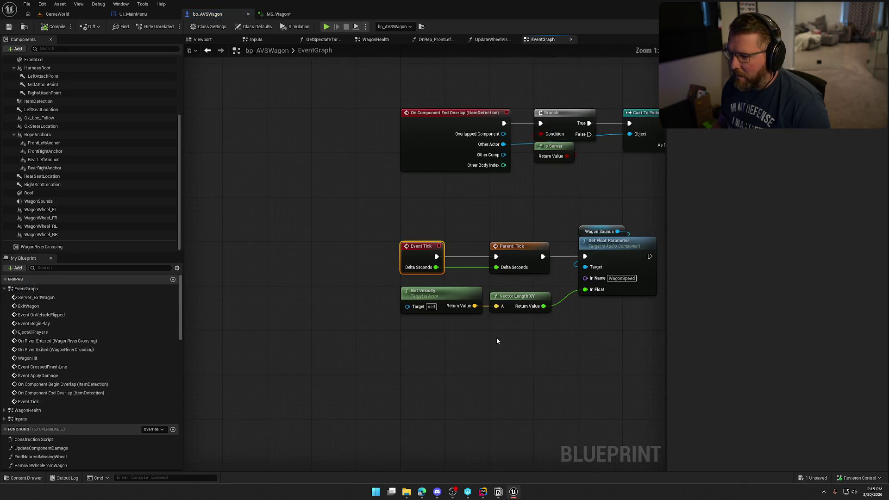
pyautogui.moveTo(496, 282); pyautogui.dragTo(238, 135)
pyautogui.click(415, 333)
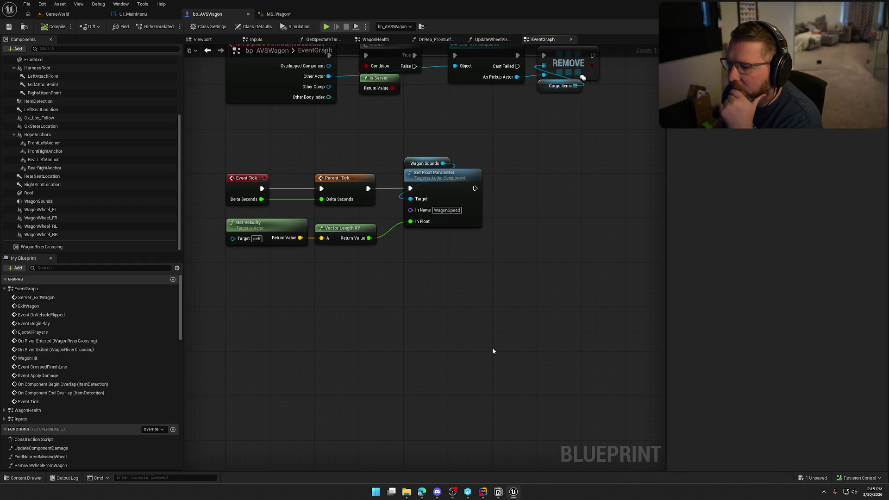
pyautogui.moveTo(460, 280)
pyautogui.mouseDown()
pyautogui.moveTo(481, 285)
pyautogui.moveTo(219, 135)
pyautogui.mouseUp()
# Add a Line Trace By Channel after the WagonSpeed Set Float Parameter, keeping Trace Channel on Visibility.
pyautogui.moveTo(473, 296)
pyautogui.mouseDown()
pyautogui.moveTo(441, 296)
pyautogui.moveTo(476, 244)
pyautogui.mouseUp()
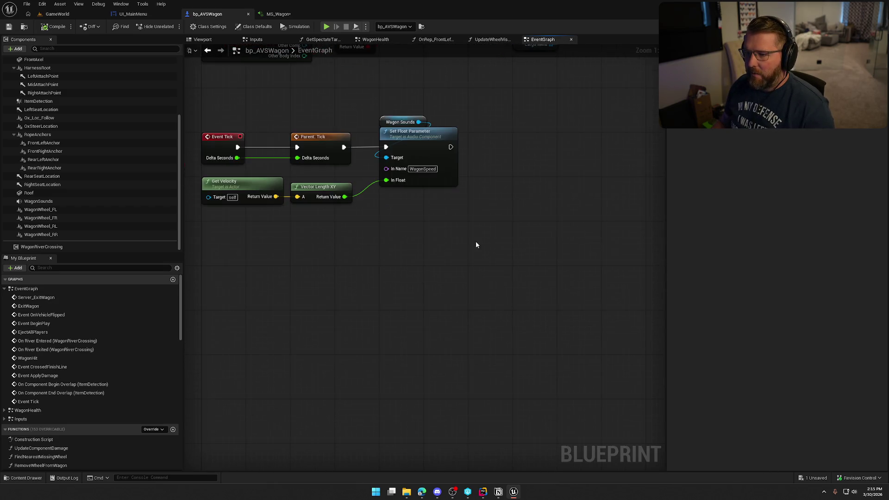
pyautogui.moveTo(375, 112)
pyautogui.mouseDown()
pyautogui.moveTo(446, 214)
pyautogui.moveTo(411, 151)
pyautogui.moveTo(491, 155)
pyautogui.mouseUp()
pyautogui.write('line trace')
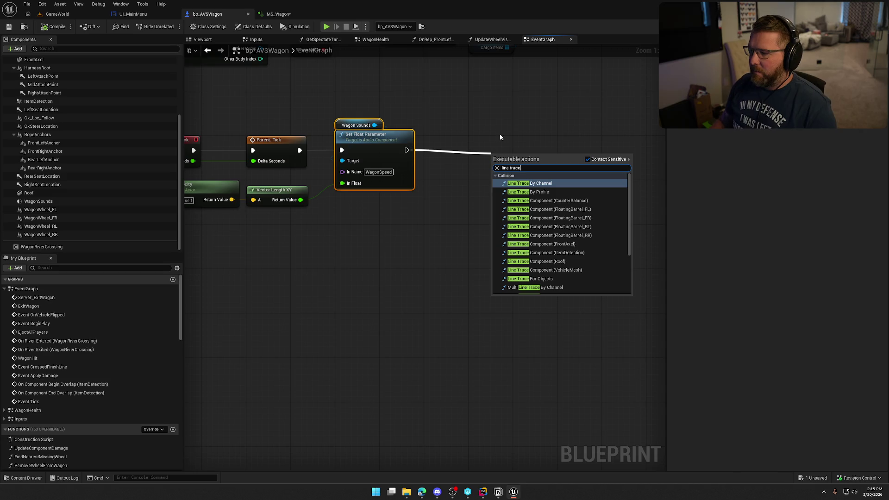
pyautogui.click(565, 184)
pyautogui.moveTo(541, 163)
pyautogui.mouseDown()
pyautogui.moveTo(574, 149)
pyautogui.moveTo(563, 149)
pyautogui.mouseUp()
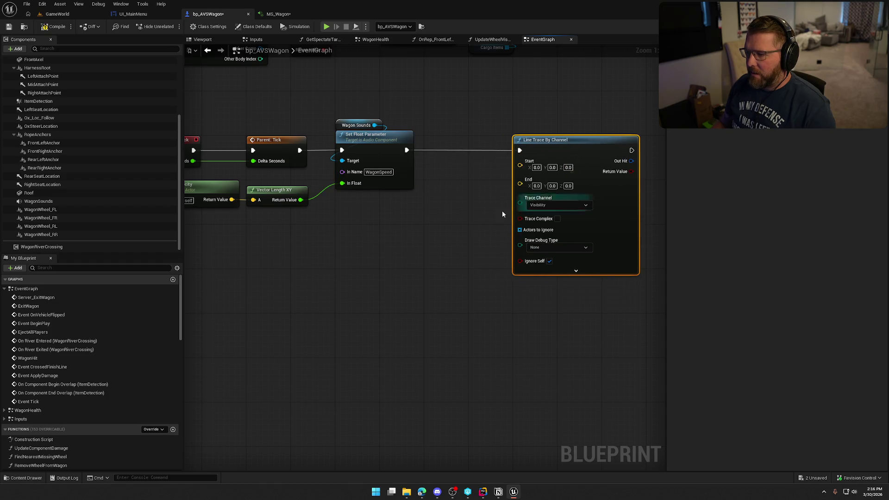
pyautogui.click(512, 178)
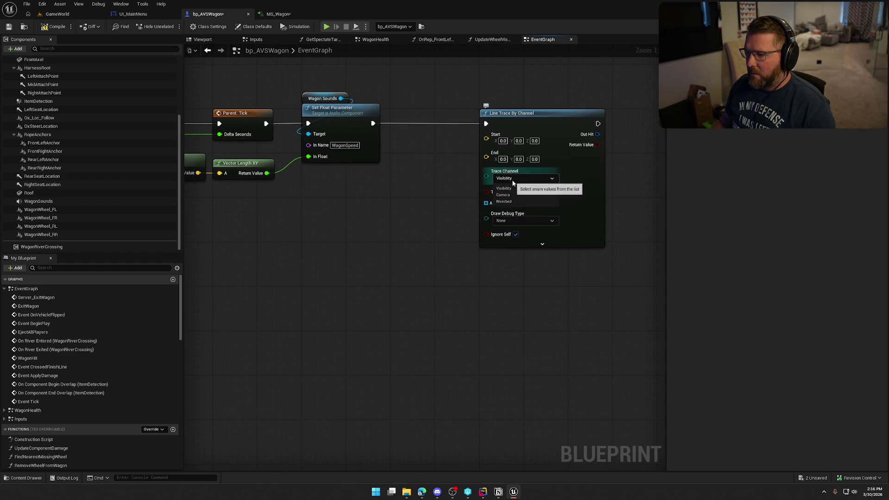
pyautogui.moveTo(446, 193)
pyautogui.mouseDown()
pyautogui.moveTo(469, 179)
pyautogui.moveTo(490, 189)
pyautogui.mouseUp()
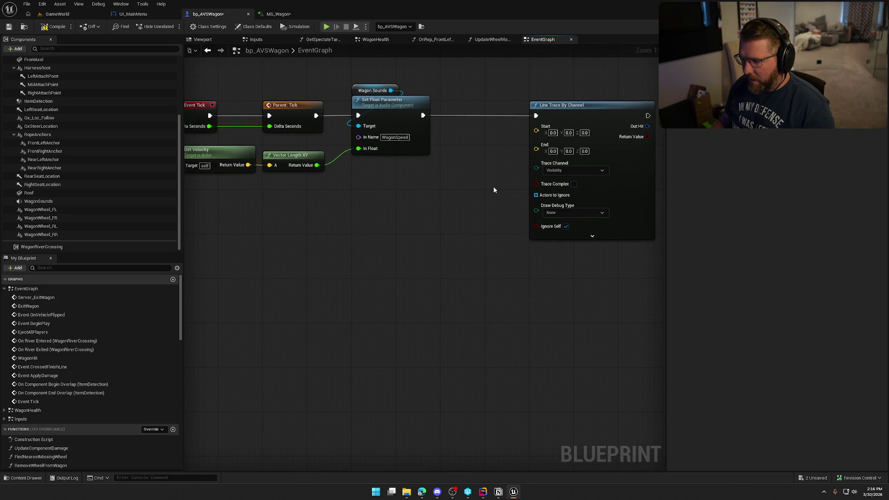
pyautogui.rightClick(390, 175)
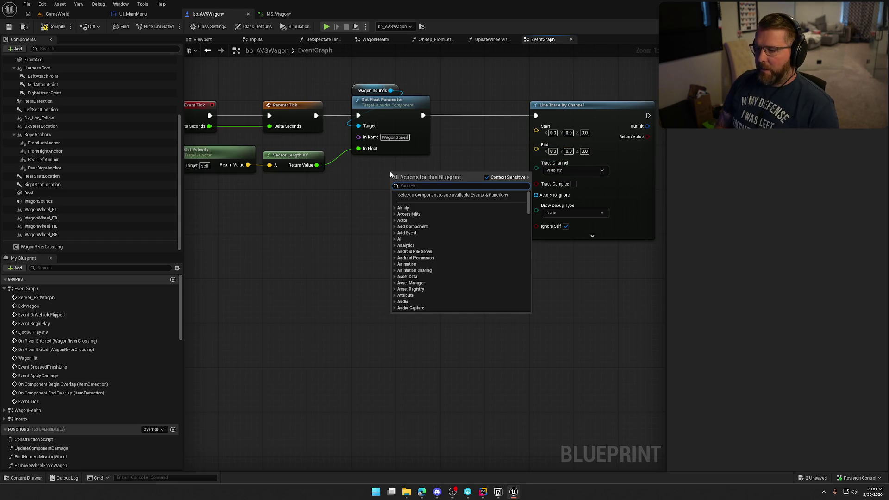
# Feed a Get Actor Location node into the line trace's Start pin.
pyautogui.write('get actor loca')
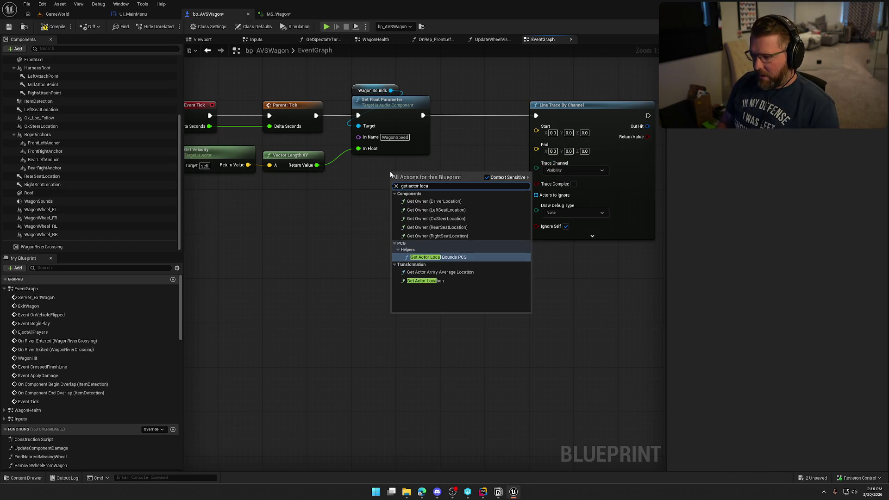
pyautogui.click(443, 278)
pyautogui.moveTo(453, 191); pyautogui.dragTo(536, 126)
pyautogui.moveTo(412, 172); pyautogui.dragTo(379, 161)
pyautogui.moveTo(470, 251); pyautogui.dragTo(381, 248)
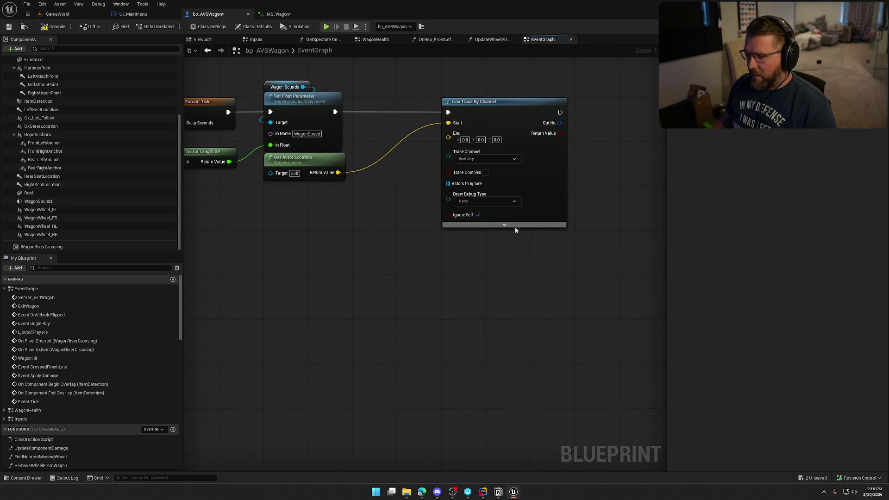
pyautogui.click(504, 225)
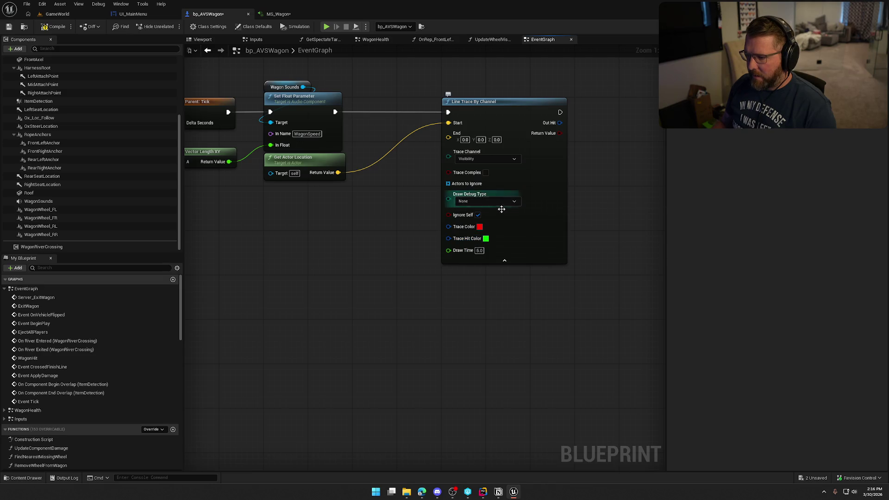
pyautogui.click(505, 260)
pyautogui.moveTo(397, 252)
pyautogui.mouseDown()
pyautogui.moveTo(457, 261)
pyautogui.moveTo(519, 256)
pyautogui.mouseUp()
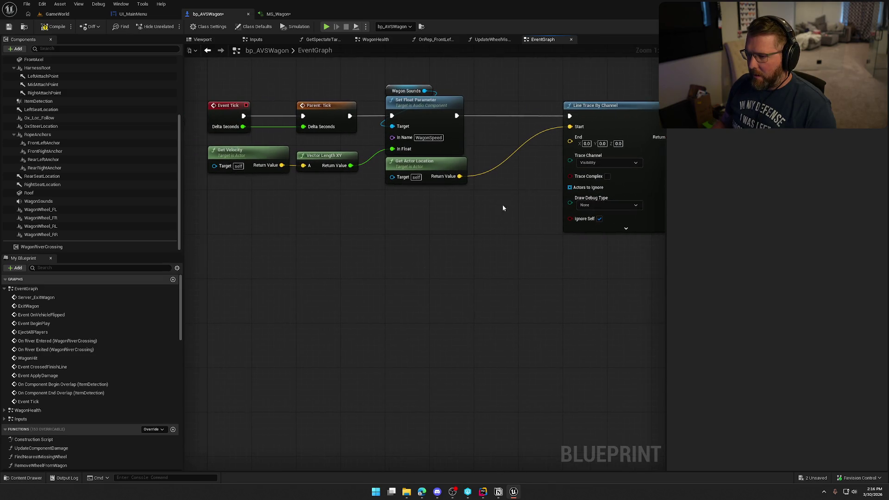
# Subtract 300 on Z from the actor location and wire it into the trace's End.
pyautogui.moveTo(465, 177); pyautogui.dragTo(471, 206)
pyautogui.write('-')
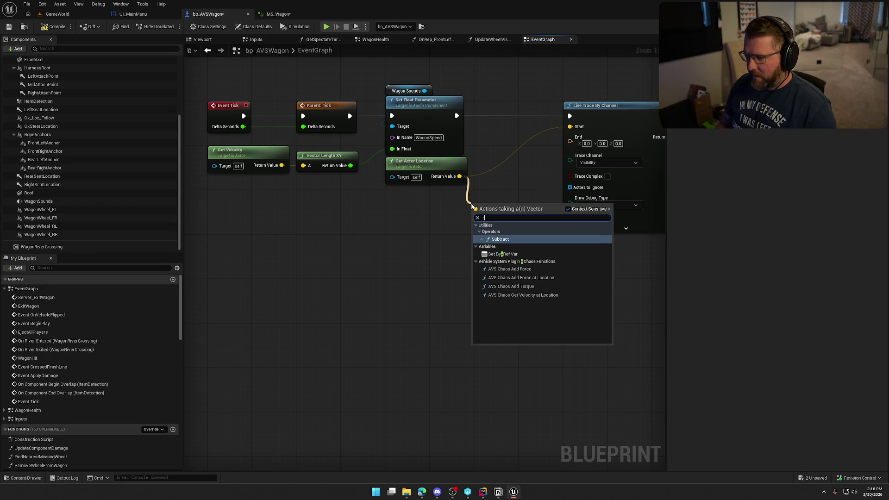
pyautogui.press('Return')
pyautogui.moveTo(504, 207); pyautogui.dragTo(420, 198)
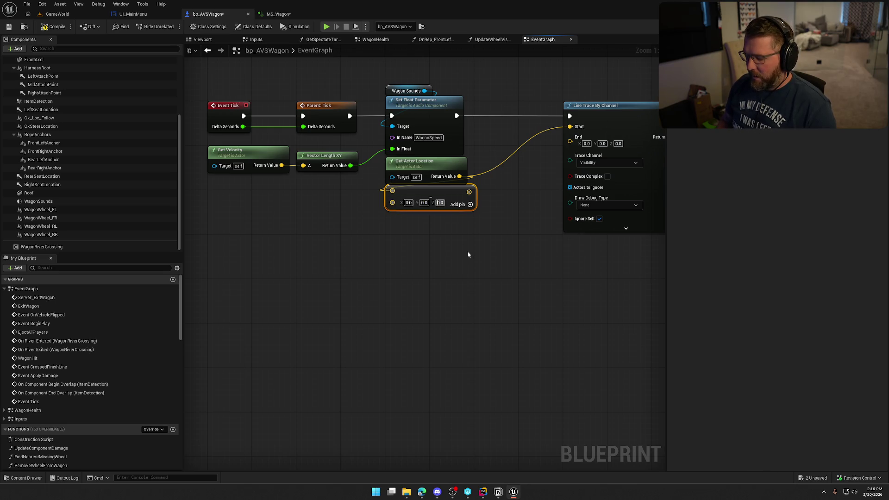
pyautogui.write('3000')
pyautogui.press('BackSpace')
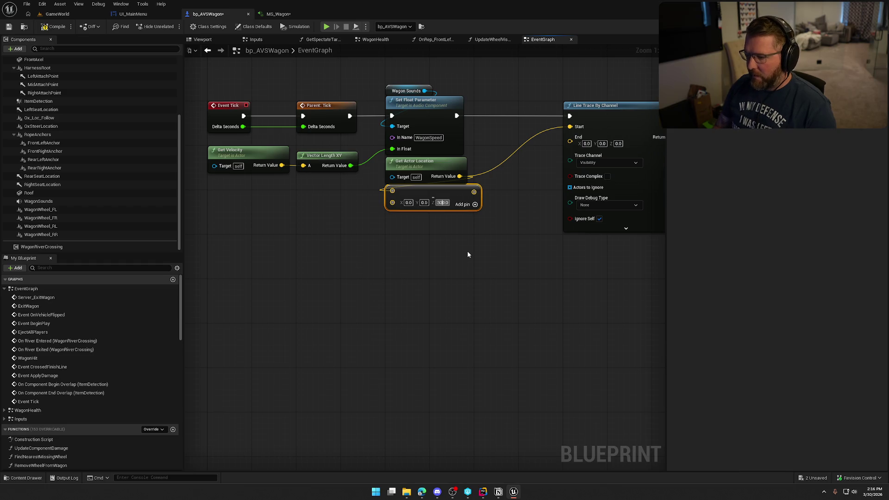
pyautogui.click(467, 254)
pyautogui.moveTo(474, 192)
pyautogui.mouseDown()
pyautogui.moveTo(567, 152)
pyautogui.moveTo(570, 141)
pyautogui.mouseUp()
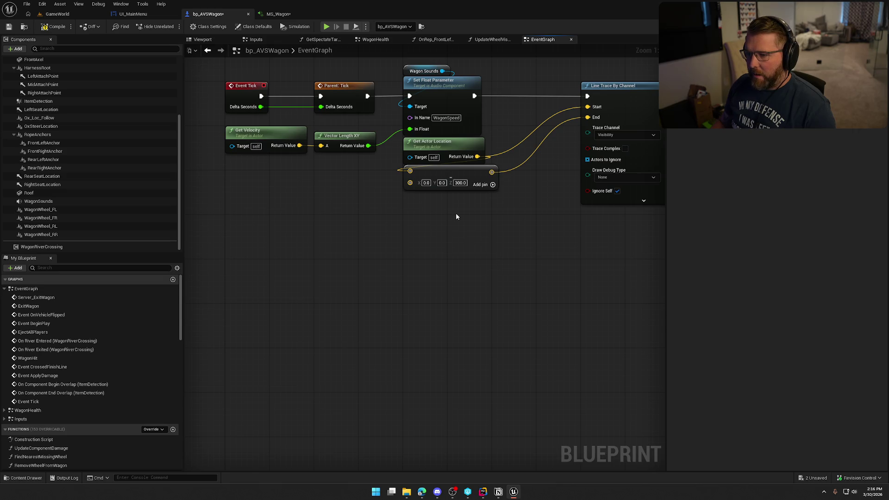
pyautogui.moveTo(460, 226); pyautogui.dragTo(379, 234)
pyautogui.moveTo(327, 174)
pyautogui.mouseDown()
pyautogui.moveTo(334, 229)
pyautogui.moveTo(285, 248)
pyautogui.mouseUp()
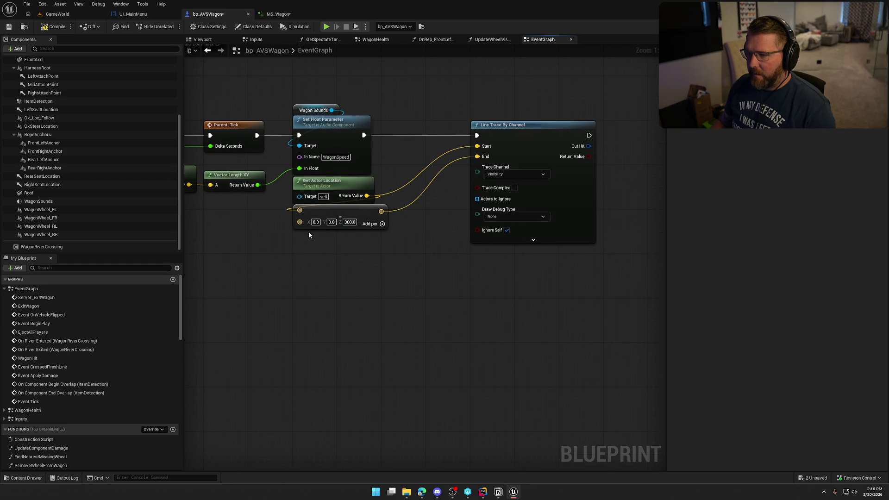
# Add a Branch node and place it ahead of the line trace.
pyautogui.moveTo(511, 127); pyautogui.dragTo(600, 127)
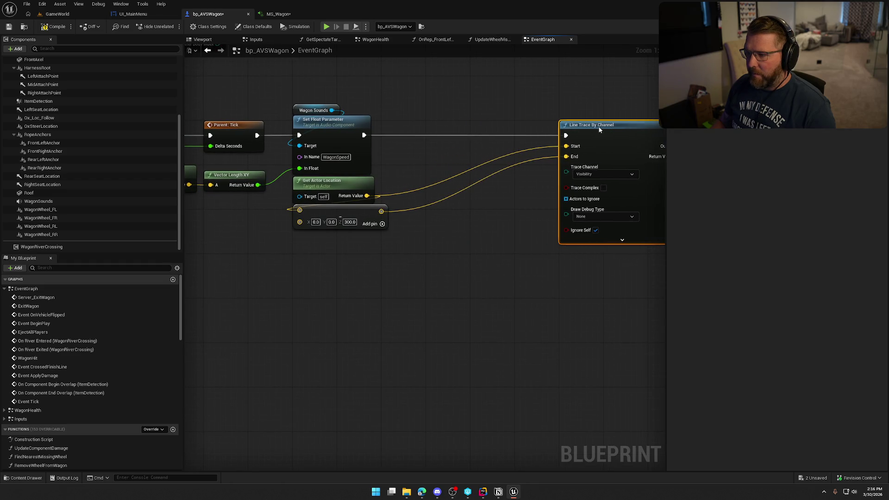
pyautogui.click(404, 122)
pyautogui.moveTo(432, 125)
pyautogui.mouseDown()
pyautogui.moveTo(461, 133)
pyautogui.moveTo(364, 135)
pyautogui.mouseUp()
pyautogui.moveTo(257, 185); pyautogui.dragTo(415, 173)
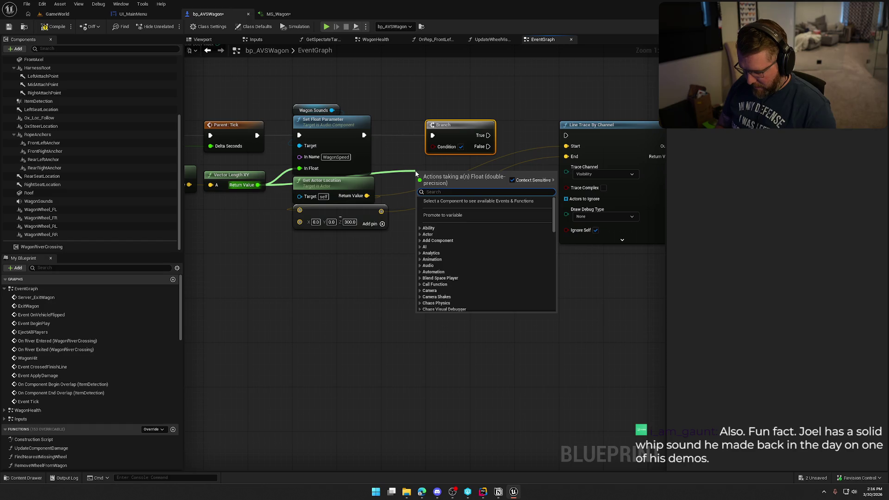
pyautogui.write('>')
pyautogui.press('Return')
pyautogui.moveTo(442, 178)
pyautogui.mouseDown()
pyautogui.moveTo(405, 165)
pyautogui.moveTo(432, 157)
pyautogui.moveTo(433, 147)
pyautogui.mouseUp()
pyautogui.click(399, 171)
pyautogui.write('50')
pyautogui.moveTo(464, 116)
pyautogui.mouseDown()
pyautogui.moveTo(554, 116)
pyautogui.moveTo(546, 110)
pyautogui.mouseUp()
pyautogui.moveTo(362, 240)
pyautogui.mouseDown()
pyautogui.moveTo(267, 251)
pyautogui.moveTo(199, 153)
pyautogui.mouseUp()
pyautogui.moveTo(260, 186); pyautogui.dragTo(347, 185)
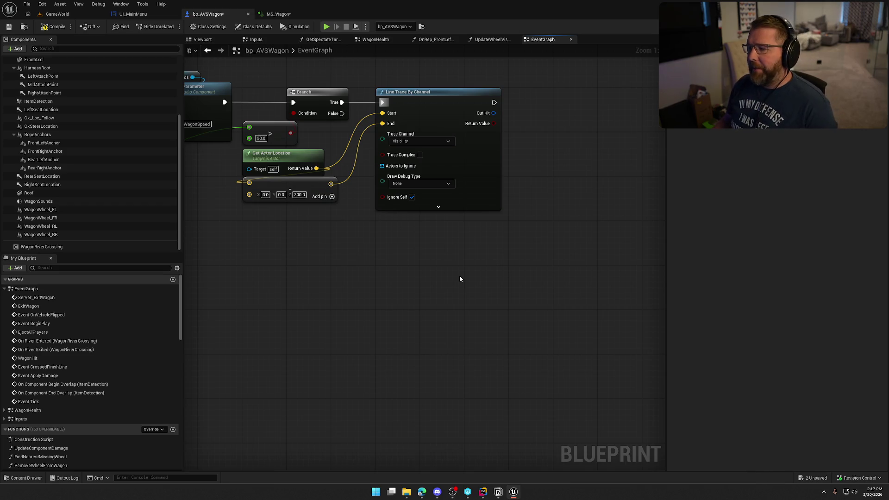
pyautogui.click(438, 206)
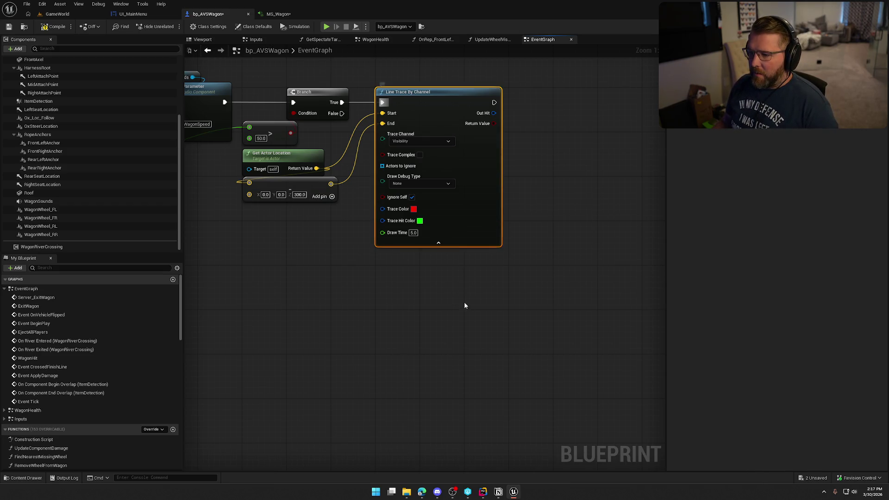
pyautogui.click(436, 243)
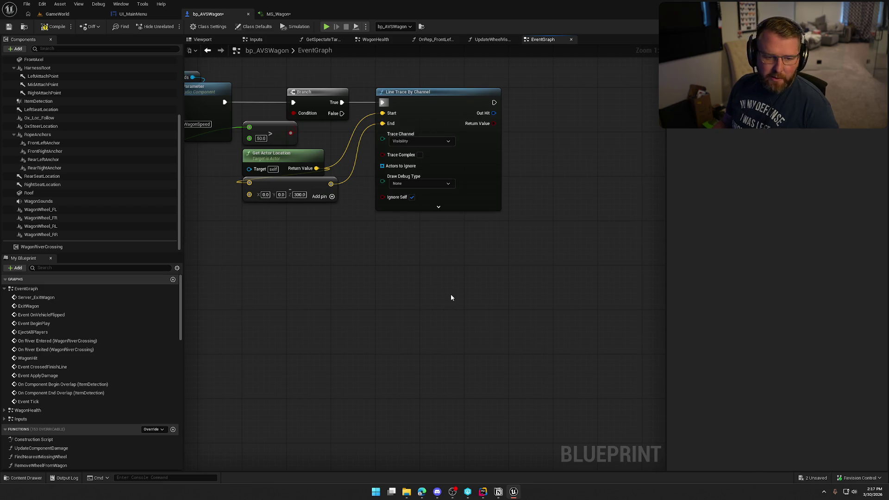
pyautogui.rightClick(462, 280)
pyautogui.moveTo(432, 262)
pyautogui.mouseDown()
pyautogui.moveTo(438, 270)
pyautogui.moveTo(393, 271)
pyautogui.moveTo(407, 271)
pyautogui.mouseUp()
pyautogui.moveTo(452, 212)
pyautogui.mouseDown()
pyautogui.moveTo(493, 204)
pyautogui.moveTo(524, 221)
pyautogui.moveTo(528, 235)
pyautogui.mouseUp()
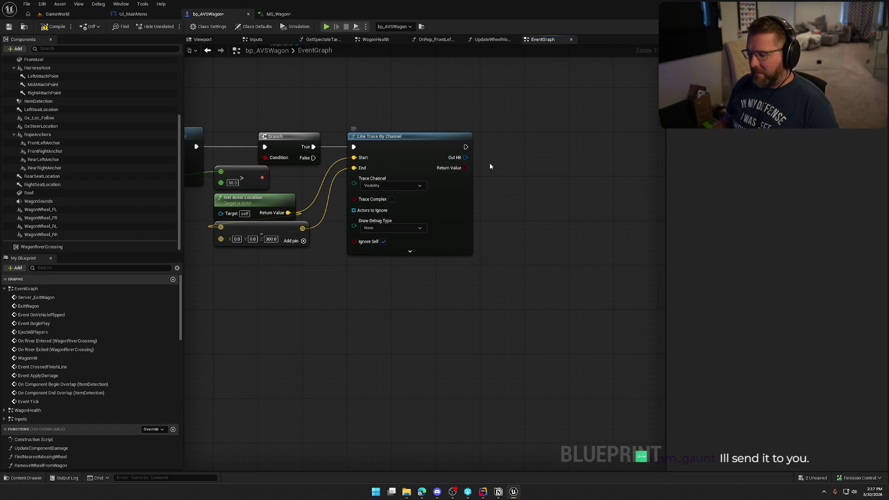
pyautogui.press('b')
pyautogui.click(510, 158)
# Wire the trace's Return Value into the Branch condition and add an expanded Break Hit Result from Out Hit.
pyautogui.moveTo(508, 162)
pyautogui.mouseDown()
pyautogui.moveTo(466, 169)
pyautogui.moveTo(558, 140)
pyautogui.mouseUp()
pyautogui.moveTo(502, 204); pyautogui.dragTo(453, 193)
pyautogui.moveTo(398, 144); pyautogui.dragTo(476, 218)
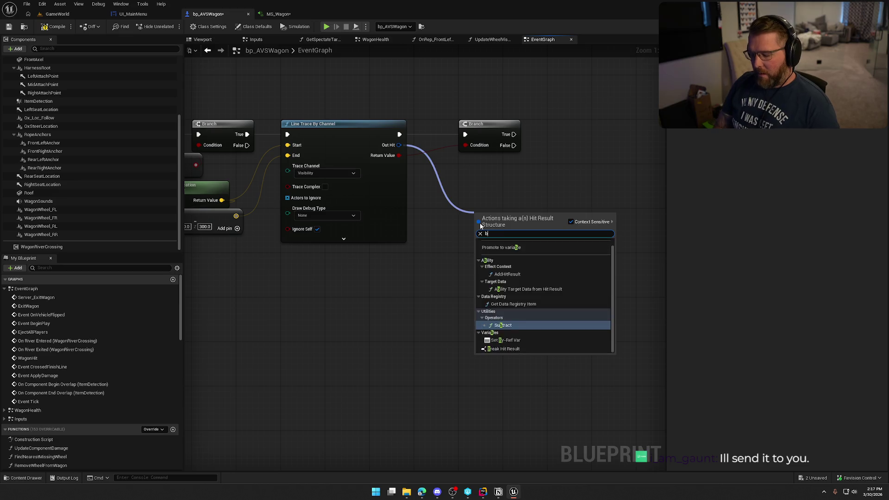
pyautogui.click(480, 225)
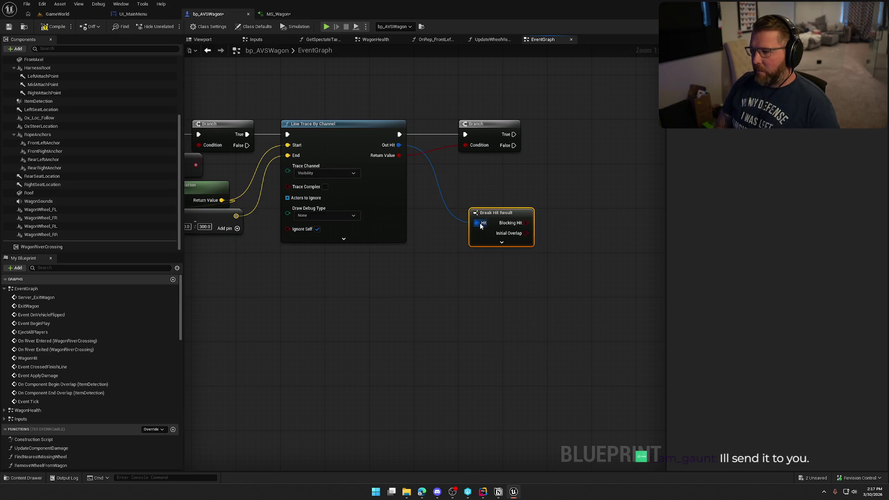
pyautogui.click(501, 242)
pyautogui.moveTo(501, 242); pyautogui.dragTo(490, 187)
pyautogui.moveTo(563, 204); pyautogui.dragTo(407, 186)
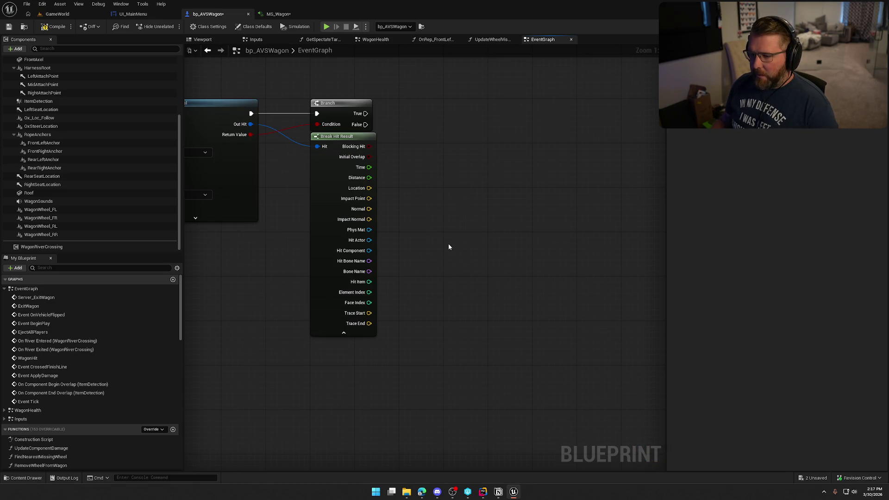
# Drag from the Phys Mat pin, dismiss the actions list, and return to MS_Wagon.
pyautogui.moveTo(369, 229); pyautogui.dragTo(471, 167)
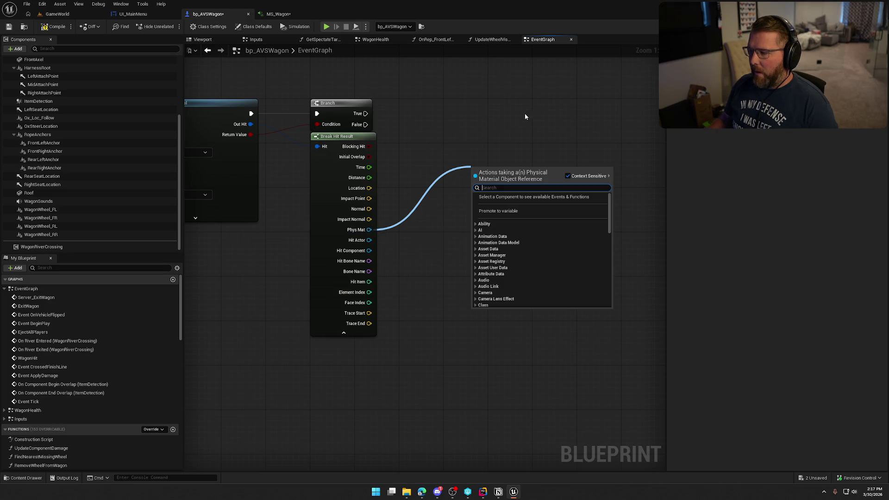
pyautogui.click(504, 116)
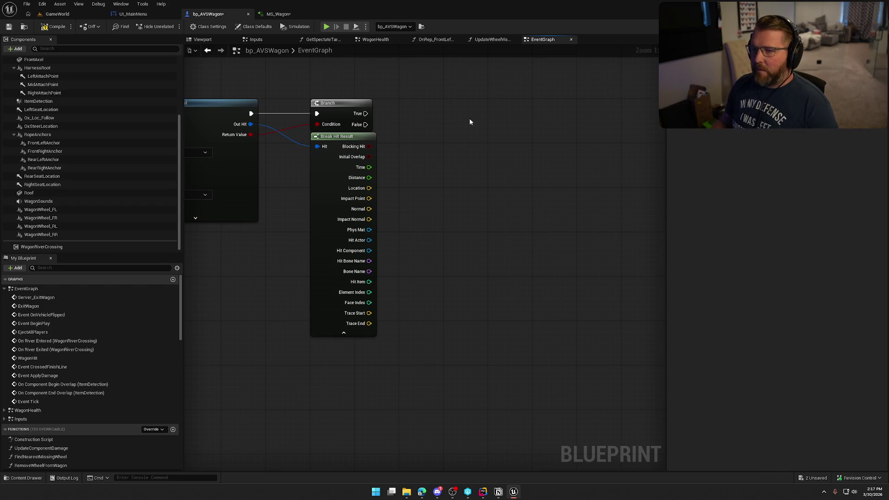
pyautogui.click(278, 13)
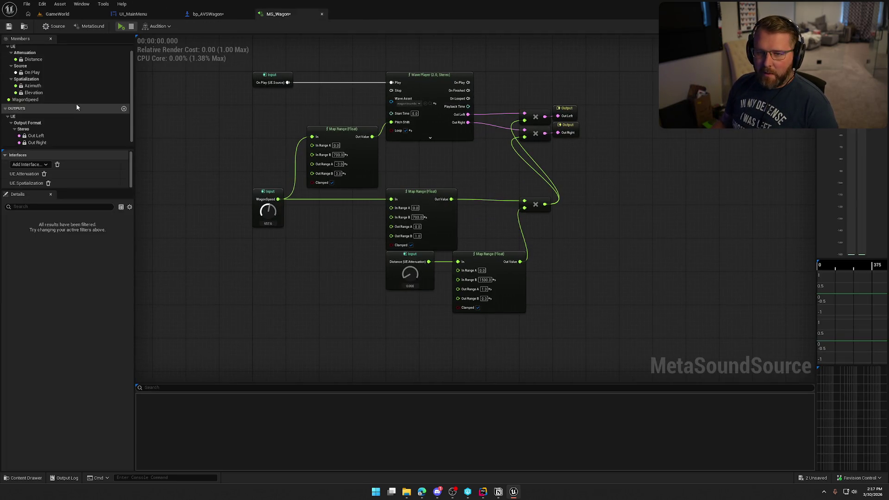
# Add a new MetaSound input named SurfaceType.
pyautogui.click(124, 50)
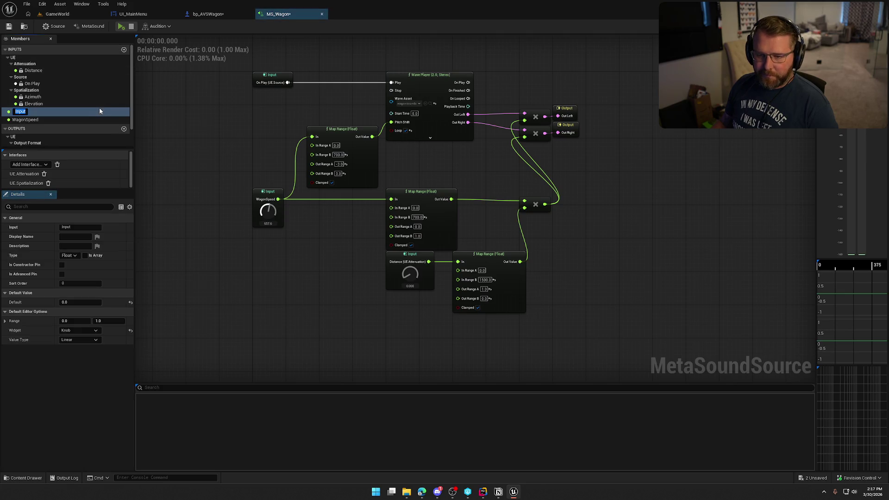
pyautogui.write('SurfaceType')
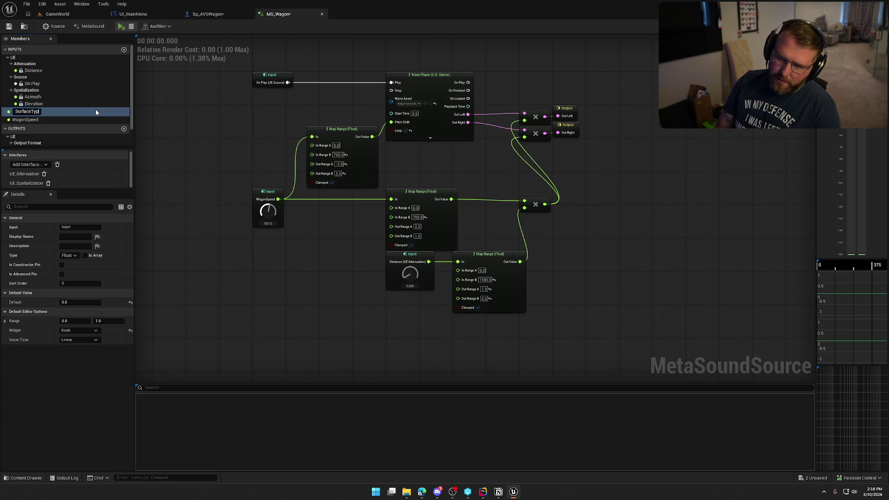
pyautogui.press('Return')
# Browse SurfaceType's data type list, filtering it with 'en', then reopen the full list.
pyautogui.click(75, 256)
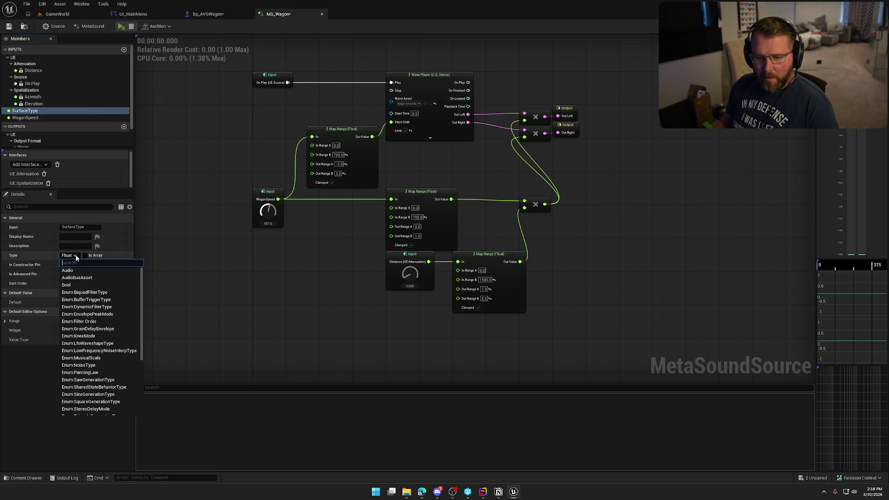
pyautogui.write('enum')
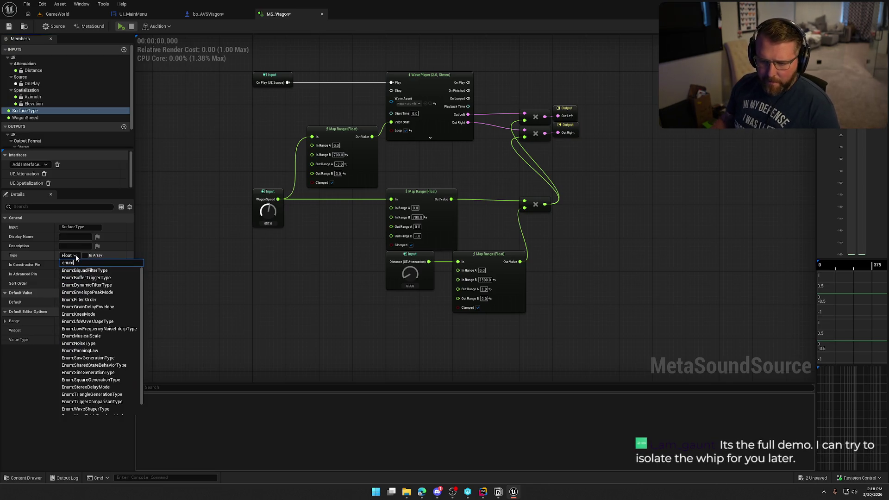
pyautogui.scroll(-1, 111, 334)
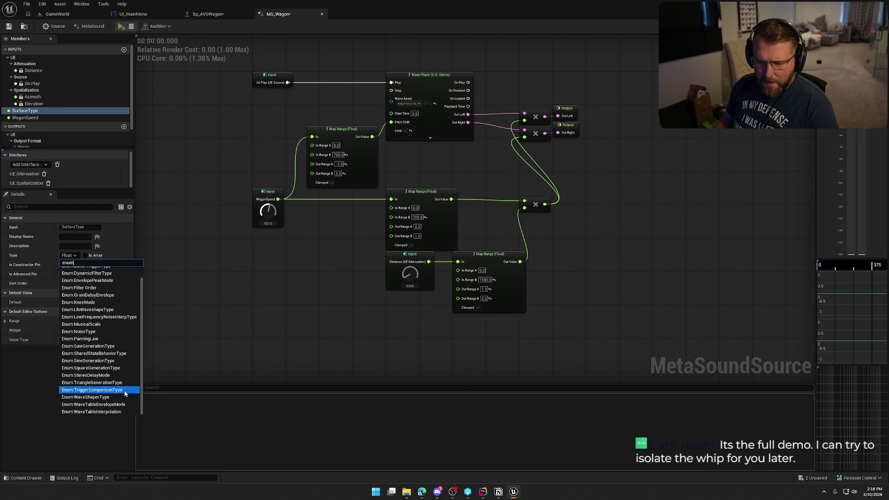
pyautogui.scroll(1, 123, 399)
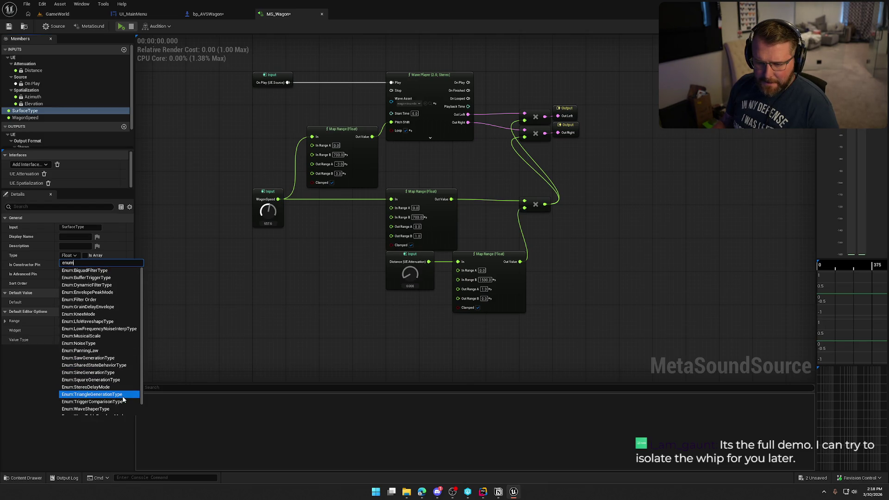
pyautogui.click(75, 257)
pyautogui.click(75, 257)
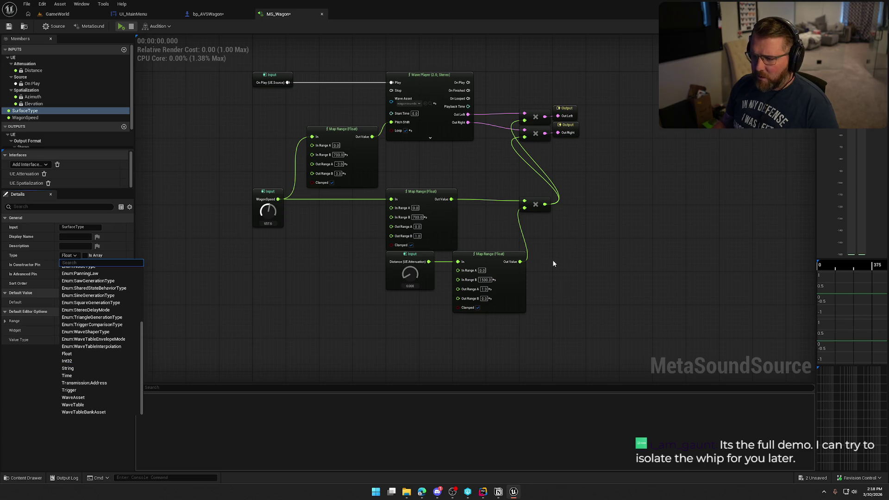
# Add a Trigger Select (2) node to the graph and move it up and right.
pyautogui.rightClick(550, 238)
pyautogui.write('sele')
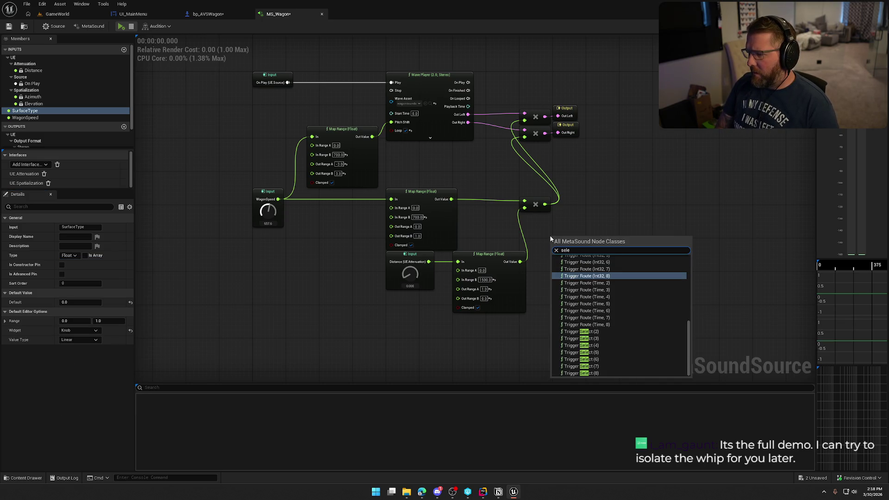
pyautogui.write('ct')
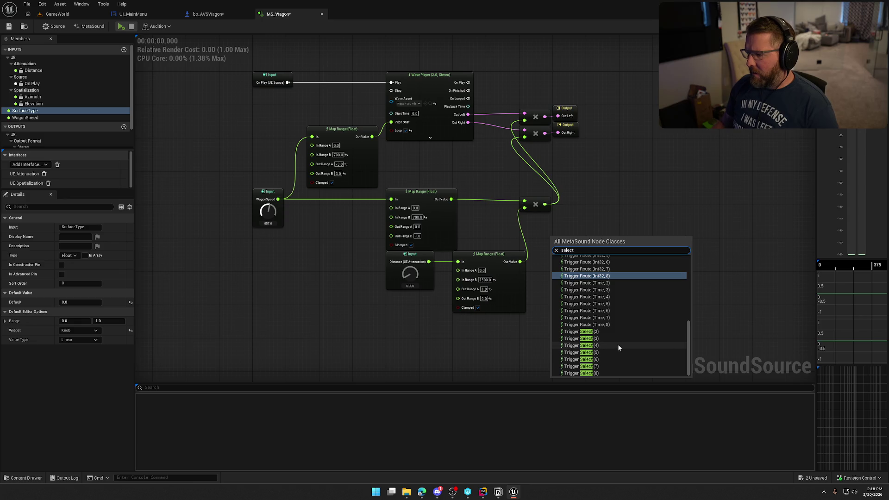
pyautogui.click(580, 331)
pyautogui.scroll(2, 609, 282)
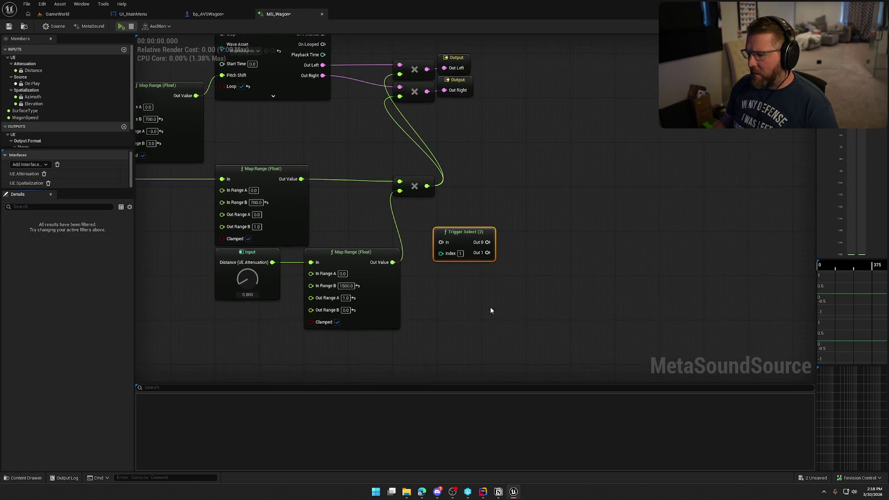
pyautogui.moveTo(445, 256); pyautogui.dragTo(489, 187)
pyautogui.click(453, 259)
# Change the SurfaceType input's type from Float to Int32.
pyautogui.click(25, 111)
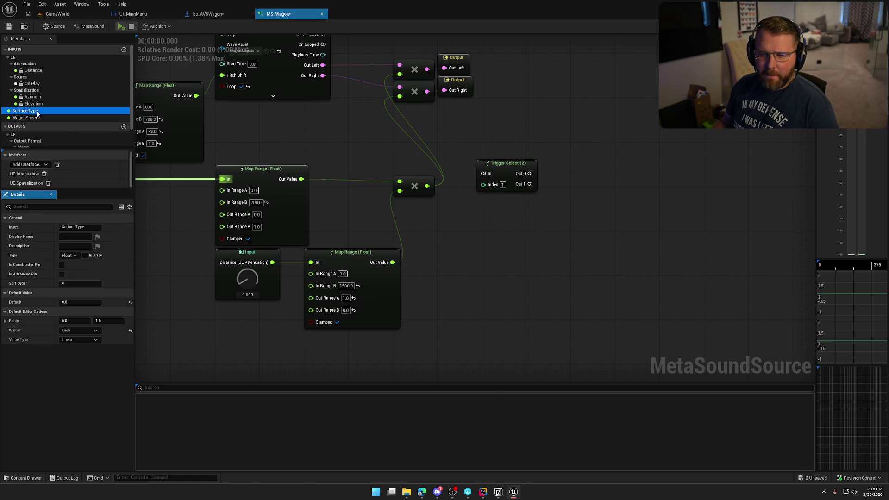
pyautogui.click(69, 255)
pyautogui.scroll(-5, 111, 287)
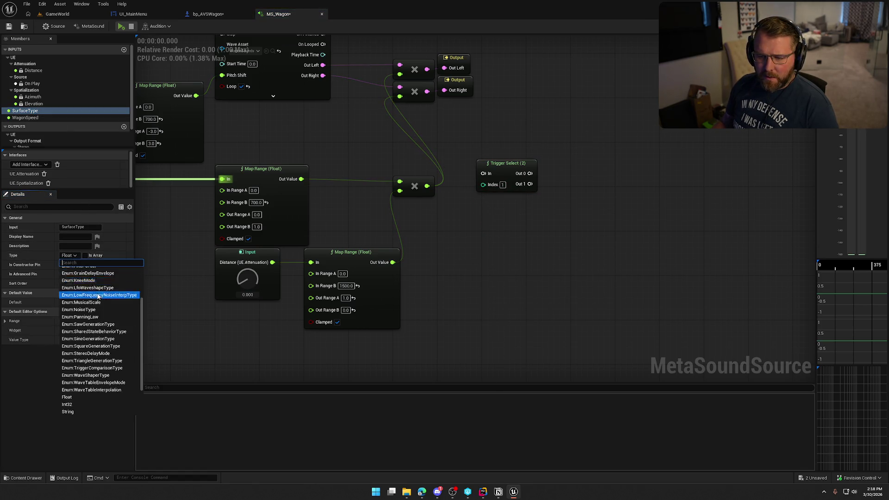
pyautogui.click(69, 361)
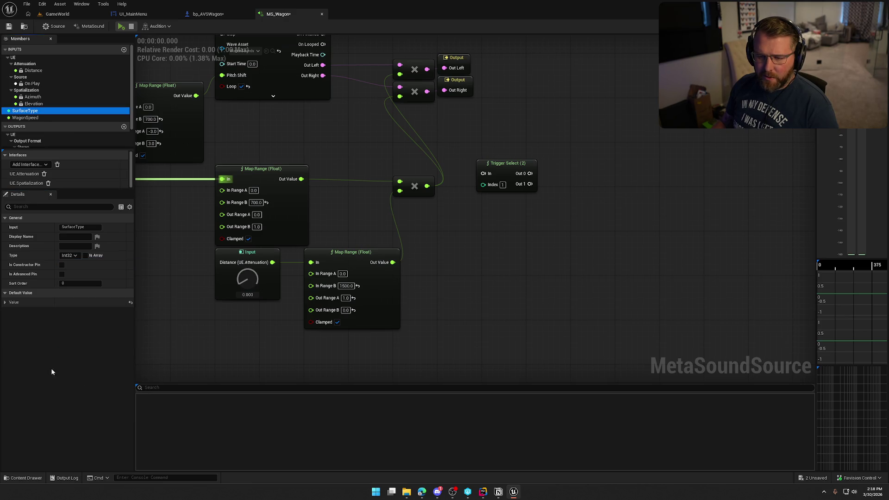
# Save MS_Wagon, checking out the asset, and show the Content Drawer.
pyautogui.click(8, 26)
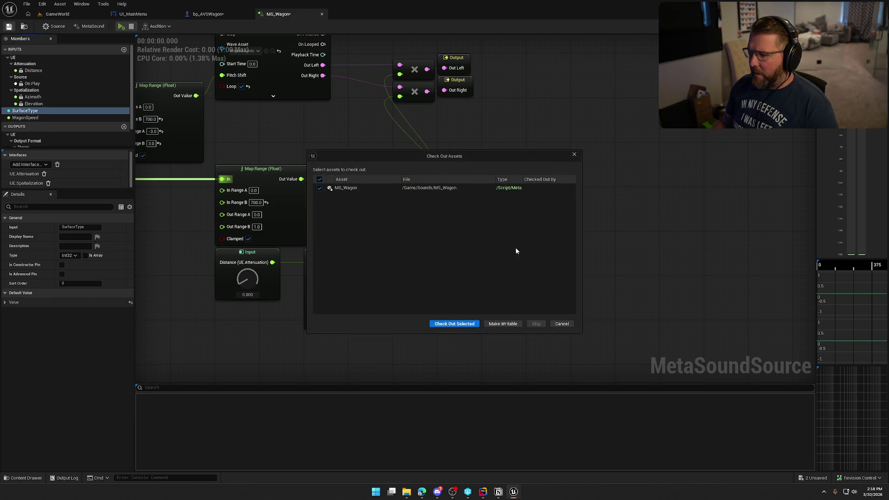
pyautogui.click(450, 324)
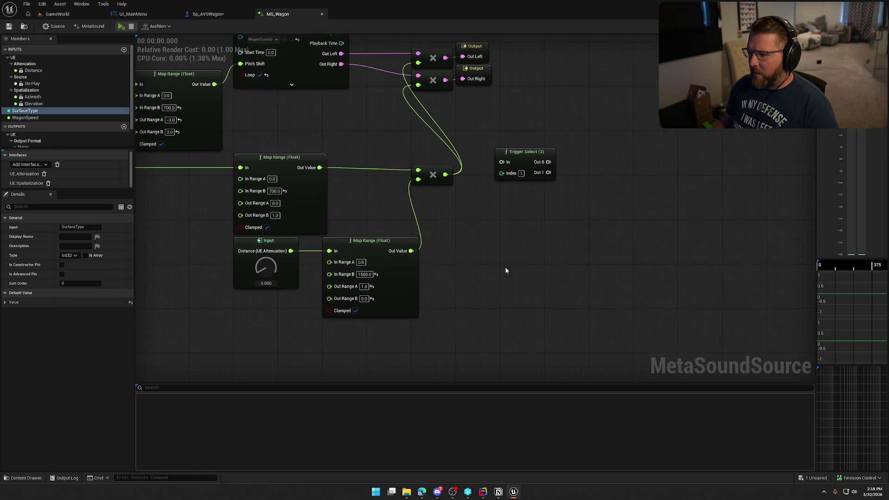
pyautogui.hotkey('ctrl', 'space')
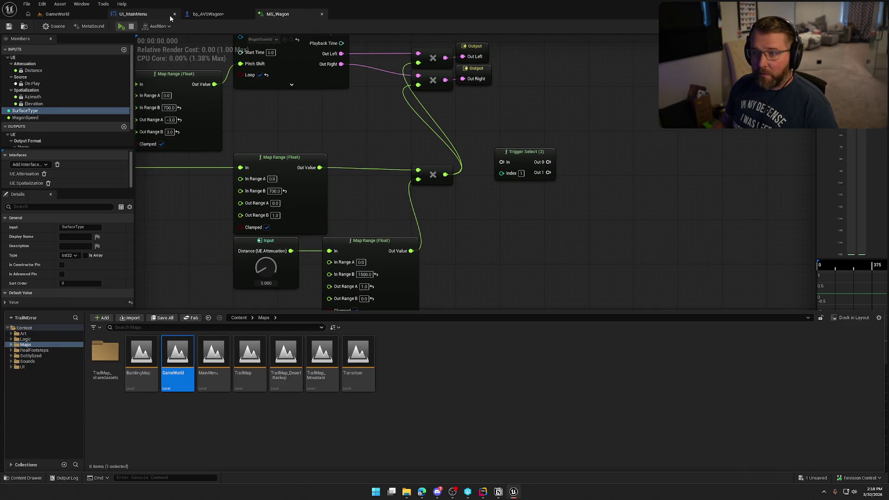
pyautogui.click(209, 14)
# Move the Wagon Sounds node beside the Break Hit Result node.
pyautogui.moveTo(369, 230); pyautogui.dragTo(438, 200)
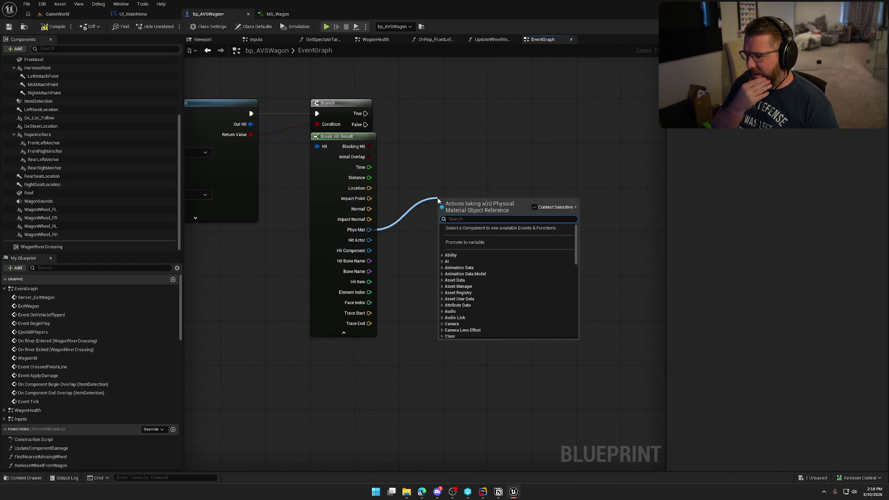
pyautogui.press('Escape')
pyautogui.moveTo(233, 102); pyautogui.dragTo(313, 134)
pyautogui.moveTo(291, 132)
pyautogui.mouseDown()
pyautogui.moveTo(454, 116)
pyautogui.moveTo(657, 116)
pyautogui.moveTo(463, 117)
pyautogui.moveTo(512, 120)
pyautogui.moveTo(523, 135)
pyautogui.mouseUp()
# Add a Set Integer Parameter node for Wagon Sounds, driven by Branch's True output.
pyautogui.write('s')
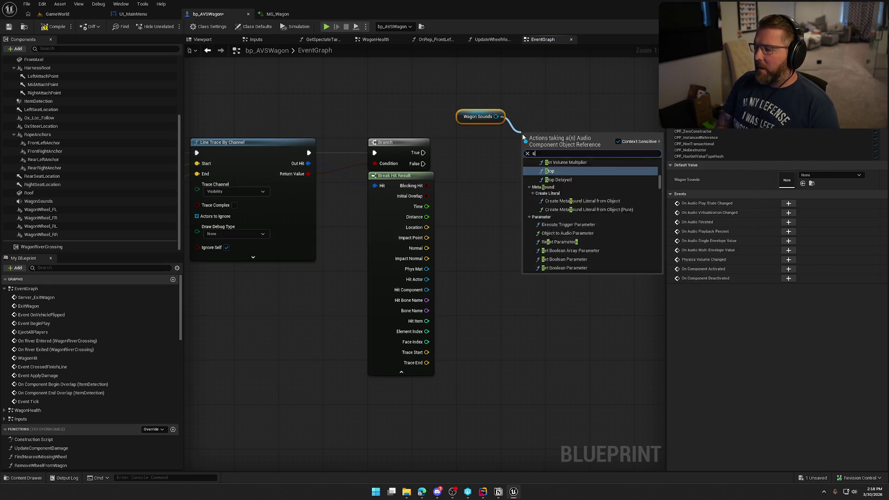
pyautogui.write('et int')
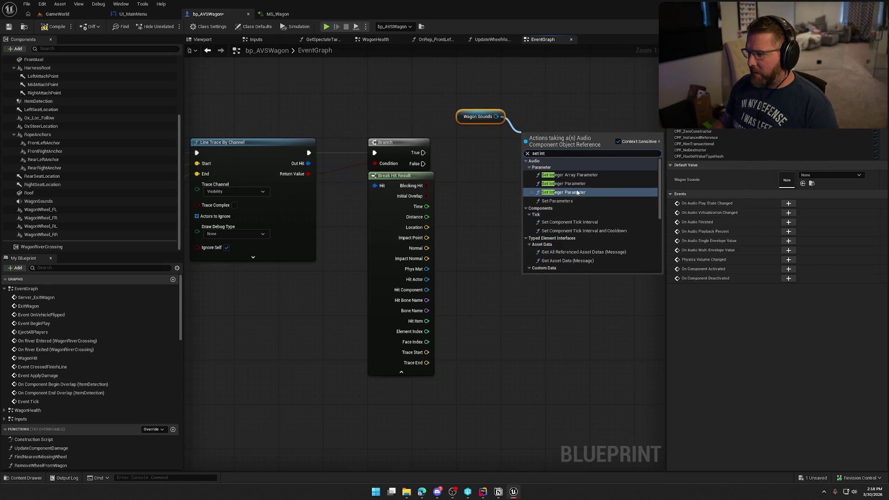
pyautogui.click(574, 184)
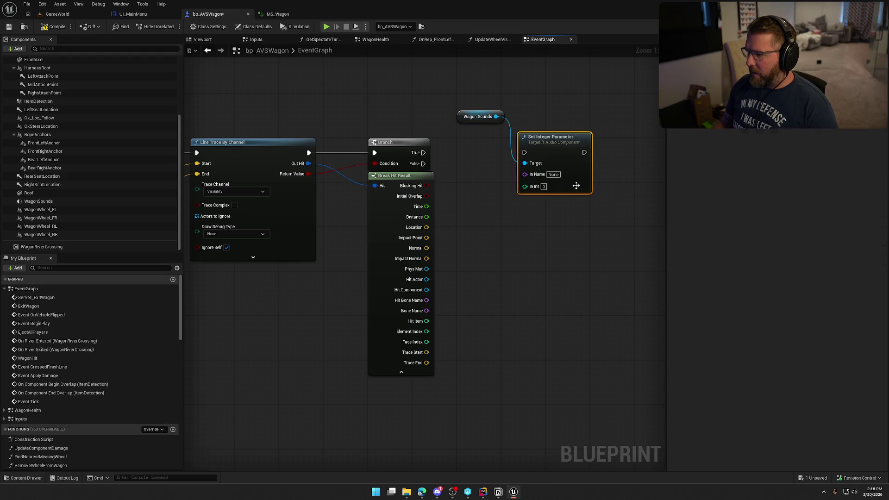
pyautogui.moveTo(524, 152); pyautogui.dragTo(423, 152)
pyautogui.moveTo(477, 116)
pyautogui.mouseDown()
pyautogui.moveTo(537, 119)
pyautogui.moveTo(572, 148)
pyautogui.moveTo(593, 141)
pyautogui.mouseUp()
pyautogui.click(419, 101)
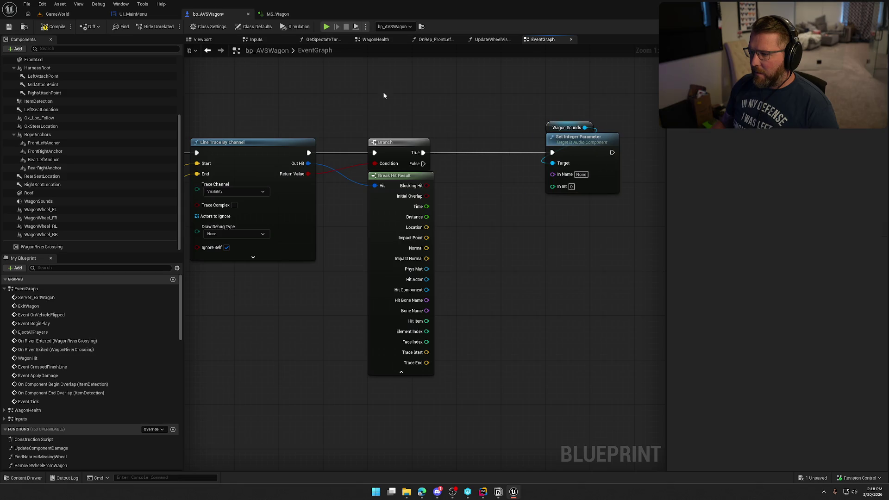
pyautogui.click(277, 14)
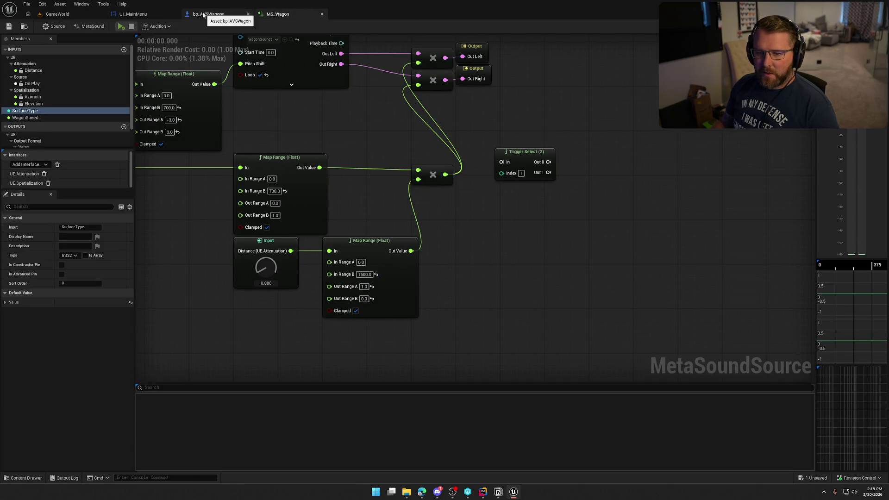
# Set the Set Integer Parameter's name to SurfaceType, copied from the MetaSound input.
pyautogui.press('F2')
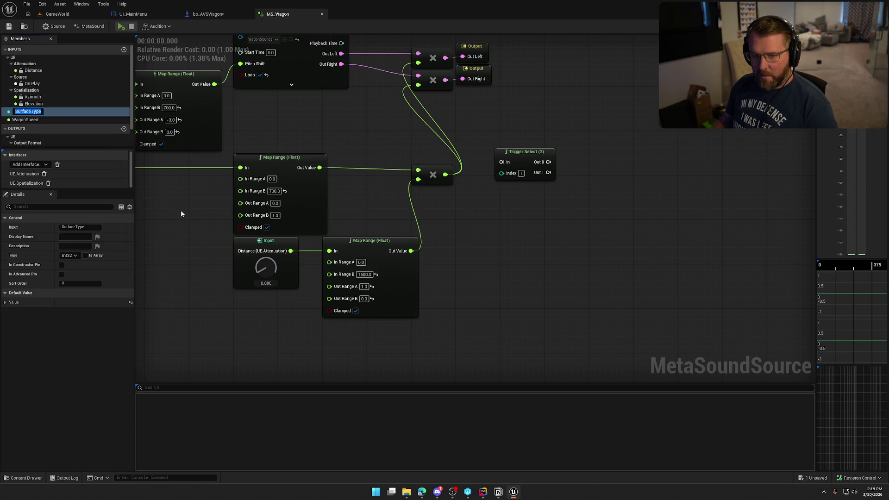
pyautogui.click(209, 14)
pyautogui.click(588, 174)
pyautogui.write('SurfaceType')
pyautogui.press('Return')
# Add a Select node feeding the parameter's In Int pin.
pyautogui.moveTo(552, 186); pyautogui.dragTo(540, 226)
pyautogui.write('select')
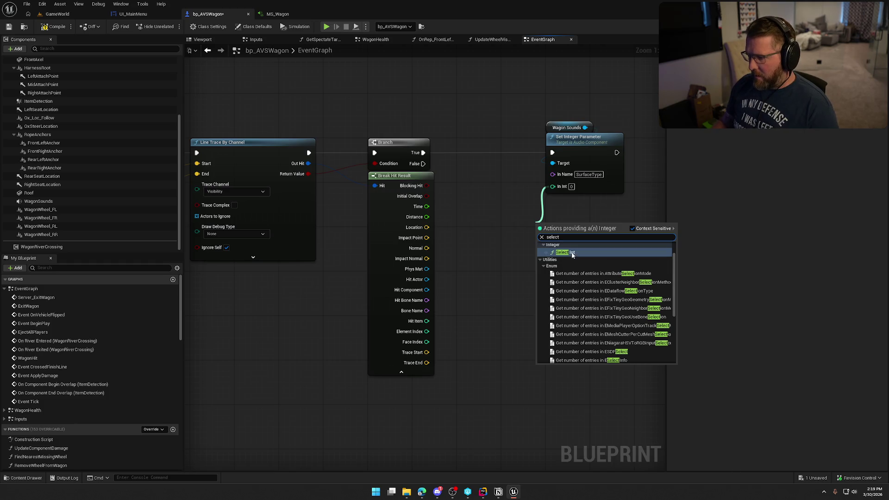
pyautogui.click(572, 252)
pyautogui.hotkey('ctrl', 'z')
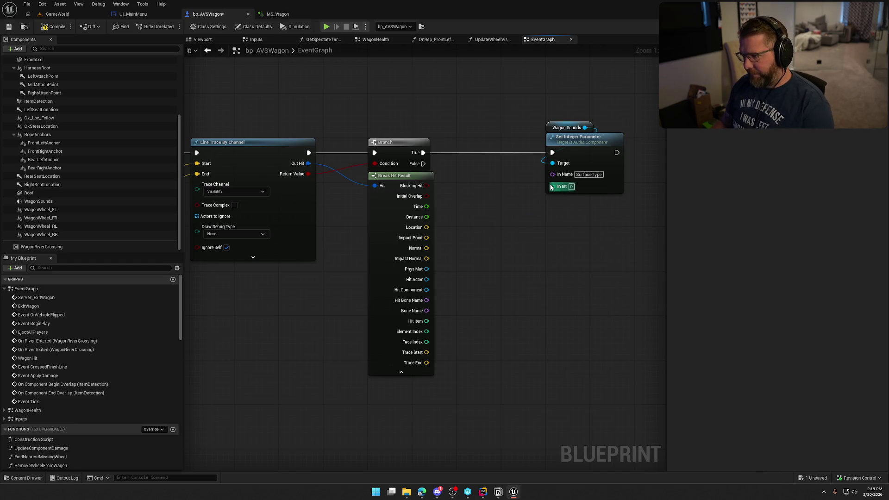
pyautogui.moveTo(552, 186); pyautogui.dragTo(527, 226)
pyautogui.write('sele')
pyautogui.scroll(-5, 624, 274)
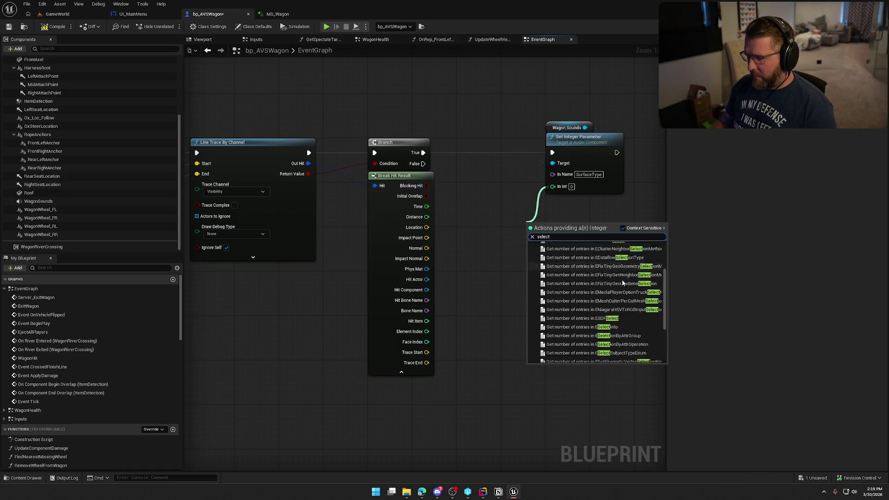
pyautogui.click(552, 338)
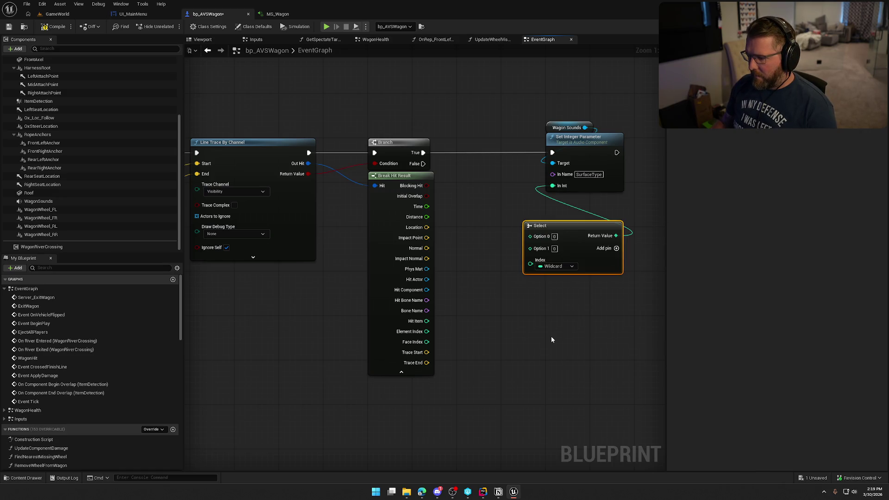
pyautogui.rightClick(551, 336)
pyautogui.click(530, 313)
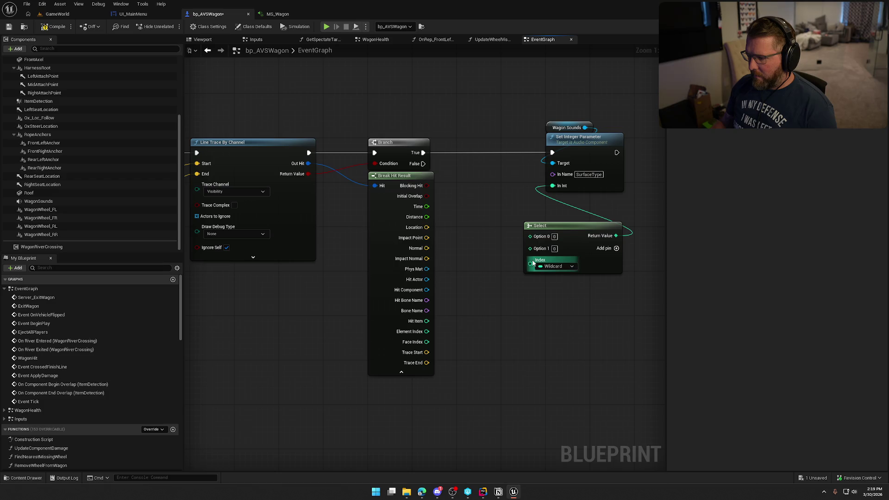
# Feed Phys Mat's Get Surface Type into Select's Index and tidy the nodes.
pyautogui.moveTo(530, 263)
pyautogui.mouseDown()
pyautogui.moveTo(436, 276)
pyautogui.moveTo(452, 278)
pyautogui.mouseUp()
pyautogui.click(484, 227)
pyautogui.write('get surface')
pyautogui.press('Return')
pyautogui.moveTo(517, 283); pyautogui.dragTo(530, 264)
pyautogui.moveTo(564, 224); pyautogui.dragTo(587, 196)
pyautogui.moveTo(484, 284); pyautogui.dragTo(490, 238)
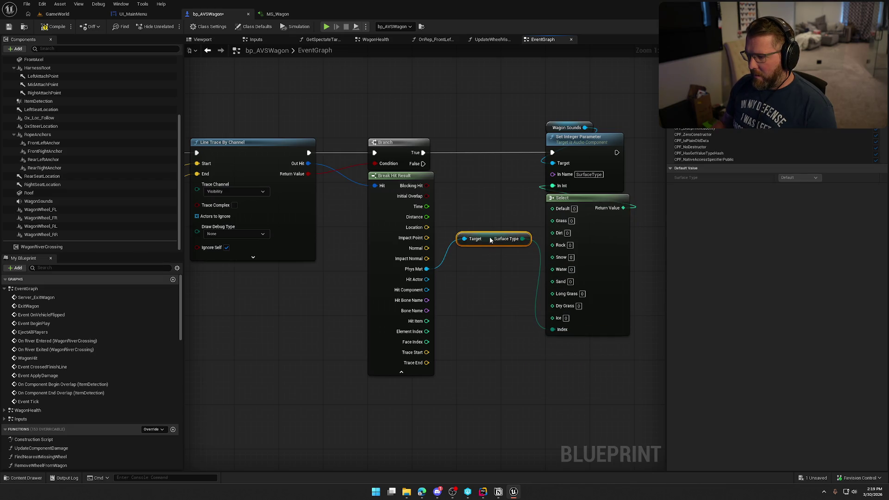
pyautogui.click(473, 317)
pyautogui.moveTo(473, 316)
pyautogui.mouseDown()
pyautogui.moveTo(414, 320)
pyautogui.moveTo(404, 300)
pyautogui.mouseUp()
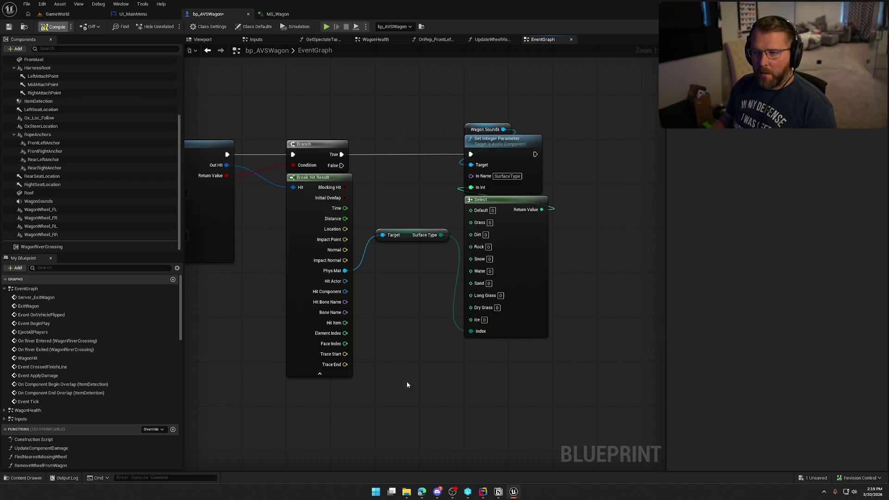
# Save the checked-out wagon Blueprint and hide Break Hit Result's unused pins.
pyautogui.hotkey('ctrl', 's')
pyautogui.click(452, 323)
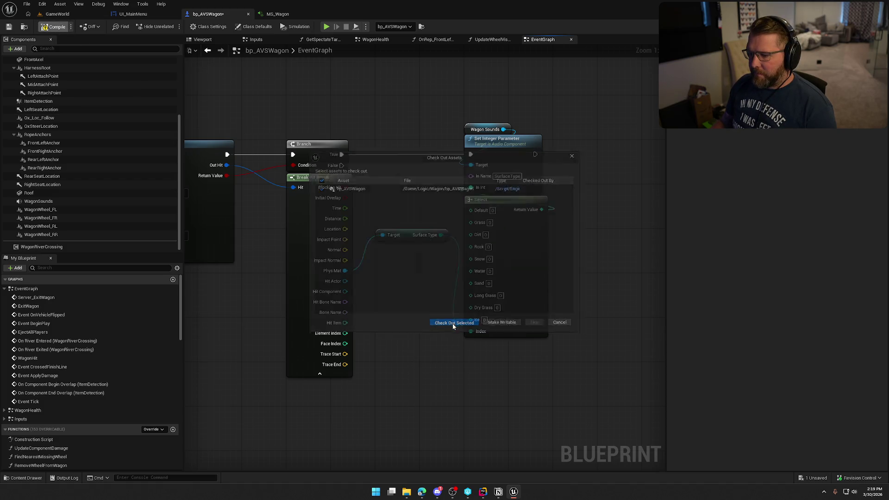
pyautogui.click(320, 373)
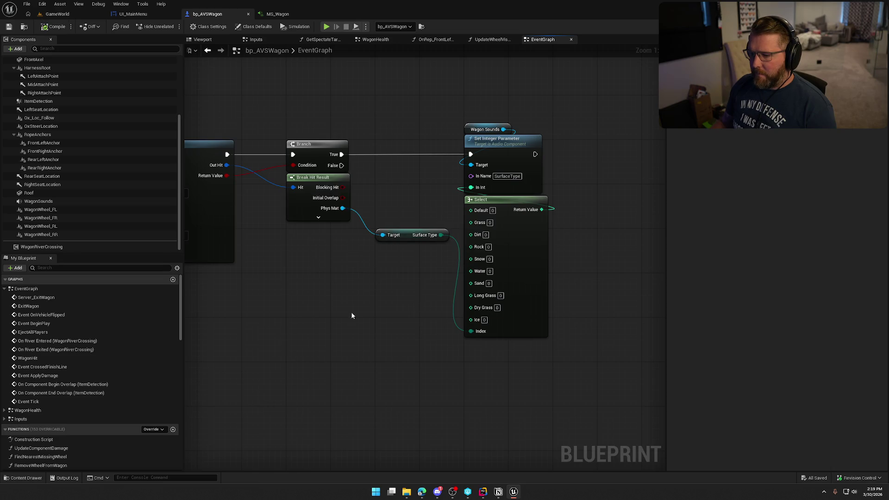
pyautogui.moveTo(411, 234)
pyautogui.mouseDown()
pyautogui.moveTo(316, 235)
pyautogui.moveTo(322, 229)
pyautogui.mouseUp()
# Number the Select node's surface pins Grass 1 through Ice 7 and compile the Blueprint.
pyautogui.moveTo(504, 202); pyautogui.dragTo(415, 165)
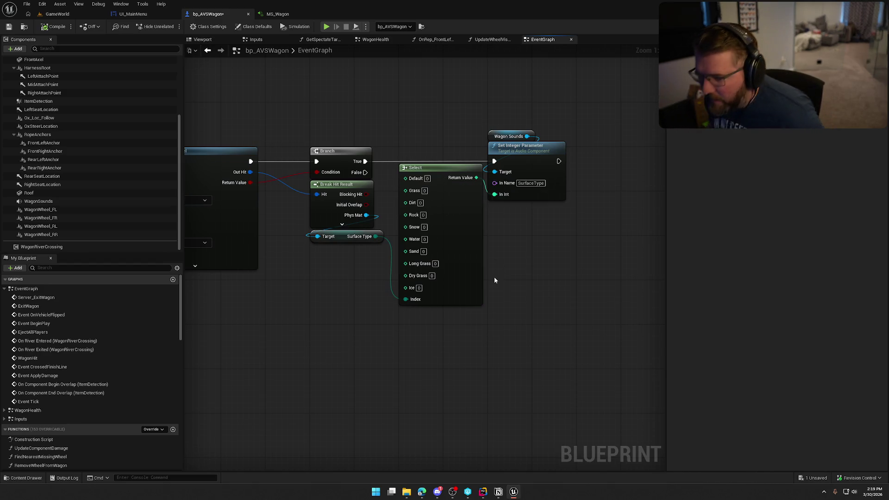
pyautogui.click(424, 190)
pyautogui.write('1')
pyautogui.press('Return')
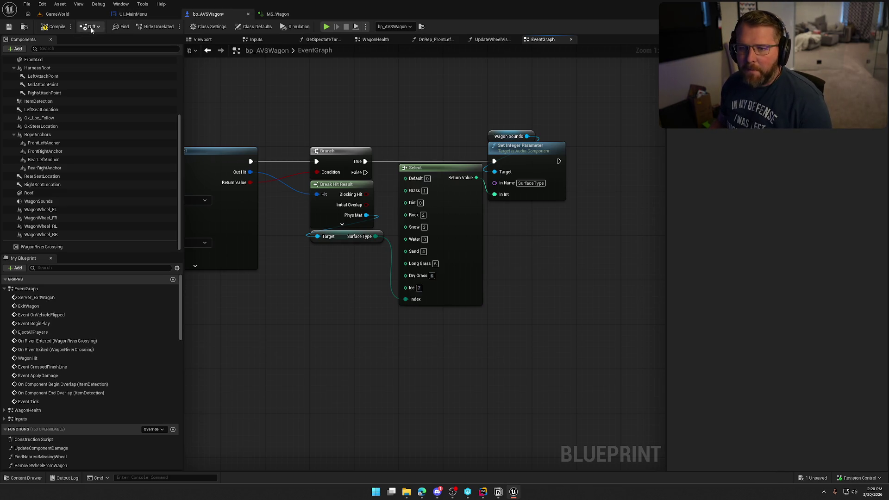
pyautogui.click(55, 26)
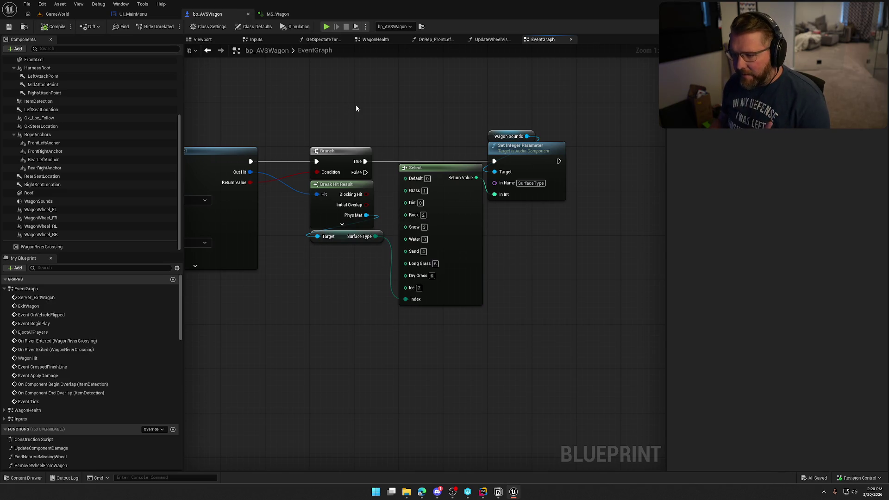
pyautogui.click(278, 14)
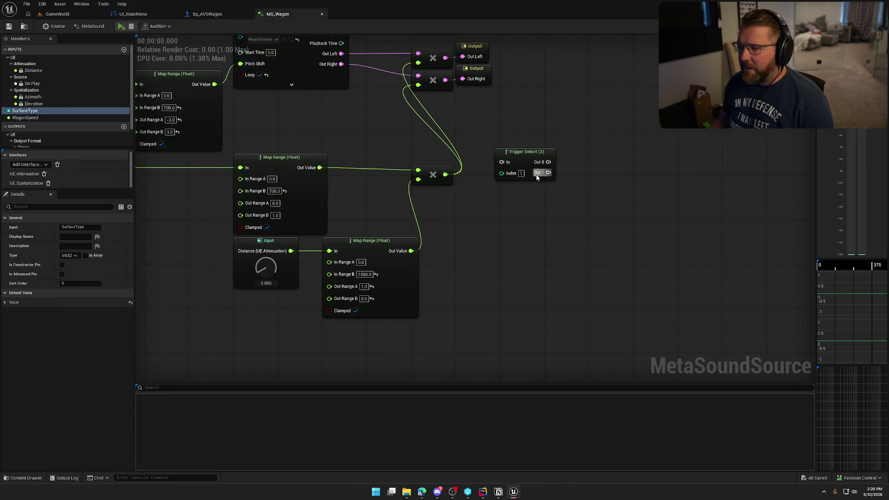
# Swap the Trigger Select (2) node for a Trigger Select (8) node.
pyautogui.rightClick(521, 208)
pyautogui.write('trigger selec')
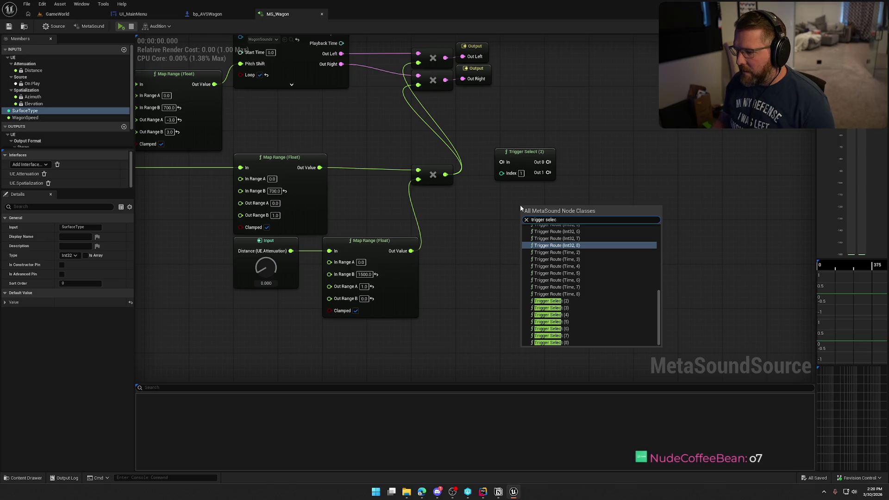
pyautogui.click(551, 343)
pyautogui.click(526, 151)
pyautogui.press('Delete')
pyautogui.moveTo(558, 212)
pyautogui.mouseDown()
pyautogui.moveTo(230, 297)
pyautogui.moveTo(226, 225)
pyautogui.mouseUp()
pyautogui.moveTo(358, 239)
pyautogui.mouseDown()
pyautogui.moveTo(367, 221)
pyautogui.moveTo(381, 292)
pyautogui.mouseUp()
pyautogui.moveTo(412, 336)
pyautogui.mouseDown()
pyautogui.moveTo(452, 95)
pyautogui.moveTo(502, 172)
pyautogui.moveTo(512, 228)
pyautogui.moveTo(500, 173)
pyautogui.moveTo(496, 222)
pyautogui.moveTo(391, 250)
pyautogui.mouseUp()
# Wire On Play into Trigger Select's In and a SurfaceType input node into its Index.
pyautogui.moveTo(511, 127); pyautogui.dragTo(513, 169)
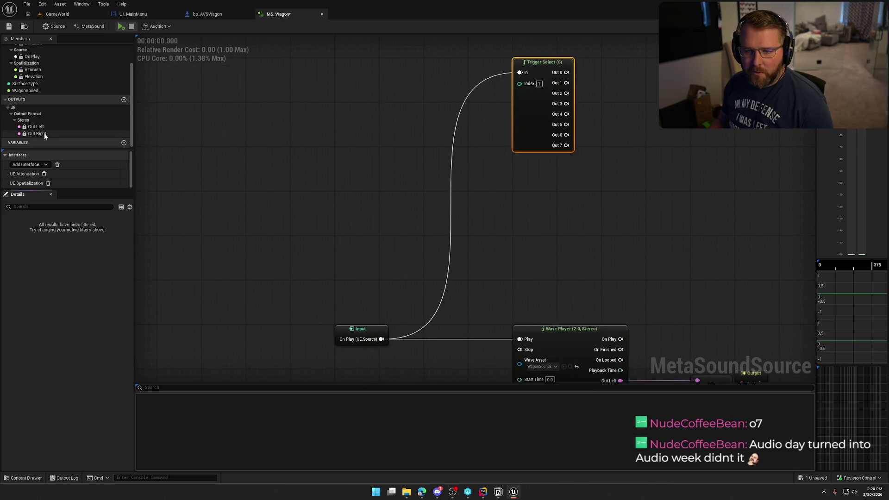
pyautogui.moveTo(28, 110)
pyautogui.mouseDown()
pyautogui.moveTo(90, 120)
pyautogui.moveTo(432, 117)
pyautogui.moveTo(520, 83)
pyautogui.mouseUp()
pyautogui.moveTo(445, 119)
pyautogui.mouseDown()
pyautogui.moveTo(458, 96)
pyautogui.moveTo(440, 74)
pyautogui.mouseUp()
pyautogui.moveTo(571, 77)
pyautogui.mouseDown()
pyautogui.moveTo(440, 194)
pyautogui.moveTo(416, 109)
pyautogui.moveTo(490, 63)
pyautogui.mouseUp()
# Try a WaveTable Player on Out 0, then delete it.
pyautogui.write('wave player')
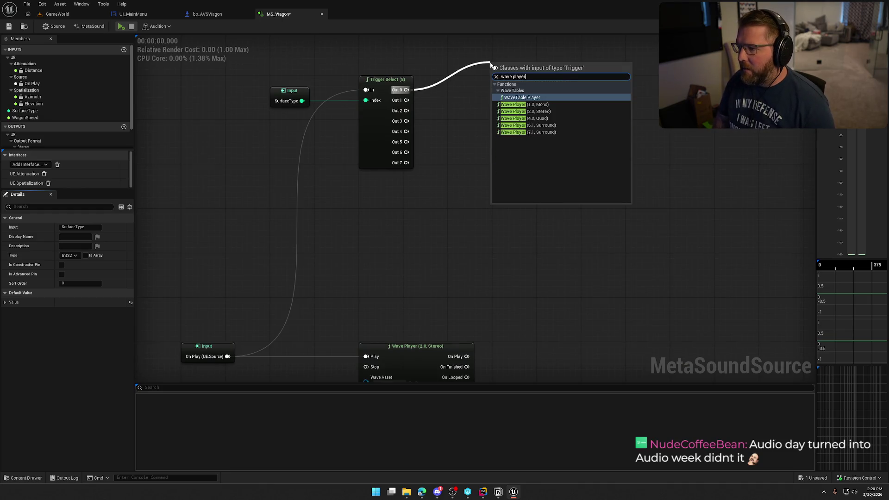
pyautogui.click(532, 98)
pyautogui.click(523, 119)
pyautogui.click(515, 115)
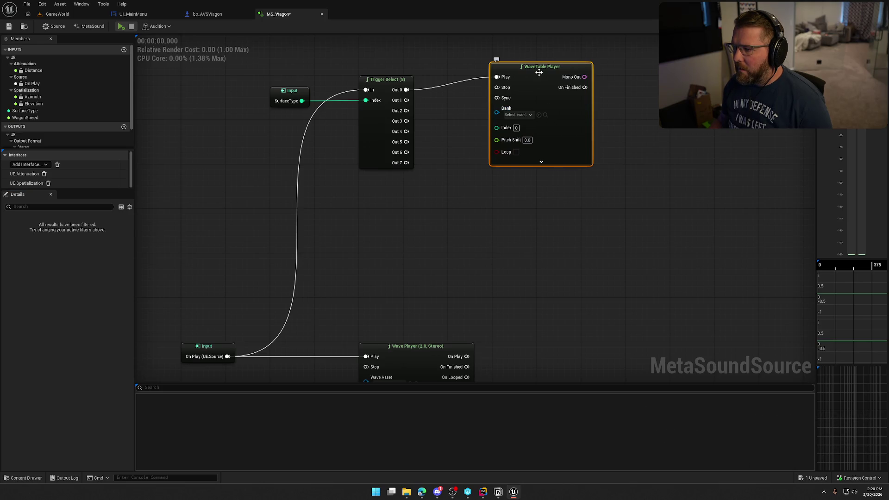
pyautogui.press('Delete')
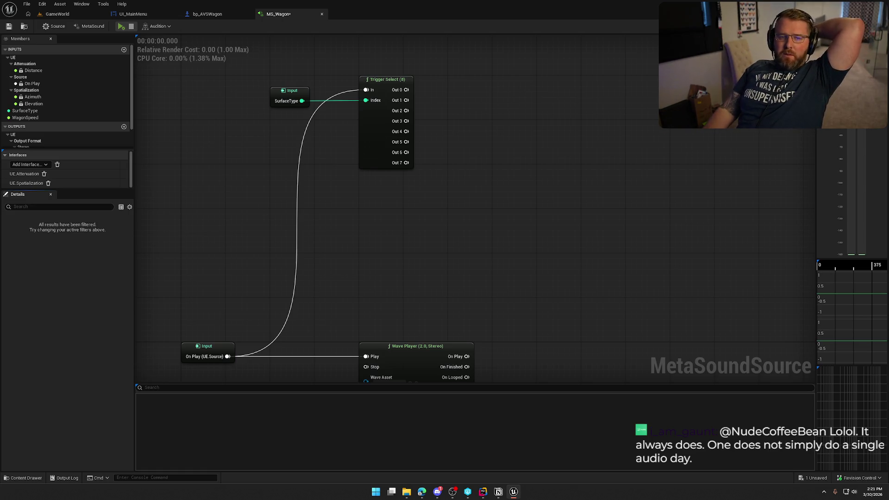
pyautogui.hotkey('alt', 'Tab')
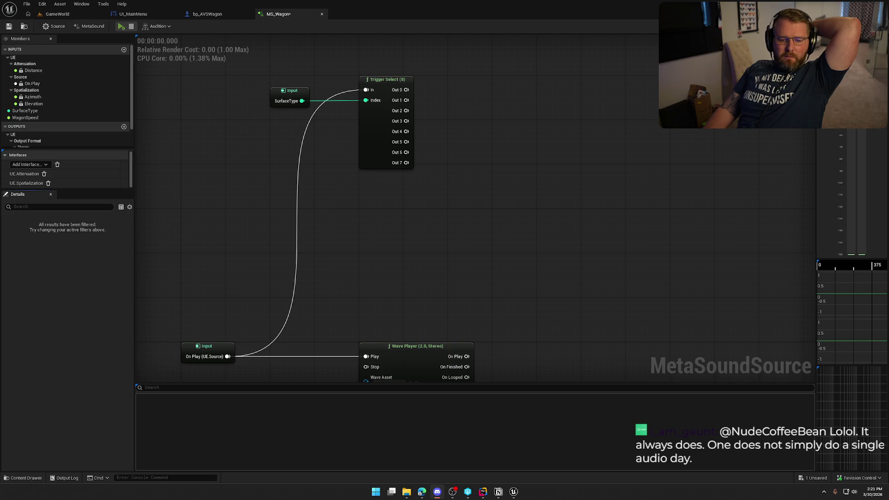
pyautogui.click(506, 296)
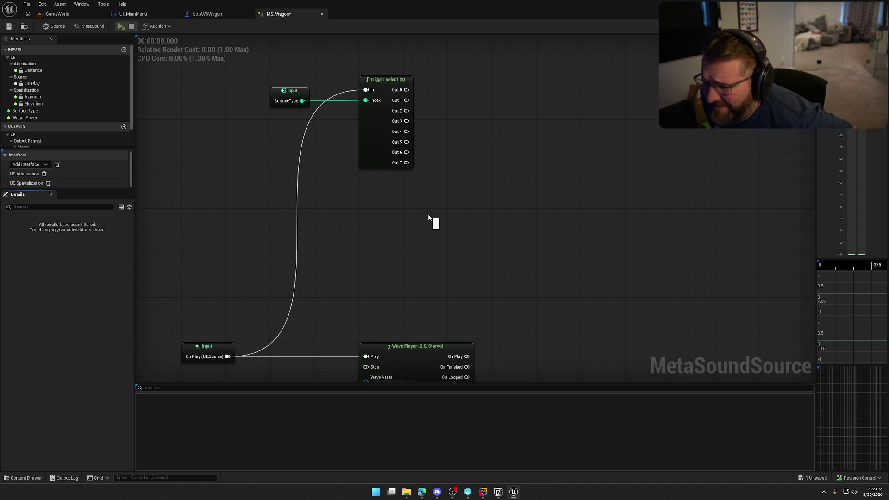
pyautogui.moveTo(428, 214)
pyautogui.mouseDown()
pyautogui.moveTo(431, 154)
pyautogui.moveTo(451, 107)
pyautogui.moveTo(448, 157)
pyautogui.mouseUp()
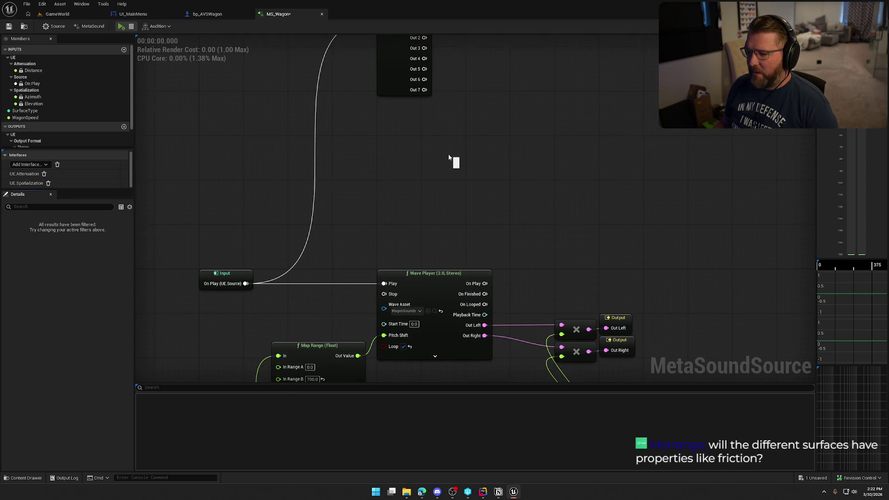
pyautogui.moveTo(430, 66); pyautogui.dragTo(488, 63)
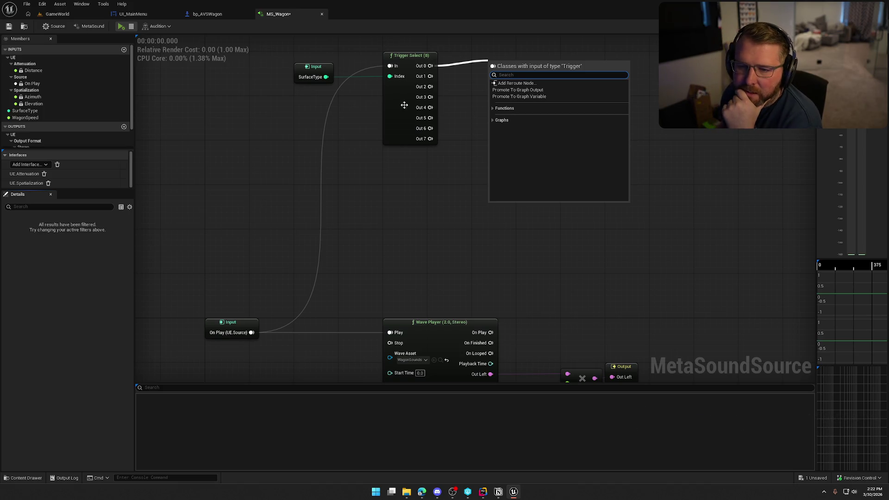
pyautogui.click(204, 177)
pyautogui.click(26, 112)
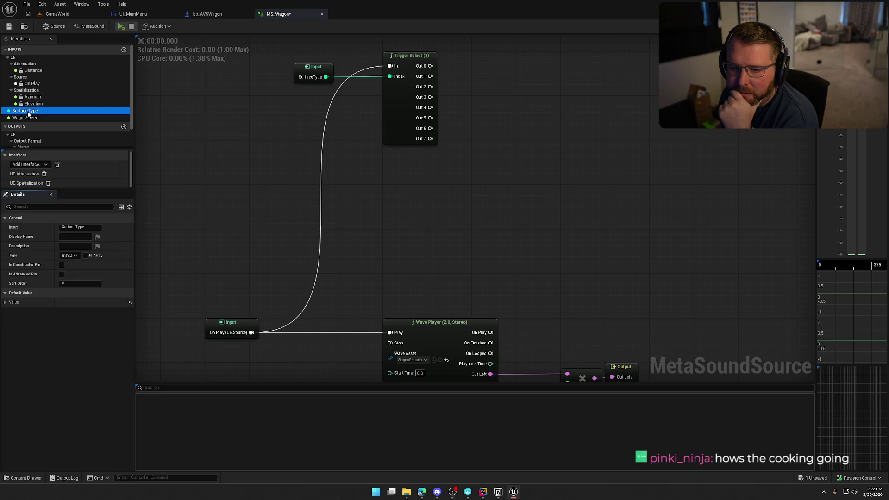
pyautogui.click(5, 303)
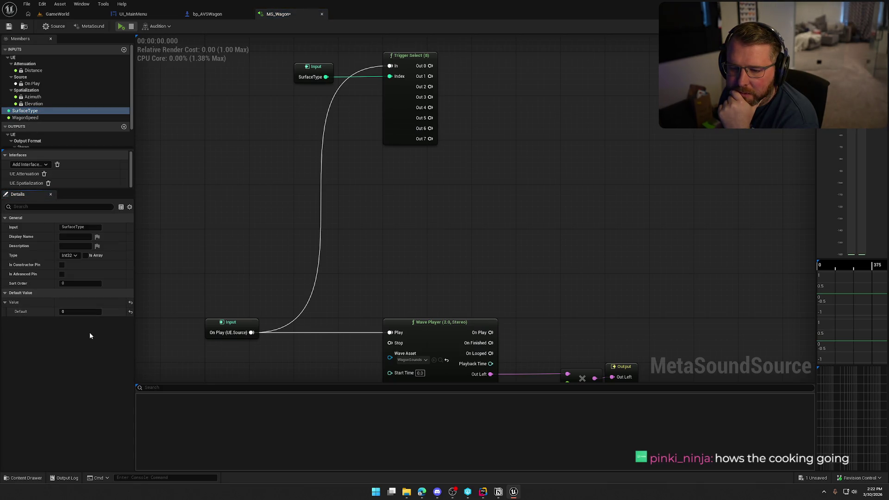
pyautogui.moveTo(268, 208)
pyautogui.mouseDown()
pyautogui.moveTo(311, 118)
pyautogui.moveTo(318, 137)
pyautogui.mouseUp()
pyautogui.moveTo(328, 300); pyautogui.dragTo(253, 204)
pyautogui.moveTo(344, 299)
pyautogui.mouseDown()
pyautogui.moveTo(340, 265)
pyautogui.moveTo(389, 291)
pyautogui.moveTo(378, 259)
pyautogui.mouseUp()
pyautogui.moveTo(312, 63)
pyautogui.mouseDown()
pyautogui.moveTo(485, 168)
pyautogui.moveTo(482, 176)
pyautogui.mouseUp()
pyautogui.moveTo(453, 62)
pyautogui.mouseDown()
pyautogui.moveTo(466, 166)
pyautogui.moveTo(454, 150)
pyautogui.mouseUp()
pyautogui.moveTo(370, 220); pyautogui.dragTo(369, 151)
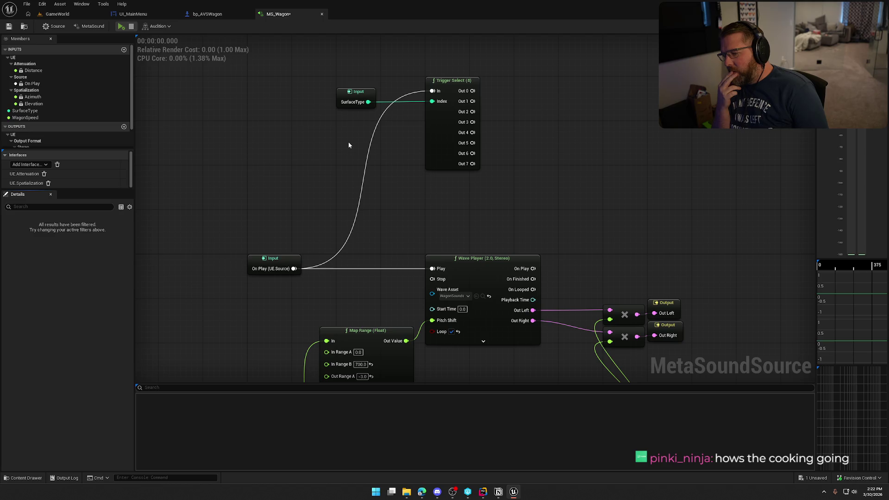
pyautogui.rightClick(349, 145)
pyautogui.write('time')
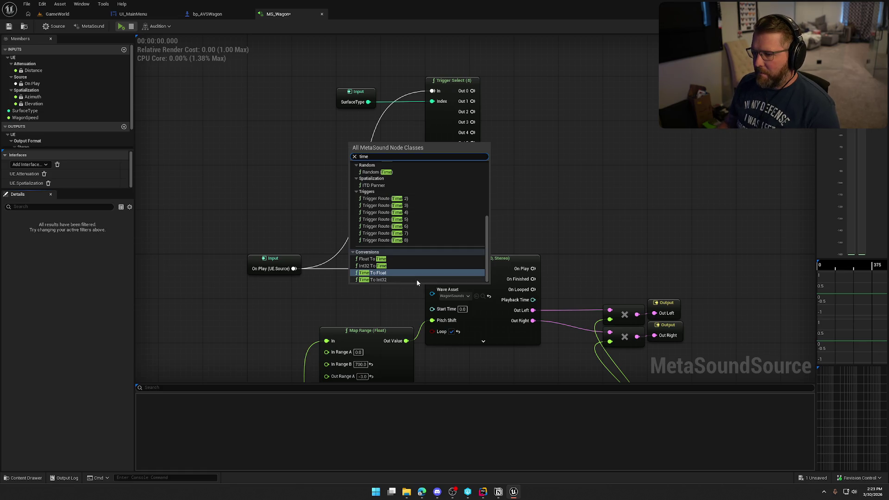
pyautogui.scroll(2, 430, 273)
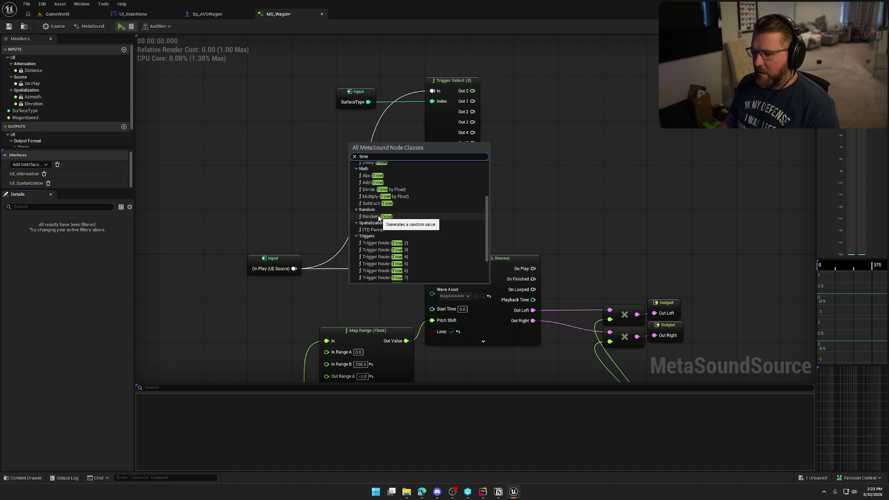
pyautogui.scroll(3, 423, 239)
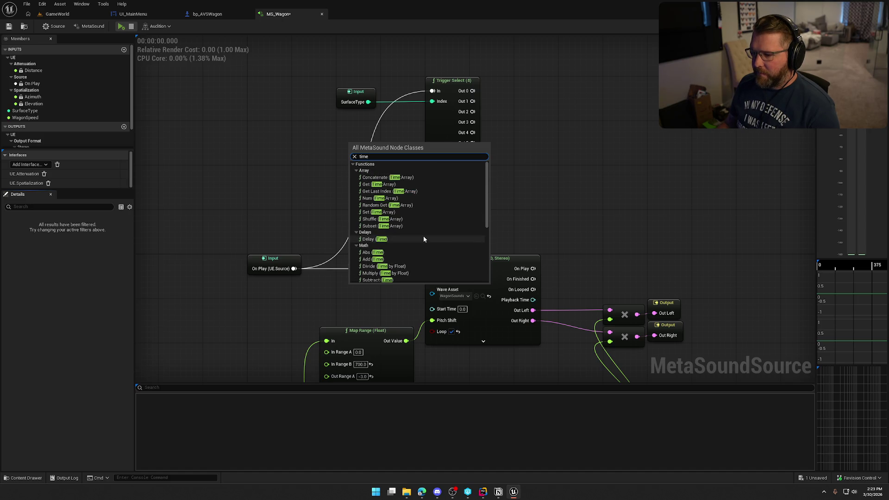
pyautogui.scroll(-2, 423, 237)
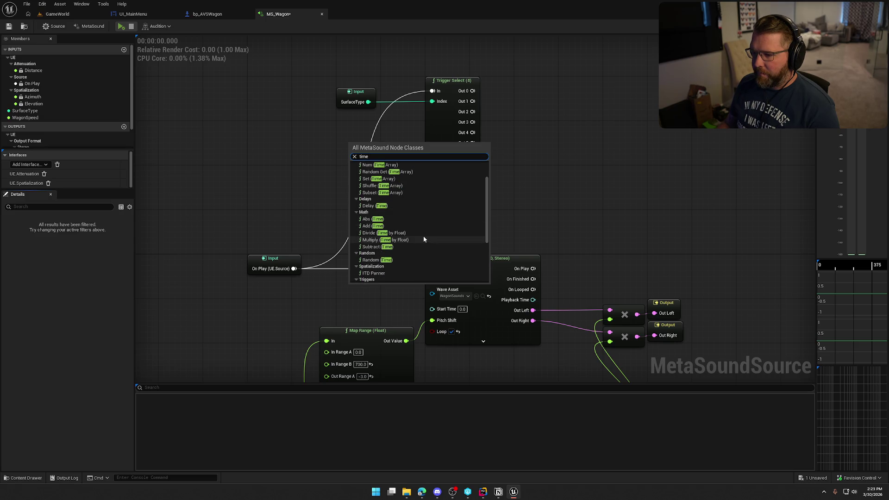
pyautogui.click(385, 261)
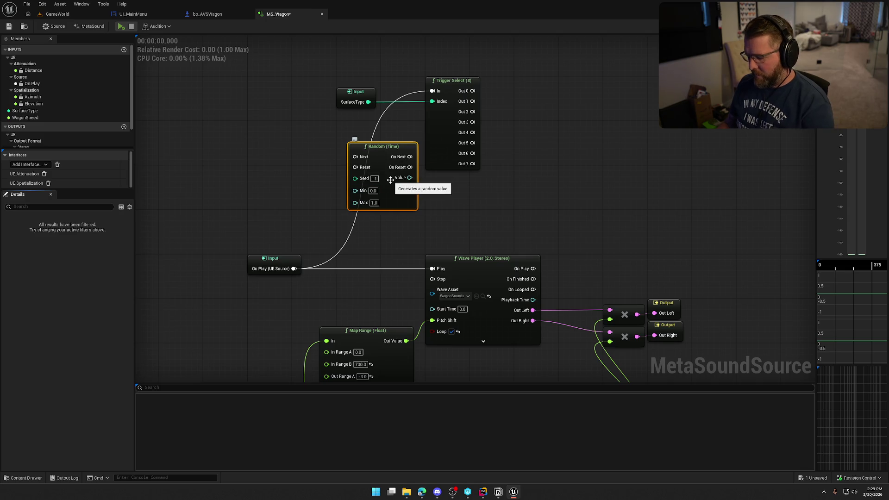
pyautogui.press('Delete')
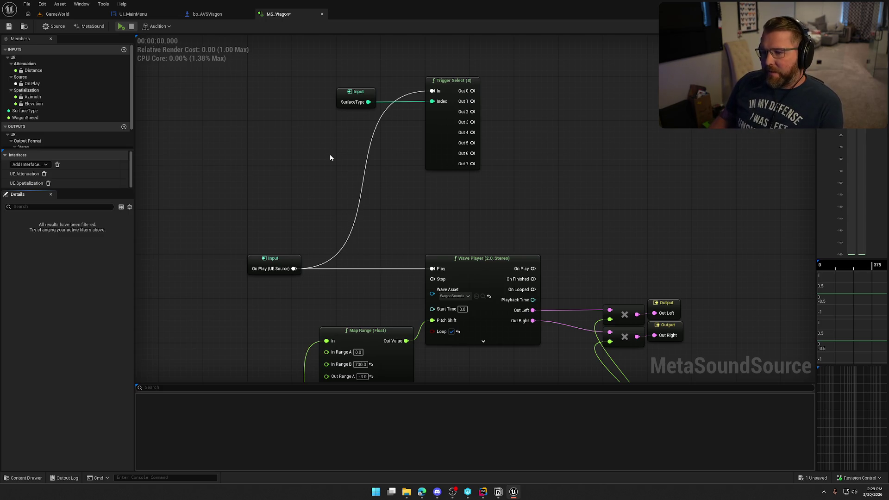
# Shift SurfaceType, Trigger Select, Wave Player and Map Range nodes left.
pyautogui.moveTo(330, 157)
pyautogui.mouseDown()
pyautogui.moveTo(302, 159)
pyautogui.moveTo(399, 122)
pyautogui.mouseUp()
pyautogui.moveTo(340, 96)
pyautogui.mouseDown()
pyautogui.moveTo(412, 173)
pyautogui.moveTo(372, 177)
pyautogui.mouseUp()
pyautogui.click(442, 192)
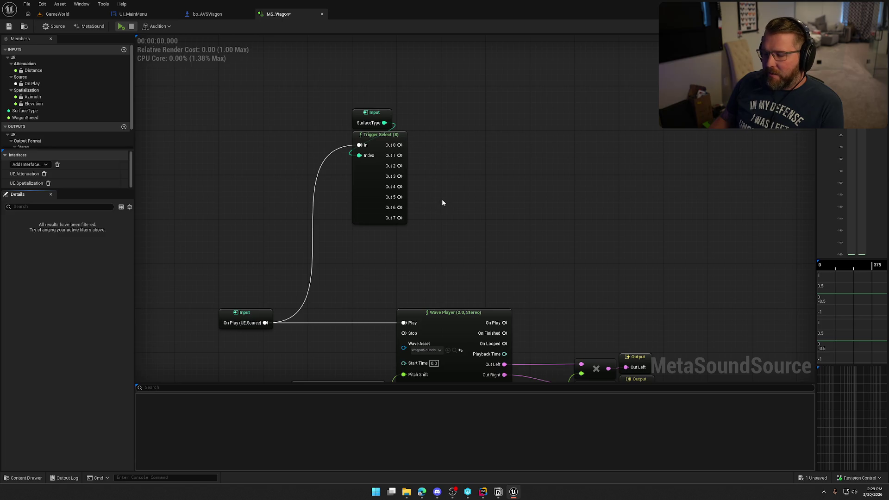
pyautogui.moveTo(526, 253); pyautogui.dragTo(543, 62)
pyautogui.moveTo(335, 151)
pyautogui.mouseDown()
pyautogui.moveTo(462, 183)
pyautogui.moveTo(418, 183)
pyautogui.mouseUp()
pyautogui.click(315, 190)
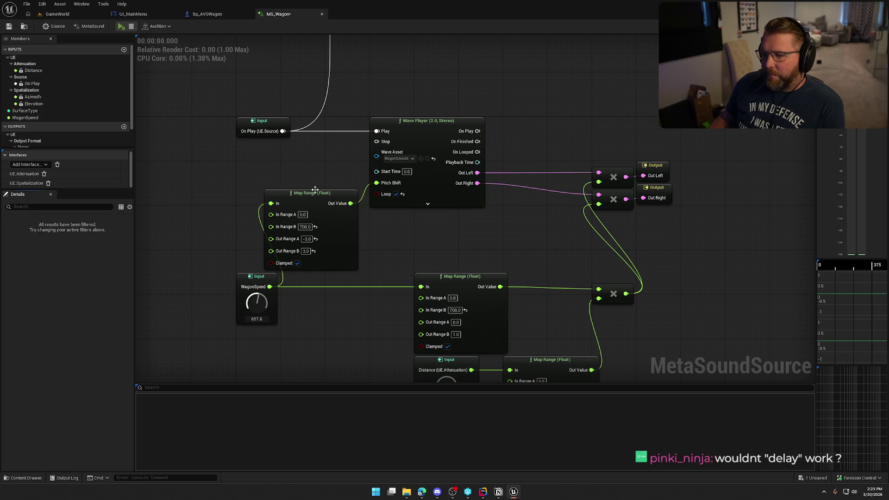
pyautogui.moveTo(315, 190); pyautogui.dragTo(310, 169)
pyautogui.click(474, 249)
# Wire the middle Map Range to the output multipliers and delete the Distance attenuation nodes.
pyautogui.moveTo(473, 249)
pyautogui.mouseDown()
pyautogui.moveTo(410, 239)
pyautogui.moveTo(423, 129)
pyautogui.moveTo(422, 165)
pyautogui.mouseUp()
pyautogui.moveTo(568, 349)
pyautogui.mouseDown()
pyautogui.moveTo(344, 184)
pyautogui.moveTo(274, 193)
pyautogui.mouseUp()
pyautogui.click(474, 358)
pyautogui.moveTo(474, 357); pyautogui.dragTo(223, 264)
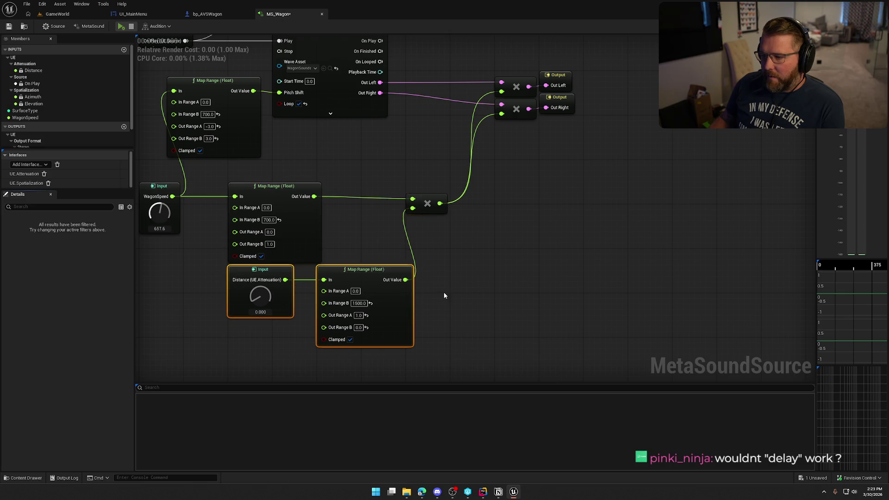
pyautogui.moveTo(443, 295); pyautogui.dragTo(510, 293)
pyautogui.click(420, 242)
pyautogui.moveTo(384, 214)
pyautogui.mouseDown()
pyautogui.moveTo(581, 144)
pyautogui.moveTo(447, 163)
pyautogui.moveTo(510, 220)
pyautogui.mouseUp()
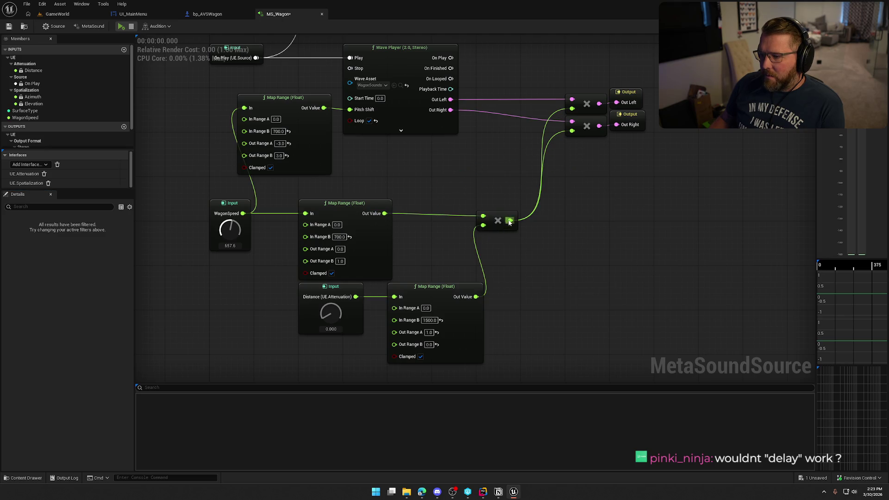
pyautogui.moveTo(542, 348); pyautogui.dragTo(279, 301)
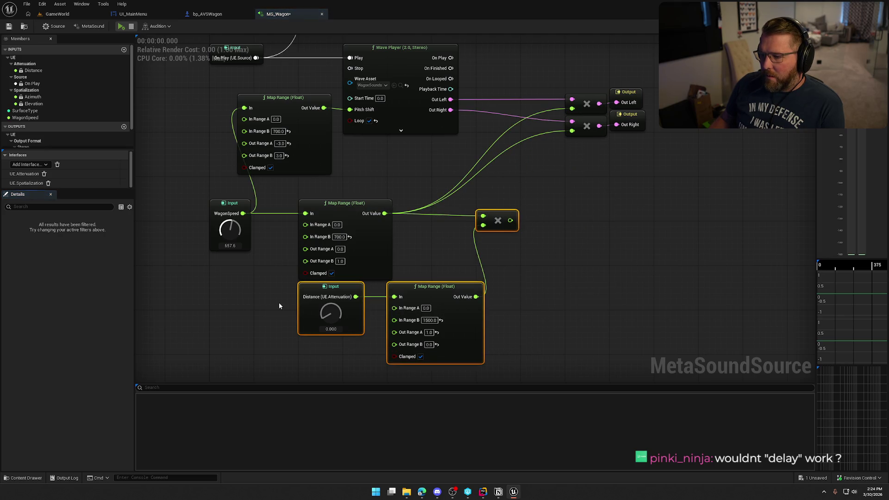
pyautogui.press('Delete')
# Remove the UE.Attenuation and UE.Spatialization interfaces and save MS_Wagon.
pyautogui.scroll(-2, 75, 114)
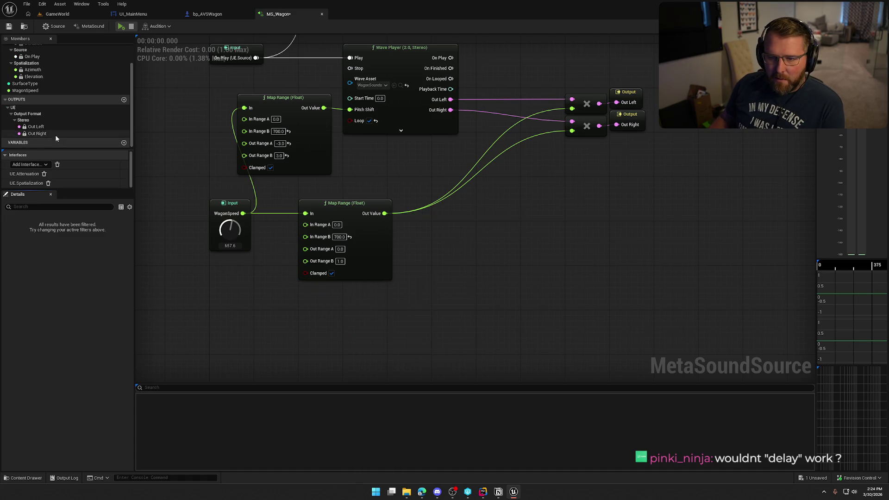
pyautogui.click(45, 176)
pyautogui.click(45, 175)
pyautogui.click(8, 26)
# Set WagonSounds' Attenuation Settings to Footstep_Atten and save bp_AVSWagon.
pyautogui.click(212, 15)
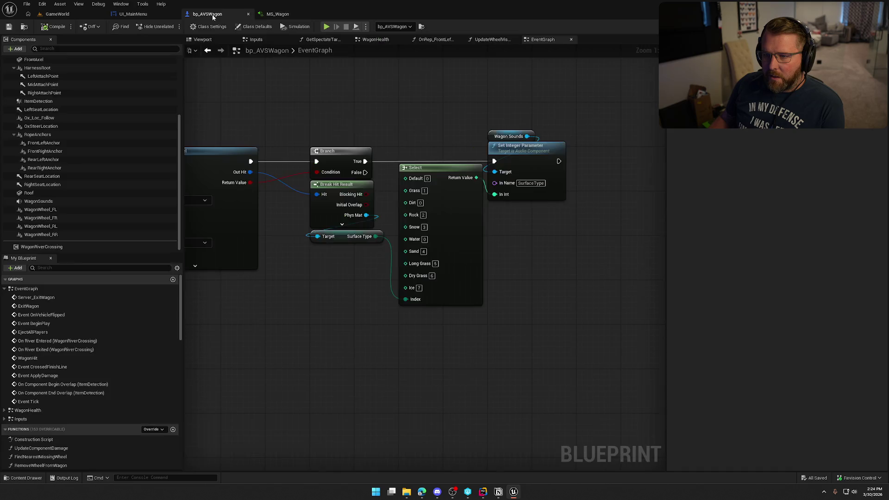
pyautogui.click(38, 201)
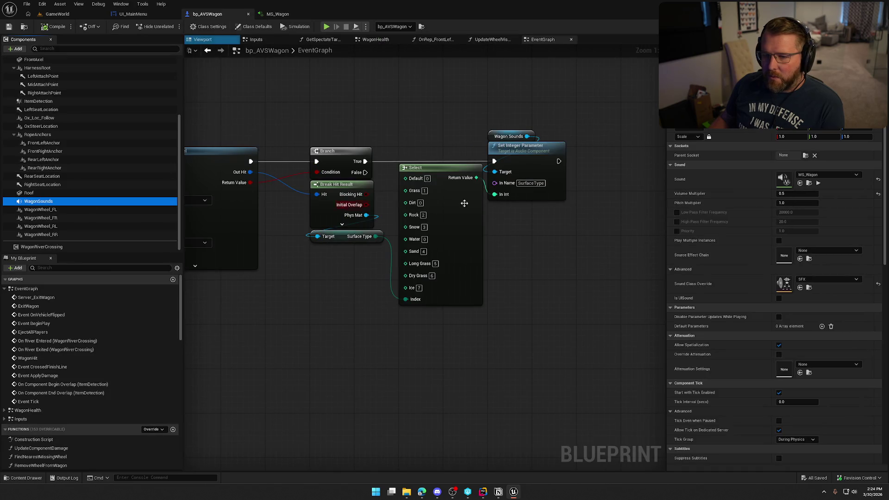
pyautogui.click(819, 366)
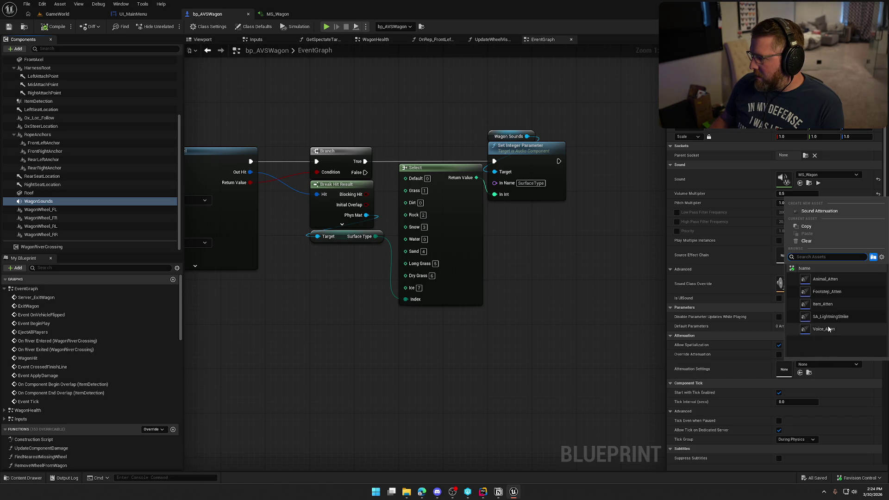
pyautogui.click(828, 306)
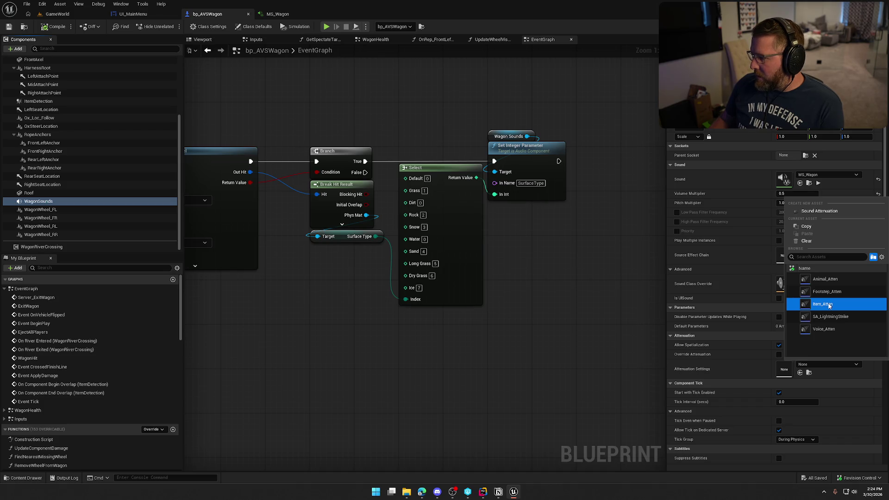
pyautogui.click(829, 305)
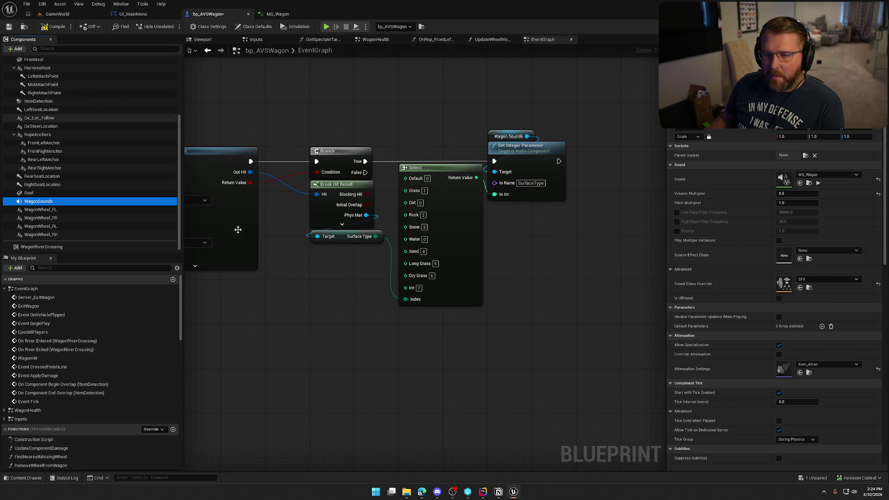
pyautogui.click(826, 364)
pyautogui.click(827, 291)
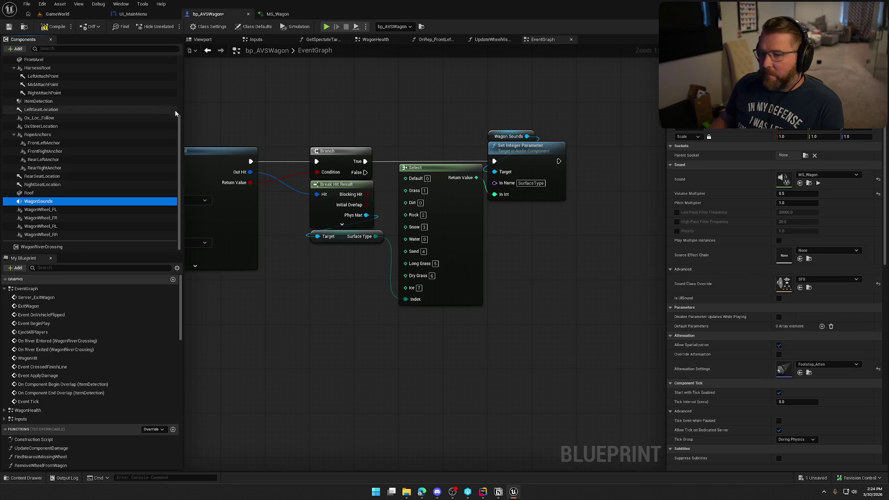
pyautogui.hotkey('ctrl', 's')
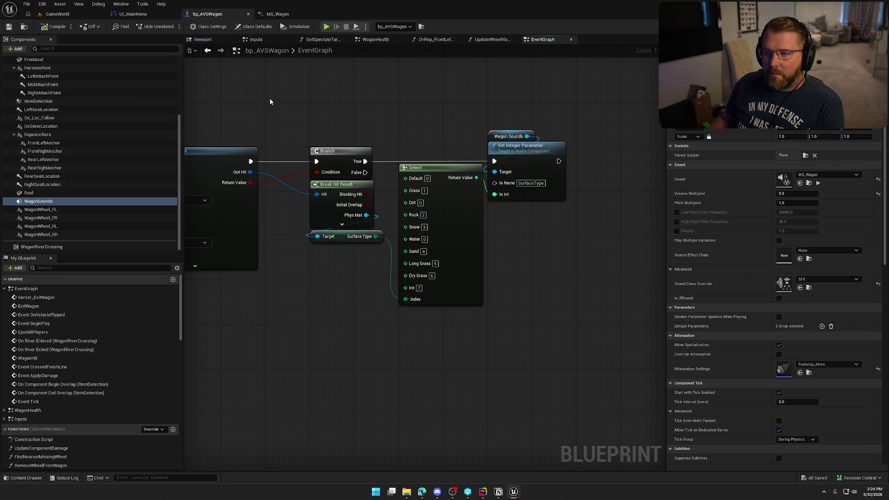
# Move MS_Wagon's two Output nodes far to the right of the multipliers.
pyautogui.click(275, 14)
pyautogui.moveTo(466, 227); pyautogui.dragTo(470, 291)
pyautogui.moveTo(558, 148); pyautogui.dragTo(650, 199)
pyautogui.moveTo(591, 168); pyautogui.dragTo(501, 207)
pyautogui.moveTo(543, 269); pyautogui.dragTo(445, 263)
pyautogui.moveTo(444, 195); pyautogui.dragTo(582, 194)
pyautogui.click(399, 157)
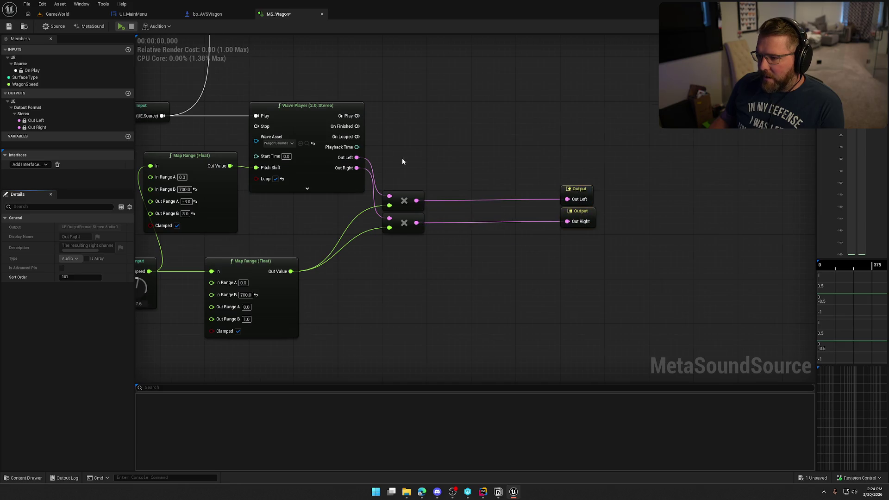
# Try out Trigger Delay and Delay (Time) nodes, deleting both.
pyautogui.moveTo(399, 158); pyautogui.dragTo(449, 184)
pyautogui.moveTo(446, 326); pyautogui.dragTo(530, 180)
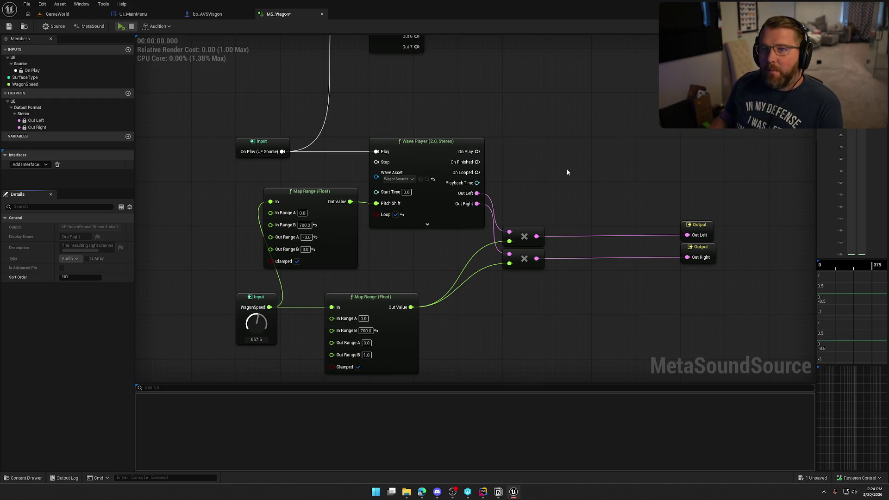
pyautogui.rightClick(361, 203)
pyautogui.write('delay')
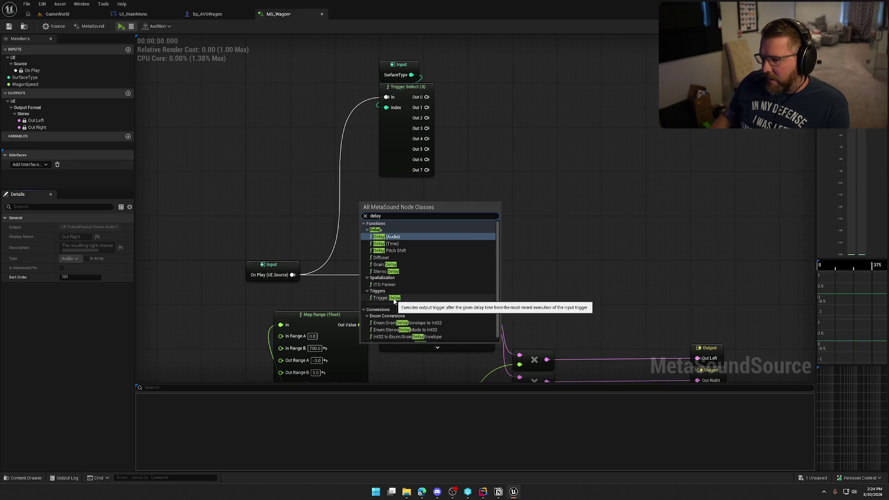
pyautogui.click(393, 298)
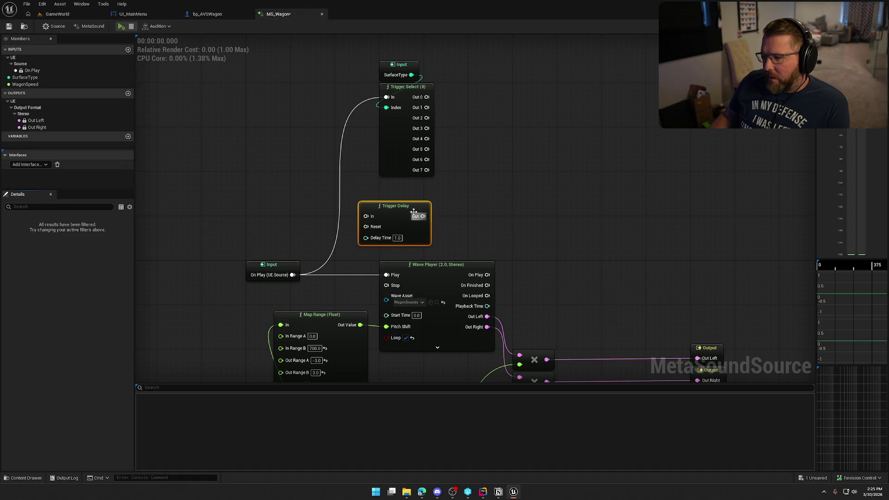
pyautogui.press('Delete')
pyautogui.rightClick(408, 209)
pyautogui.write('delay')
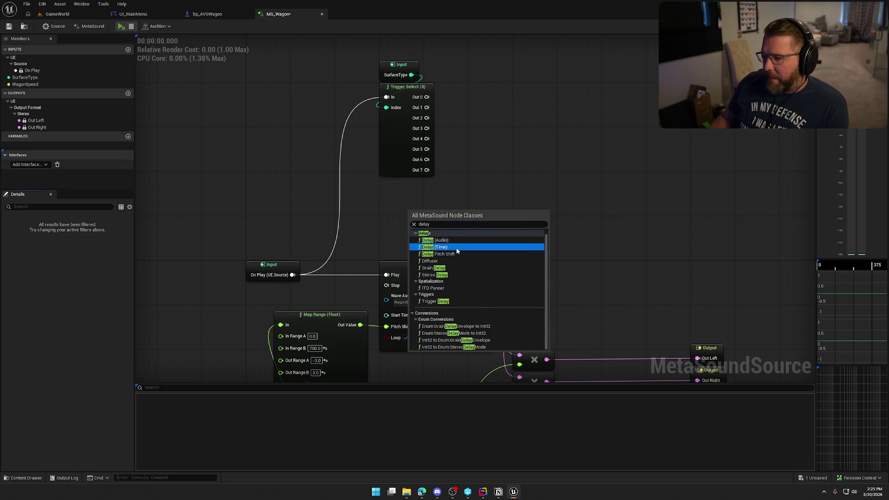
pyautogui.click(457, 250)
pyautogui.moveTo(442, 218)
pyautogui.mouseDown()
pyautogui.moveTo(302, 148)
pyautogui.moveTo(302, 135)
pyautogui.moveTo(552, 151)
pyautogui.mouseUp()
pyautogui.press('Delete')
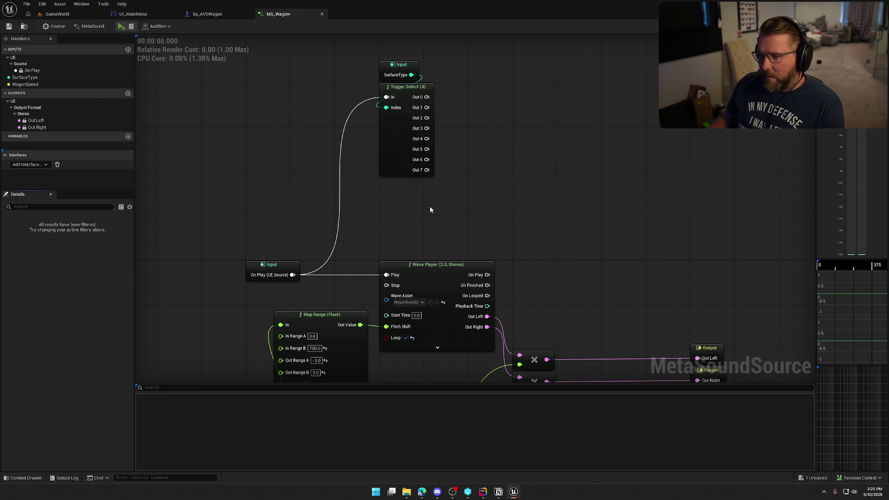
# Add a Trigger Repeat node (Period 0.2, Num Repeats 0) above the Wave Player.
pyautogui.rightClick(430, 209)
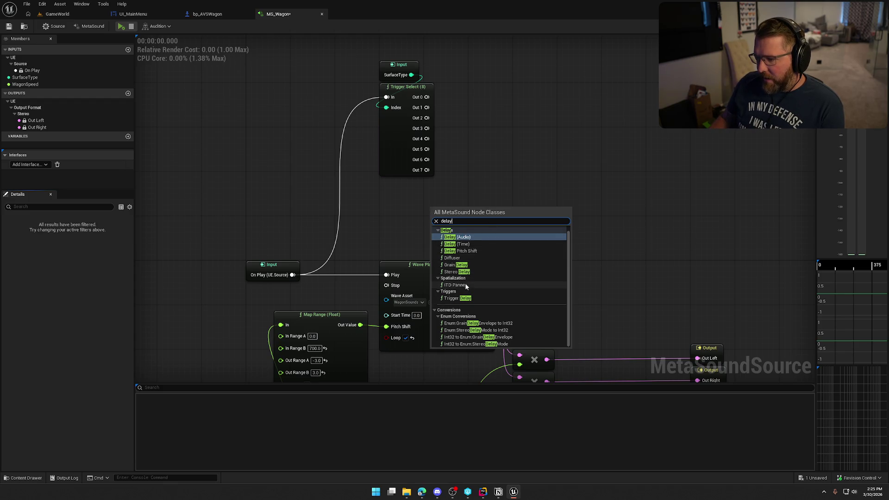
pyautogui.press('BackSpace')
pyautogui.press('BackSpace')
pyautogui.press('BackSpace')
pyautogui.write('trigg')
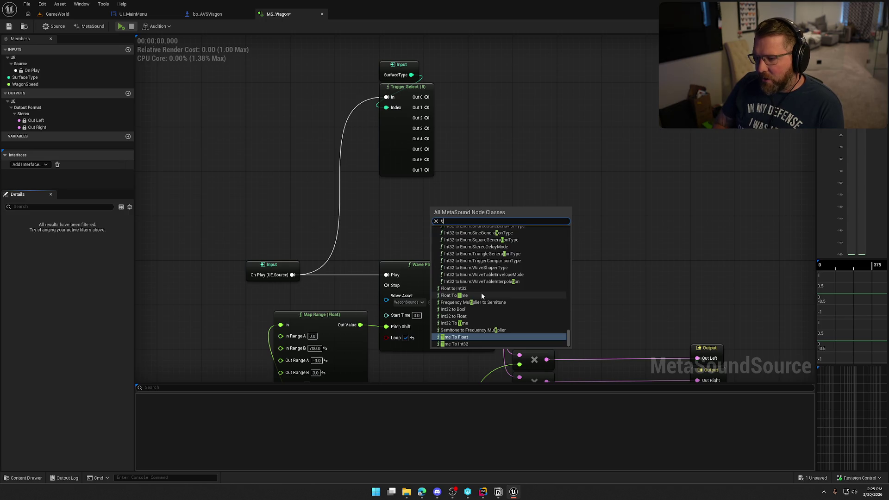
pyautogui.write('er')
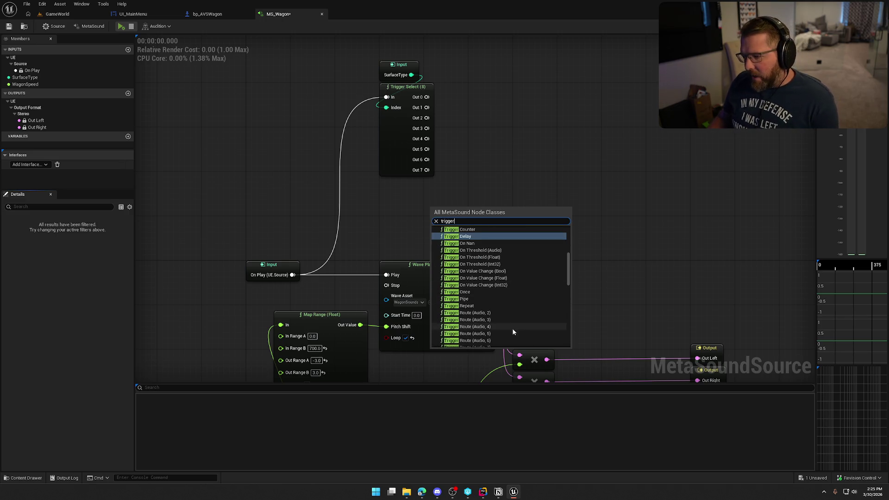
pyautogui.click(480, 305)
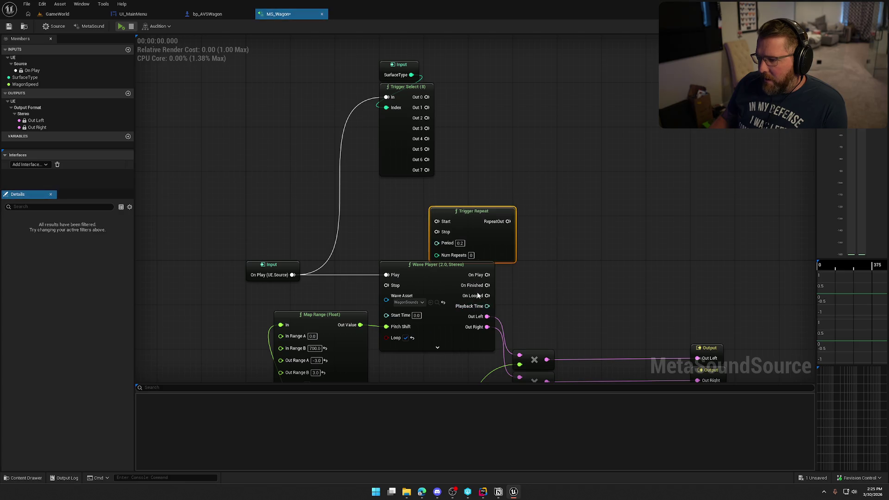
# Position the Trigger Repeat node (Period 0.2) above the Wave Player.
pyautogui.moveTo(482, 208); pyautogui.dragTo(507, 175)
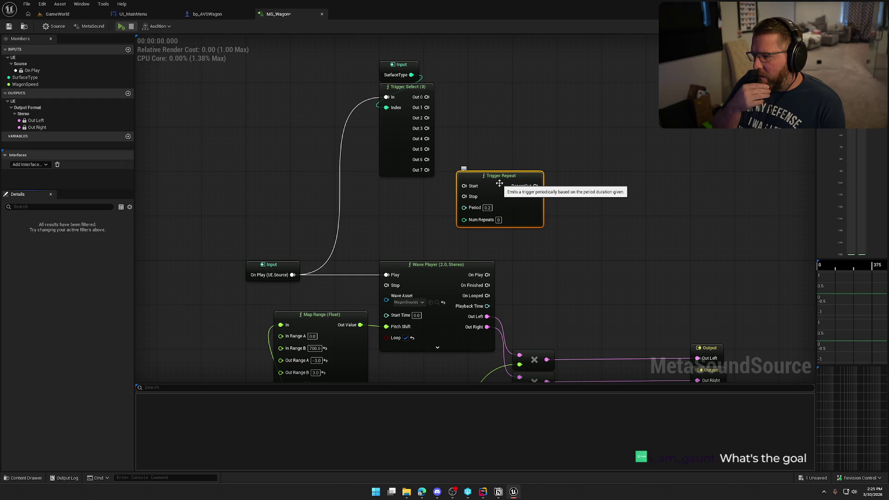
pyautogui.click(435, 218)
pyautogui.rightClick(423, 224)
pyautogui.click(404, 213)
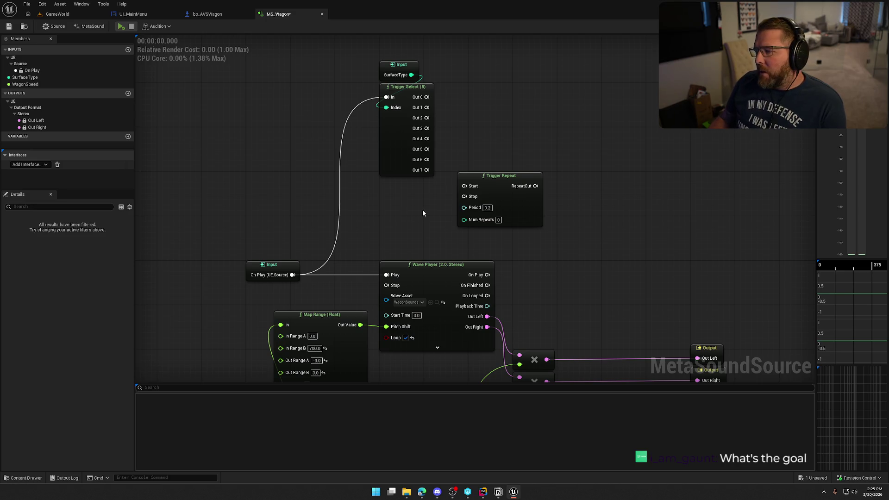
# Pan the graph to frame On Play, Trigger Repeat and the SurfaceType Trigger Select.
pyautogui.moveTo(411, 220)
pyautogui.mouseDown()
pyautogui.moveTo(354, 101)
pyautogui.moveTo(373, 69)
pyautogui.mouseUp()
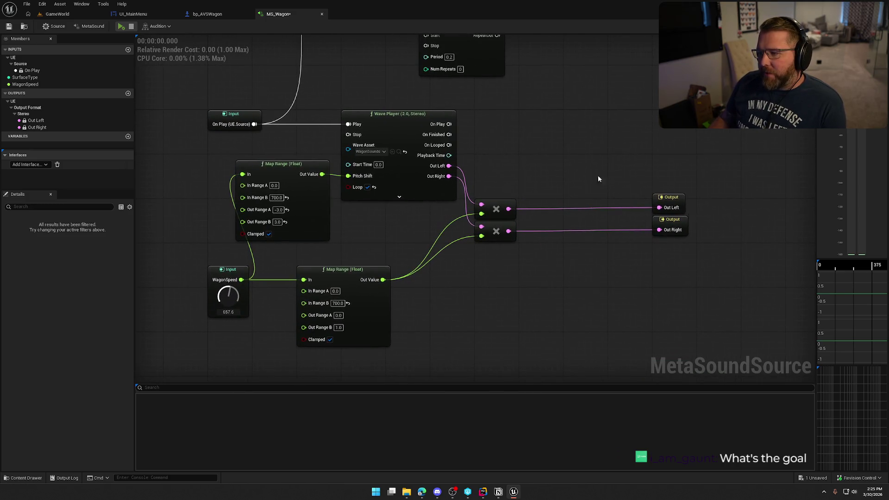
pyautogui.moveTo(491, 273); pyautogui.dragTo(518, 275)
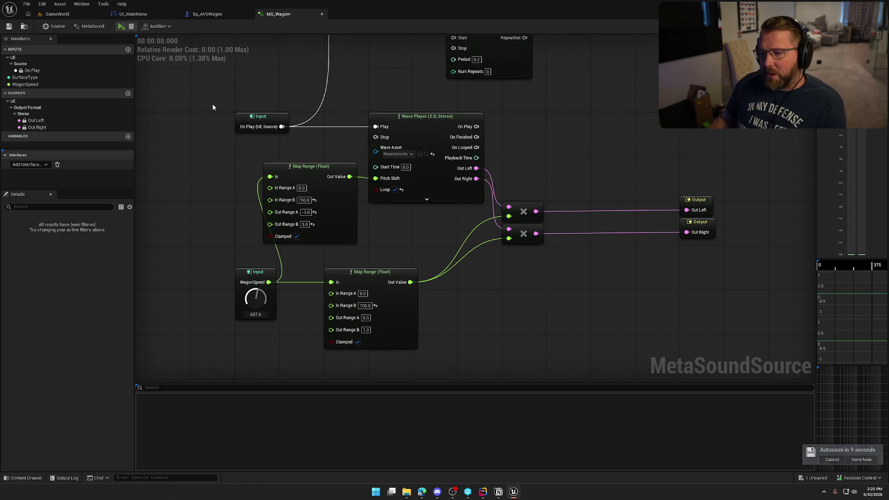
pyautogui.click(259, 119)
pyautogui.moveTo(316, 155)
pyautogui.mouseDown()
pyautogui.moveTo(291, 232)
pyautogui.moveTo(311, 212)
pyautogui.moveTo(319, 122)
pyautogui.moveTo(363, 123)
pyautogui.moveTo(395, 197)
pyautogui.mouseUp()
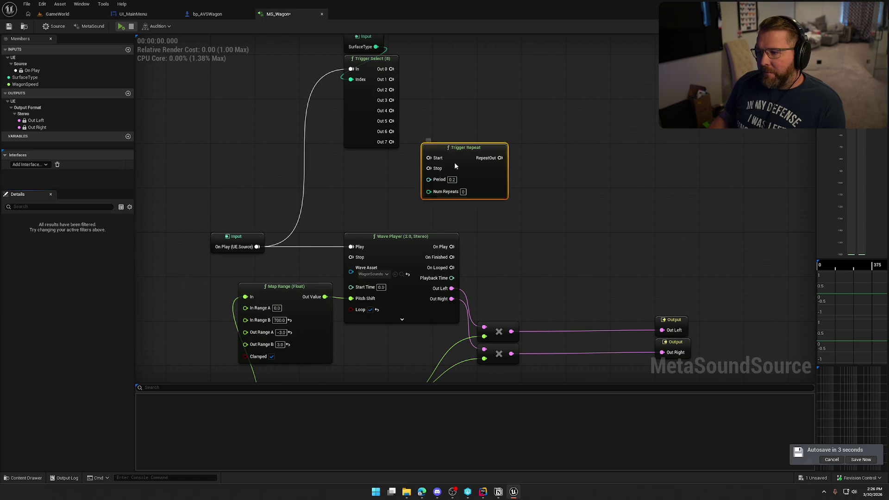
# Move Trigger Repeat down-left, clear of the SurfaceType and Trigger Select nodes.
pyautogui.moveTo(460, 162); pyautogui.dragTo(371, 186)
pyautogui.moveTo(477, 139); pyautogui.dragTo(328, 46)
pyautogui.click(466, 119)
pyautogui.moveTo(391, 84)
pyautogui.mouseDown()
pyautogui.moveTo(540, 113)
pyautogui.moveTo(531, 102)
pyautogui.mouseUp()
pyautogui.click(474, 145)
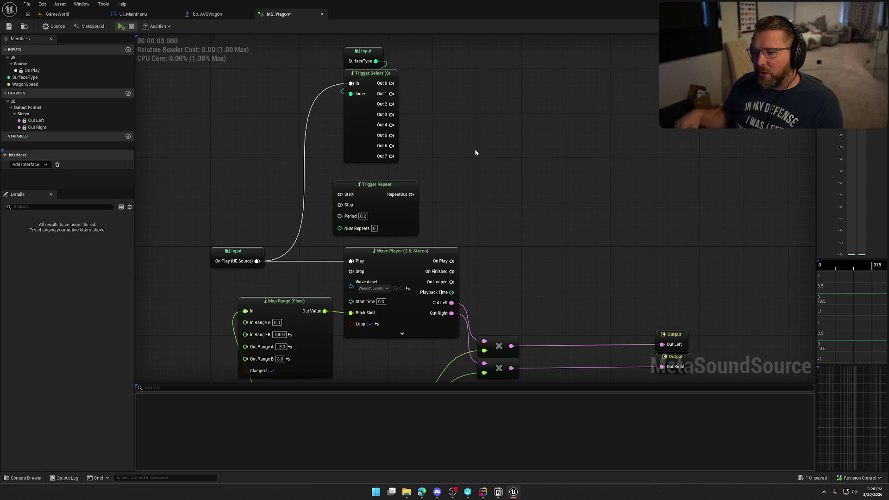
# Zoom out to review the Wave Player, Map Range, WagonSpeed and trigger node layout.
pyautogui.scroll(-1, 474, 148)
pyautogui.moveTo(575, 346); pyautogui.dragTo(152, 186)
pyautogui.click(451, 175)
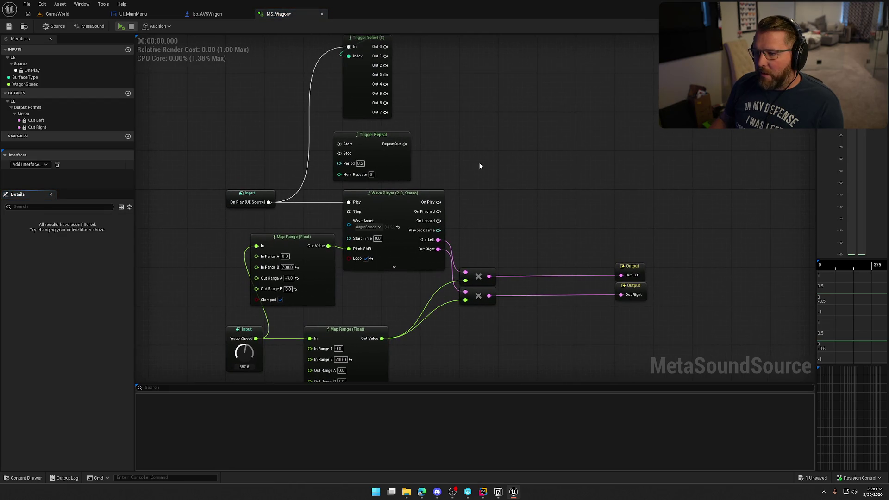
pyautogui.moveTo(478, 173)
pyautogui.mouseDown()
pyautogui.moveTo(345, 81)
pyautogui.moveTo(334, 87)
pyautogui.mouseUp()
pyautogui.click(447, 164)
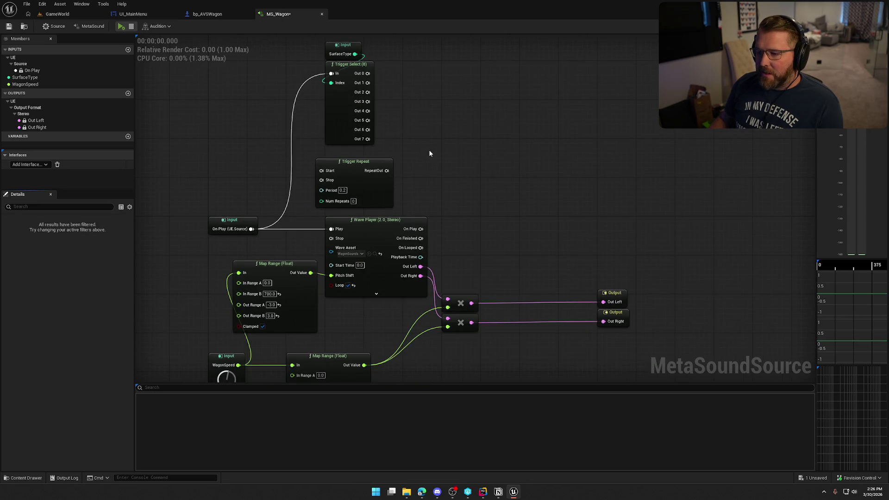
pyautogui.moveTo(429, 153); pyautogui.dragTo(440, 154)
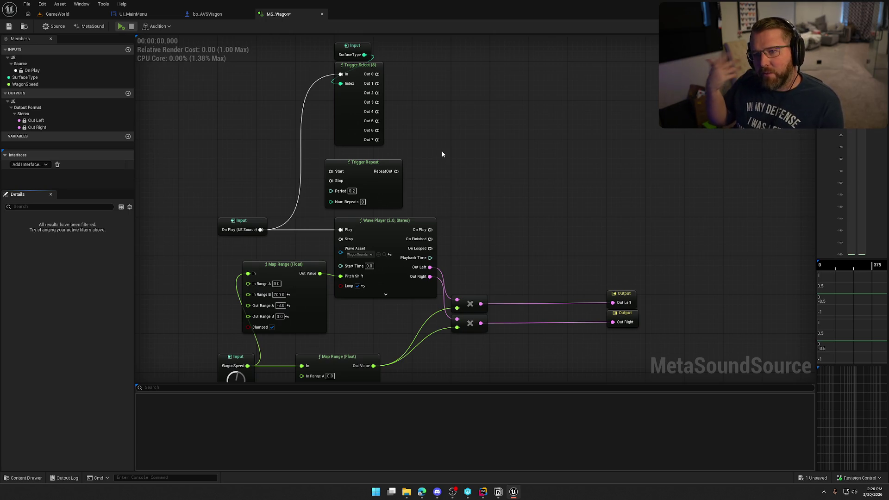
pyautogui.moveTo(442, 154); pyautogui.dragTo(464, 158)
# Move the SurfaceType input and Trigger Select nodes up and right of Trigger Repeat.
pyautogui.moveTo(231, 195); pyautogui.dragTo(315, 254)
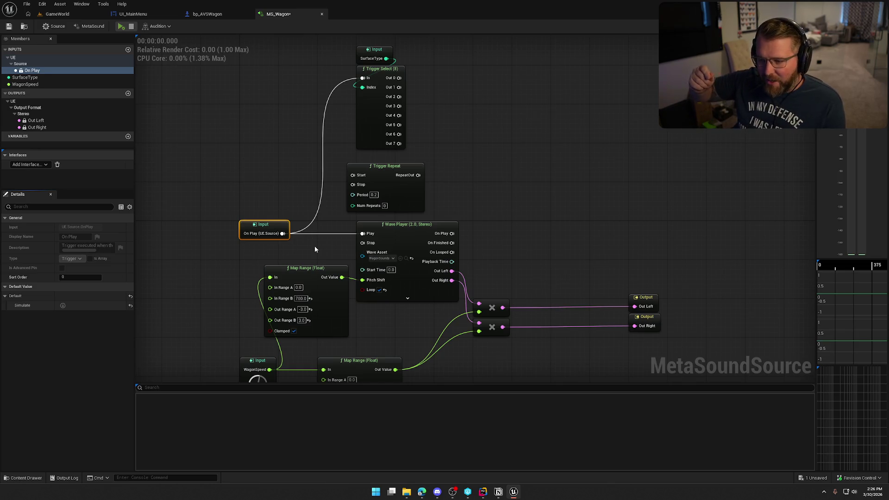
pyautogui.click(316, 245)
pyautogui.scroll(1, 318, 244)
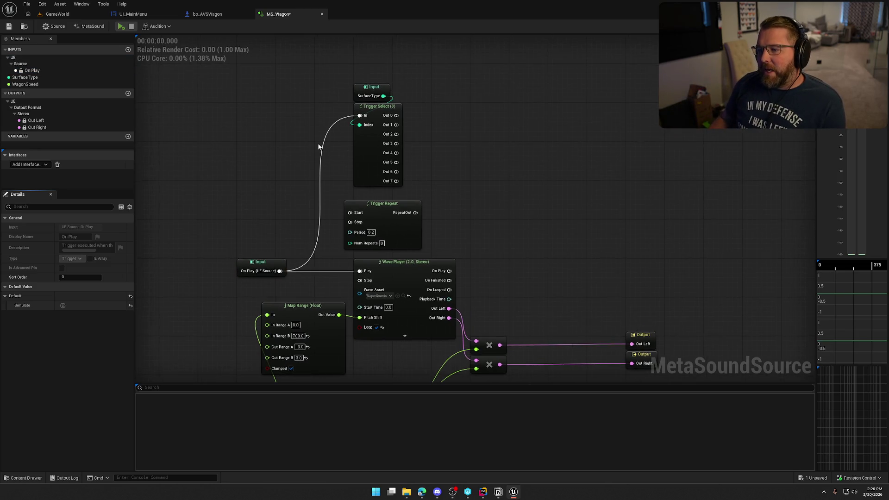
pyautogui.moveTo(459, 170)
pyautogui.mouseDown()
pyautogui.moveTo(369, 84)
pyautogui.moveTo(503, 84)
pyautogui.mouseUp()
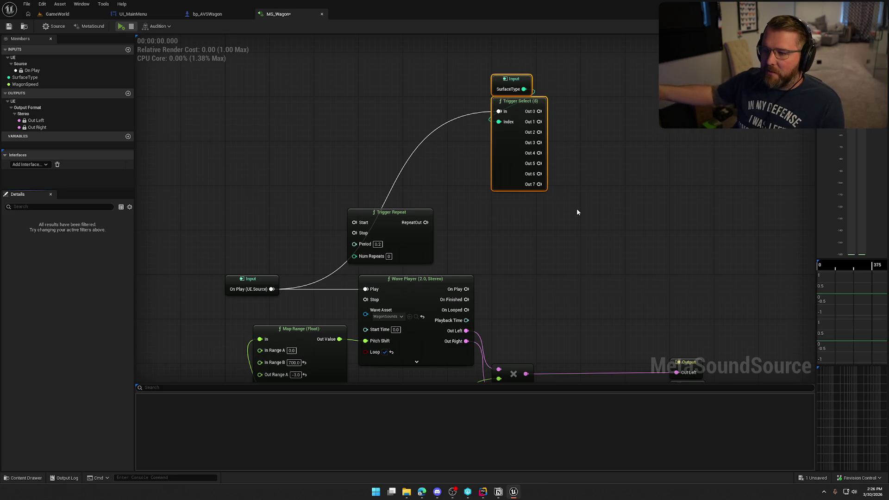
pyautogui.click(365, 188)
# Wire On Play into Trigger Repeat's Start and RepeatOut into Trigger Select's In.
pyautogui.moveTo(272, 289)
pyautogui.mouseDown()
pyautogui.moveTo(357, 225)
pyautogui.moveTo(375, 124)
pyautogui.moveTo(390, 109)
pyautogui.mouseUp()
pyautogui.click(381, 212)
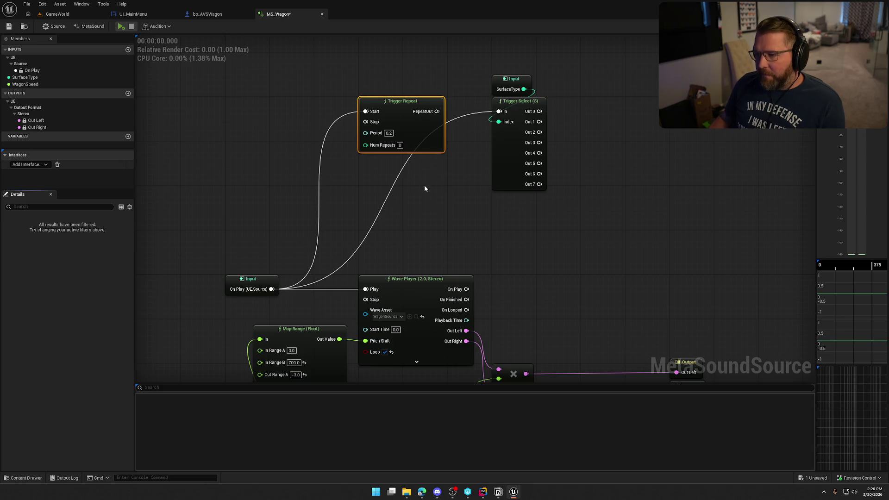
pyautogui.moveTo(380, 148)
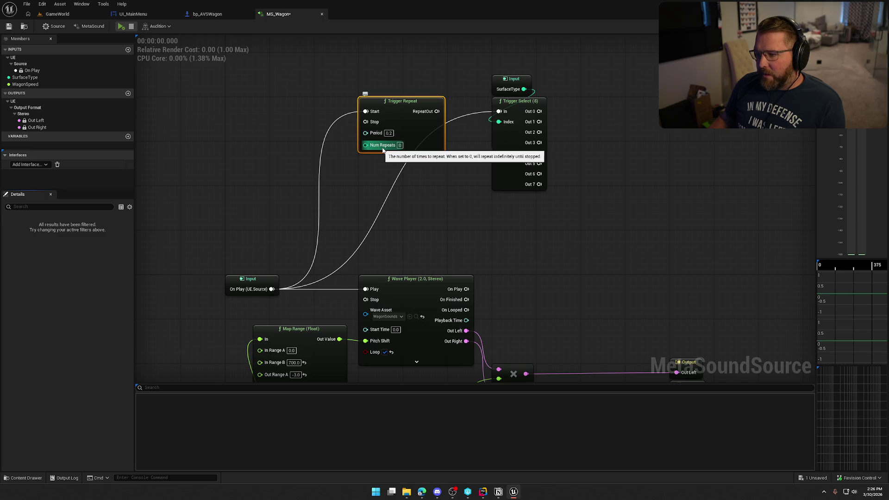
pyautogui.moveTo(436, 111); pyautogui.dragTo(498, 112)
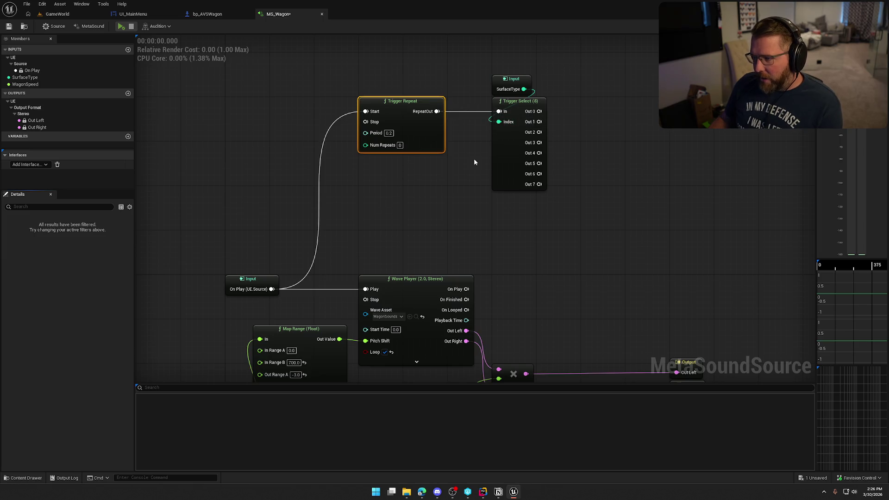
# Shift the SurfaceType and Trigger Select nodes left and reframe them beside Trigger Repeat.
pyautogui.moveTo(476, 58)
pyautogui.mouseDown()
pyautogui.moveTo(518, 95)
pyautogui.moveTo(527, 120)
pyautogui.mouseUp()
pyautogui.click(462, 176)
pyautogui.moveTo(478, 57)
pyautogui.mouseDown()
pyautogui.moveTo(524, 119)
pyautogui.moveTo(480, 121)
pyautogui.mouseUp()
pyautogui.click(464, 128)
pyautogui.moveTo(413, 95); pyautogui.dragTo(492, 99)
pyautogui.click(485, 79)
pyautogui.moveTo(477, 172); pyautogui.dragTo(590, 266)
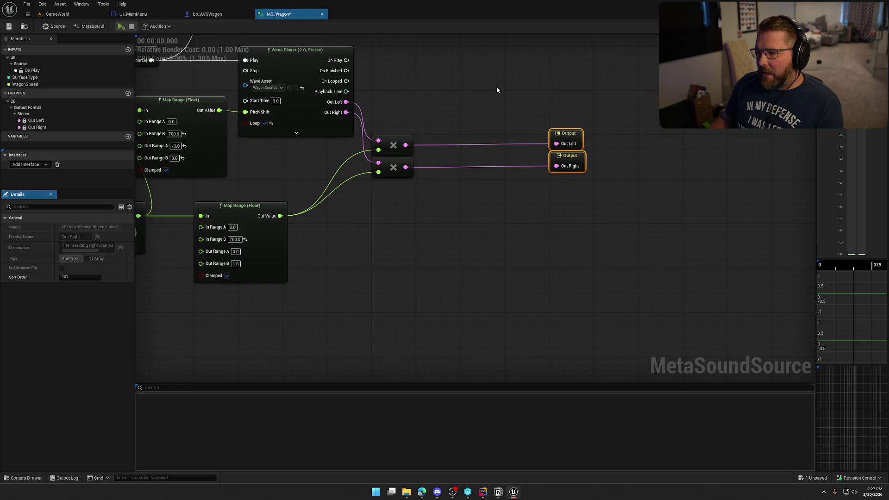
pyautogui.moveTo(496, 87); pyautogui.dragTo(562, 315)
pyautogui.click(392, 139)
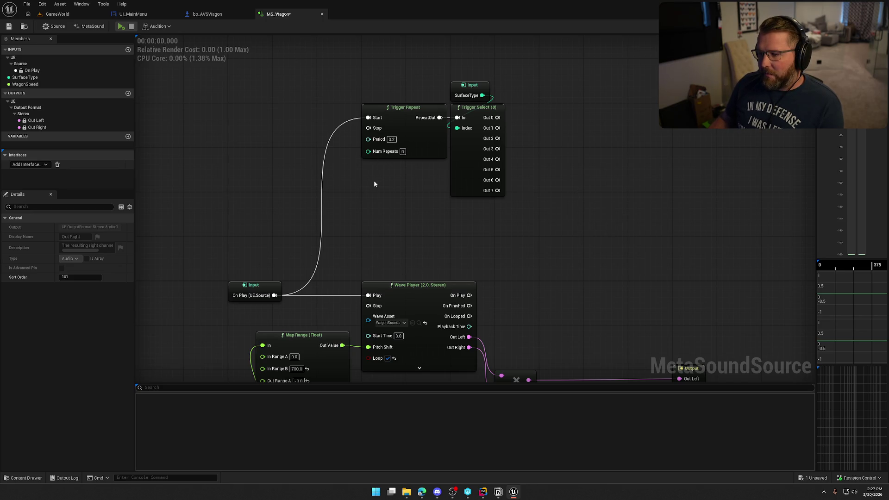
pyautogui.moveTo(431, 141); pyautogui.dragTo(378, 196)
# Add a Random (Time) node feeding Trigger Repeat's Period, driven by On Play.
pyautogui.write('ran')
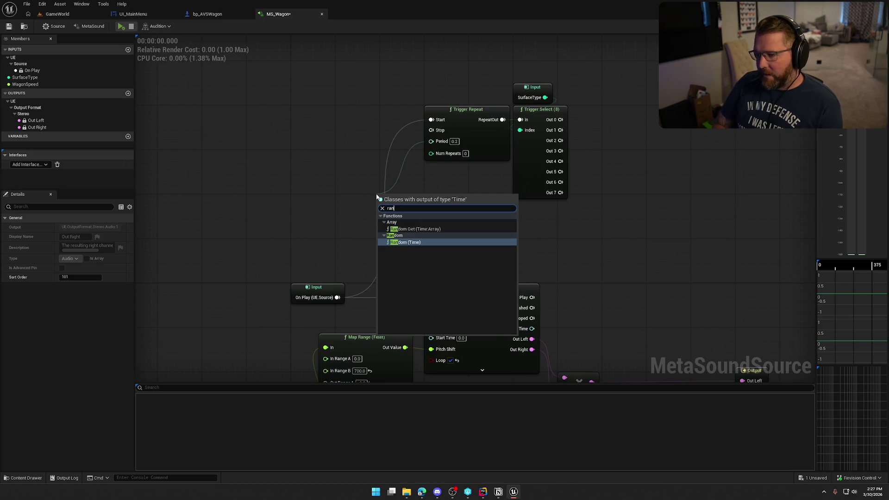
pyautogui.click(415, 244)
pyautogui.moveTo(413, 201)
pyautogui.mouseDown()
pyautogui.moveTo(322, 120)
pyautogui.moveTo(338, 124)
pyautogui.mouseUp()
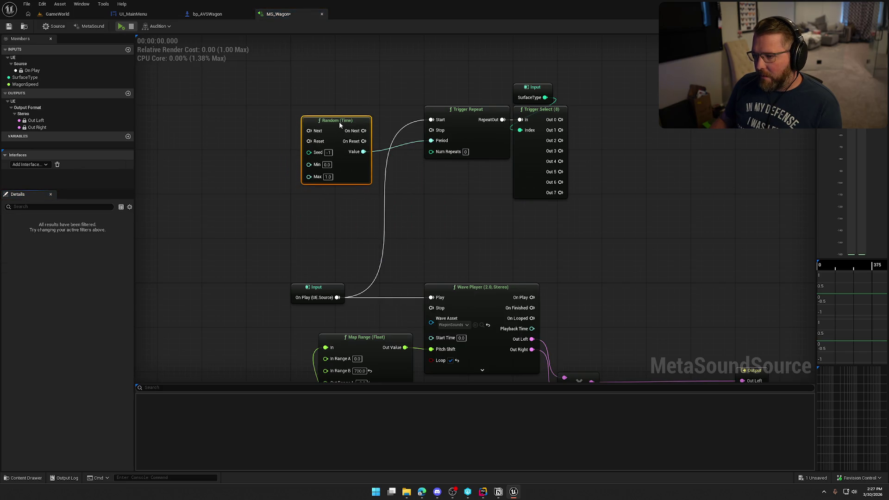
pyautogui.click(443, 220)
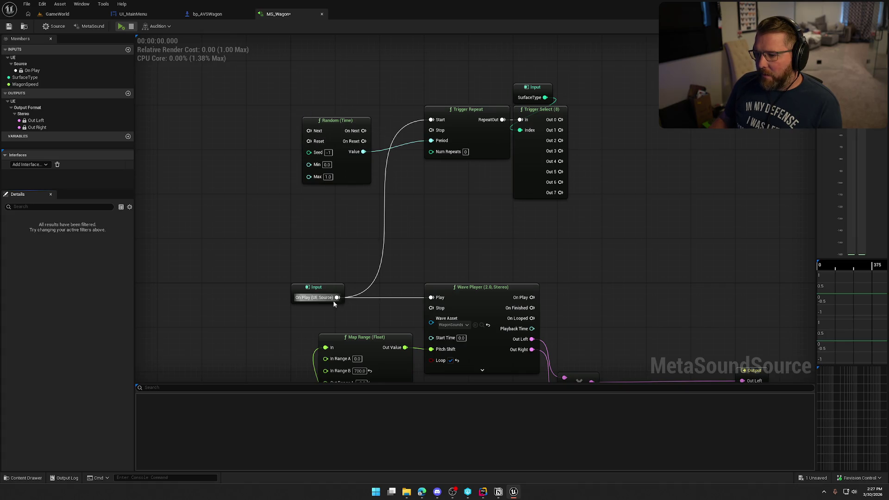
pyautogui.moveTo(333, 301)
pyautogui.mouseDown()
pyautogui.moveTo(314, 132)
pyautogui.moveTo(430, 139)
pyautogui.moveTo(431, 120)
pyautogui.mouseUp()
pyautogui.moveTo(348, 120); pyautogui.dragTo(382, 109)
pyautogui.click(420, 207)
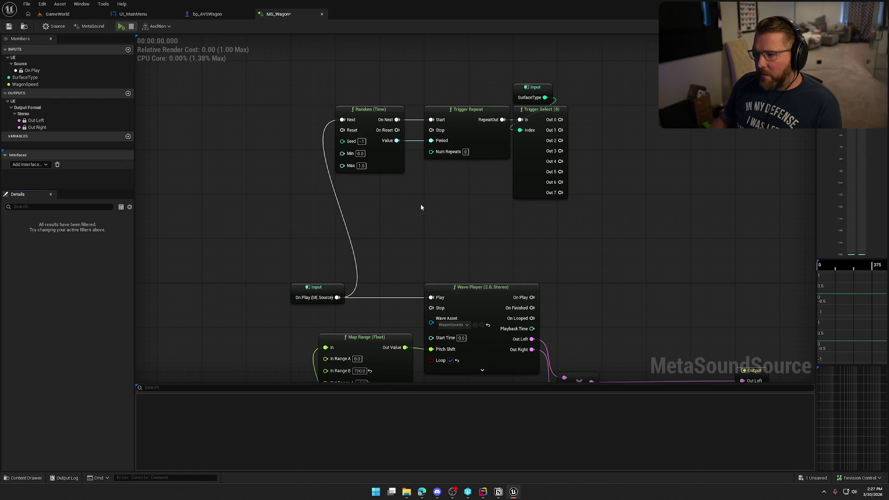
# Reconnect On Play to Trigger Repeat's Start and delete the Random (Time) node.
pyautogui.moveTo(323, 88); pyautogui.dragTo(404, 213)
pyautogui.moveTo(303, 98); pyautogui.dragTo(416, 229)
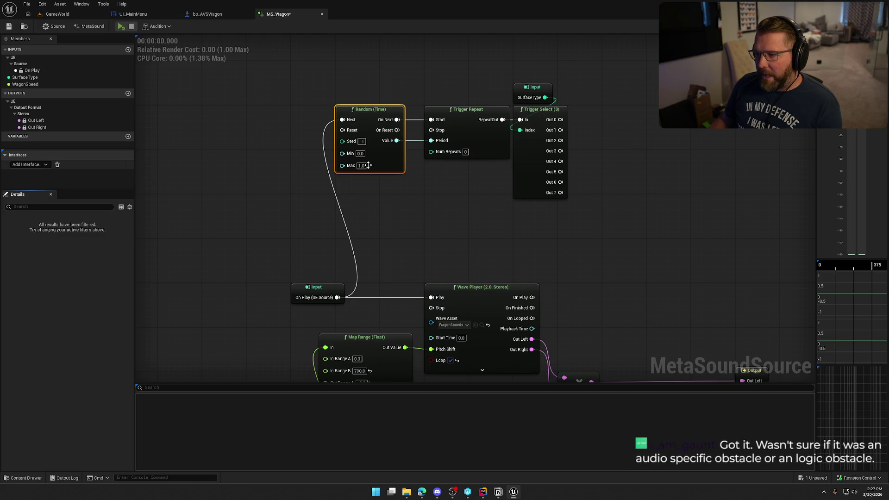
pyautogui.moveTo(337, 297)
pyautogui.mouseDown()
pyautogui.moveTo(433, 140)
pyautogui.moveTo(431, 120)
pyautogui.mouseUp()
pyautogui.click(366, 148)
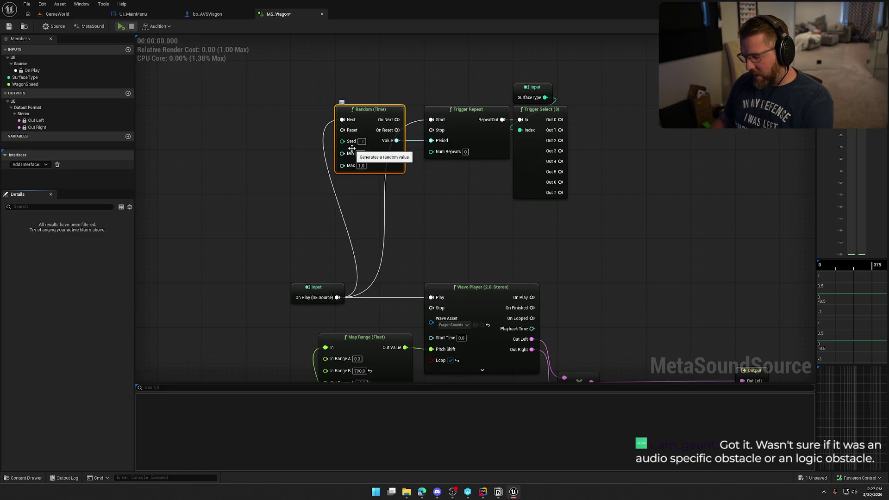
pyautogui.press('Delete')
# Set Trigger Repeat's Period to 0.1.
pyautogui.click(454, 141)
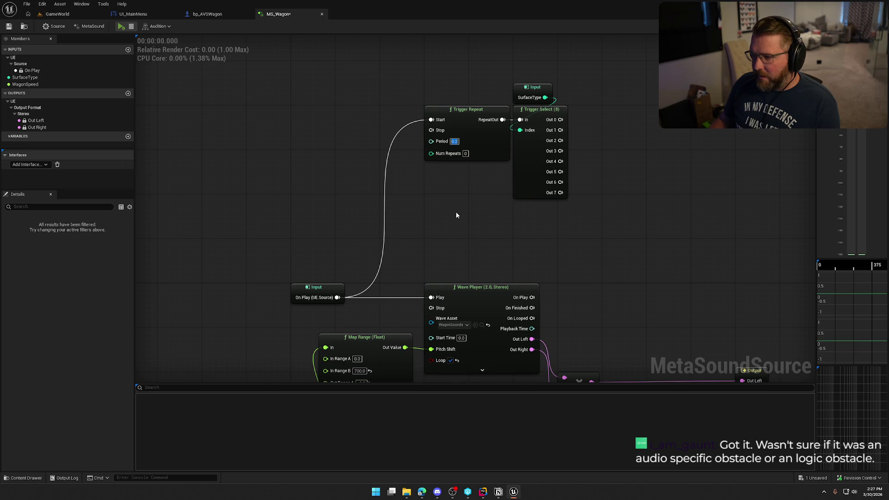
pyautogui.write('0.1')
pyautogui.press('Return')
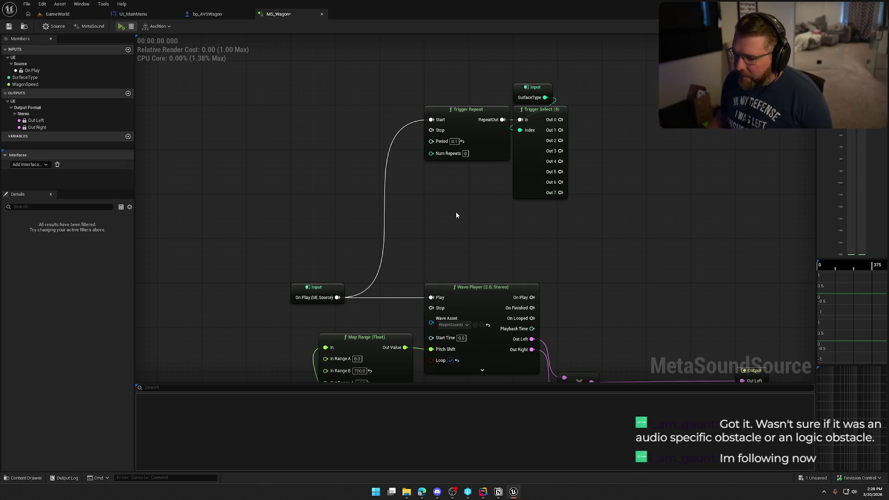
pyautogui.moveTo(455, 216); pyautogui.dragTo(402, 179)
pyautogui.click(424, 278)
pyautogui.moveTo(552, 204)
pyautogui.mouseDown()
pyautogui.moveTo(548, 280)
pyautogui.moveTo(495, 164)
pyautogui.mouseUp()
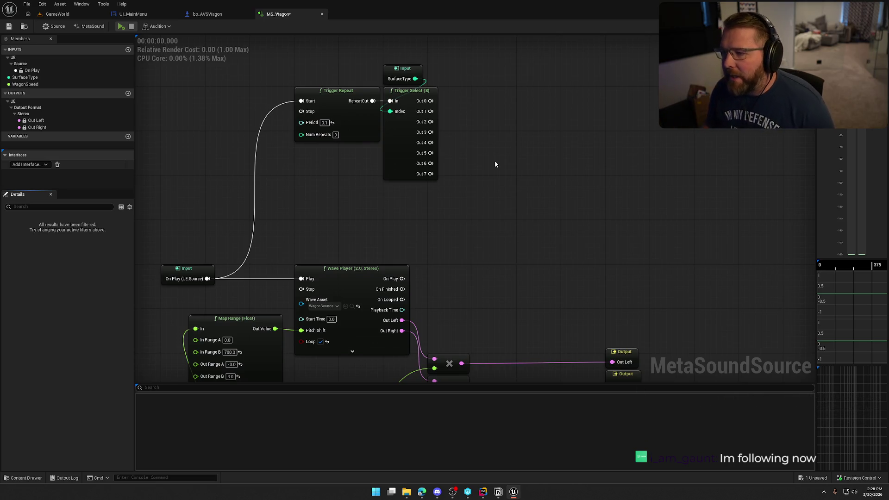
# Paste a copy of the Wave Player beside the Trigger Select node.
pyautogui.moveTo(492, 193); pyautogui.dragTo(419, 107)
pyautogui.click(462, 132)
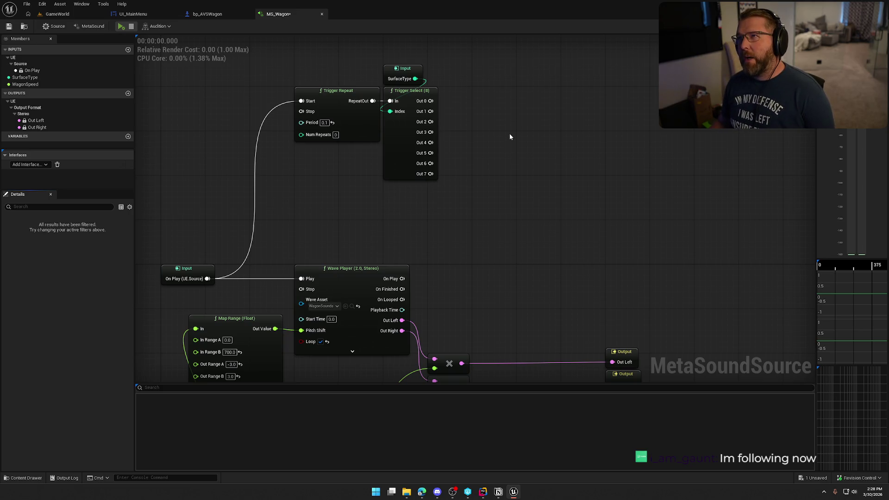
pyautogui.hotkey('ctrl', 'v')
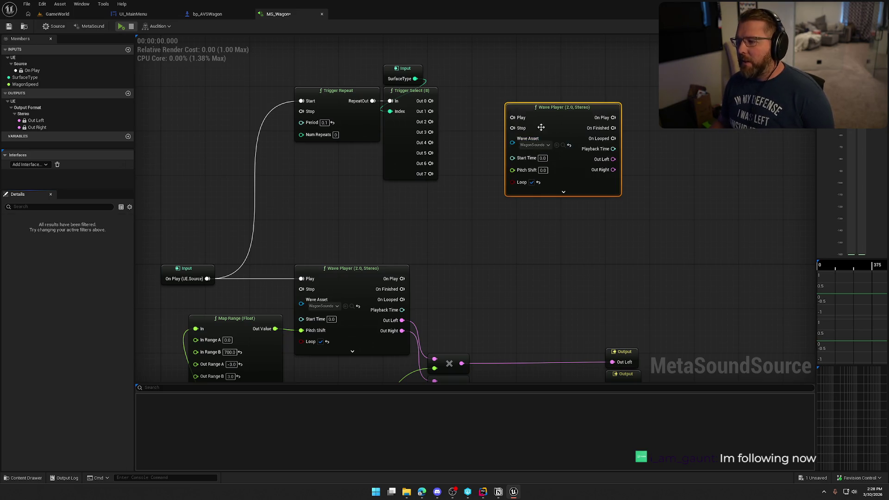
pyautogui.moveTo(507, 142)
pyautogui.mouseDown()
pyautogui.moveTo(523, 126)
pyautogui.moveTo(511, 152)
pyautogui.mouseUp()
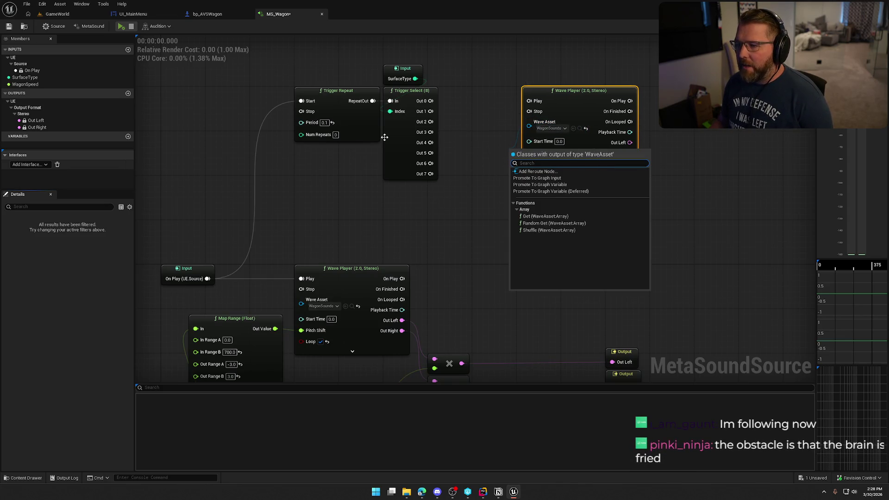
pyautogui.click(435, 212)
pyautogui.moveTo(416, 79)
pyautogui.mouseDown()
pyautogui.moveTo(484, 135)
pyautogui.moveTo(476, 149)
pyautogui.mouseUp()
pyautogui.click(475, 110)
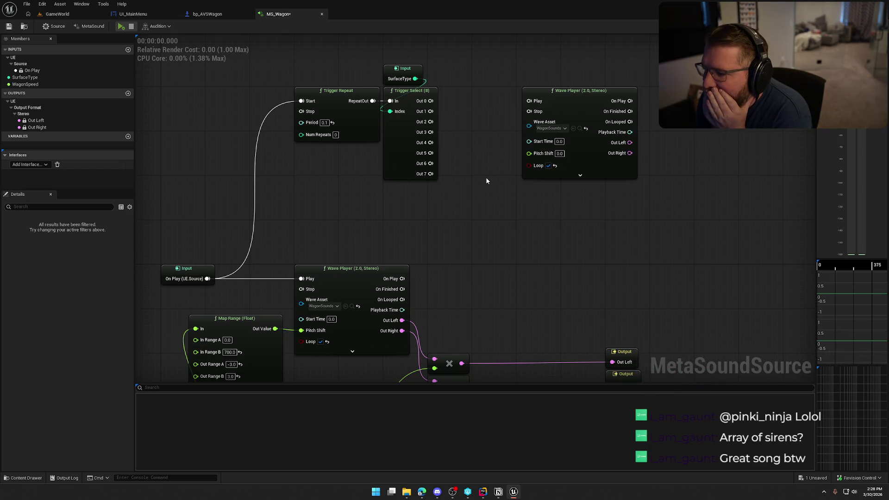
# Turn off looping on the new Wave Player and browse for a Wave Asset source.
pyautogui.click(548, 165)
pyautogui.click(580, 176)
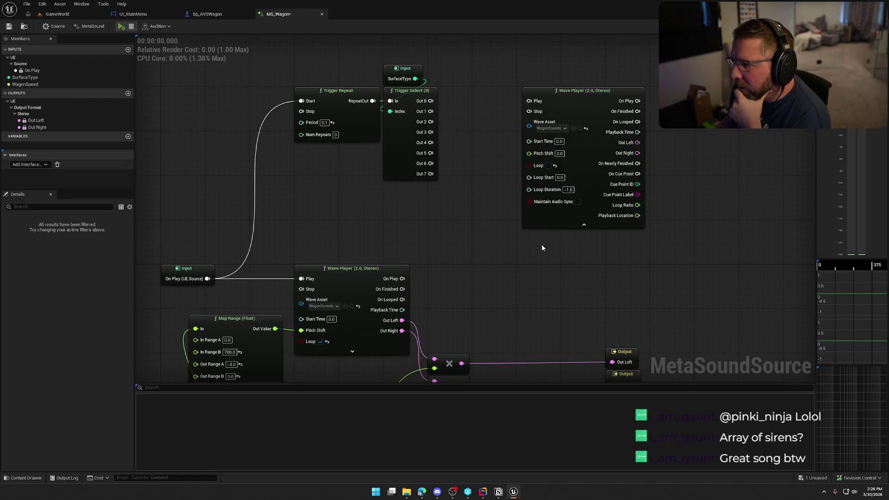
pyautogui.click(557, 225)
pyautogui.moveTo(529, 126); pyautogui.dragTo(477, 169)
pyautogui.press('Escape')
pyautogui.moveTo(528, 126); pyautogui.dragTo(483, 157)
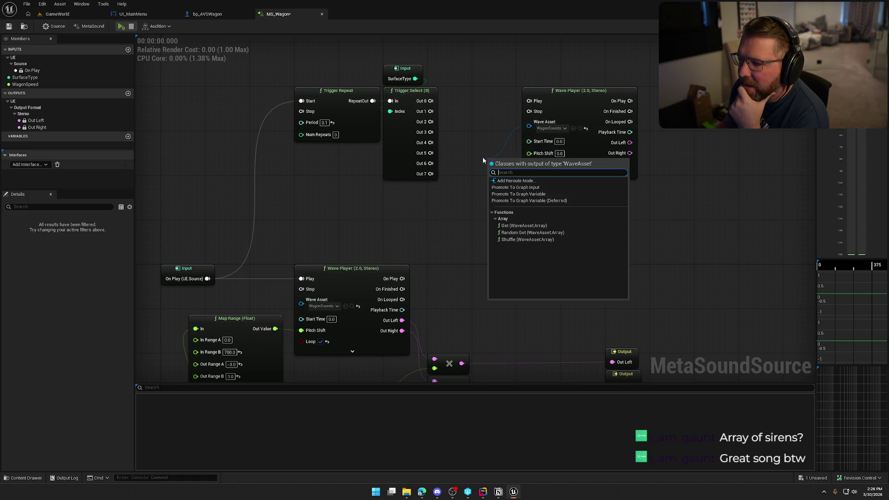
pyautogui.click(479, 118)
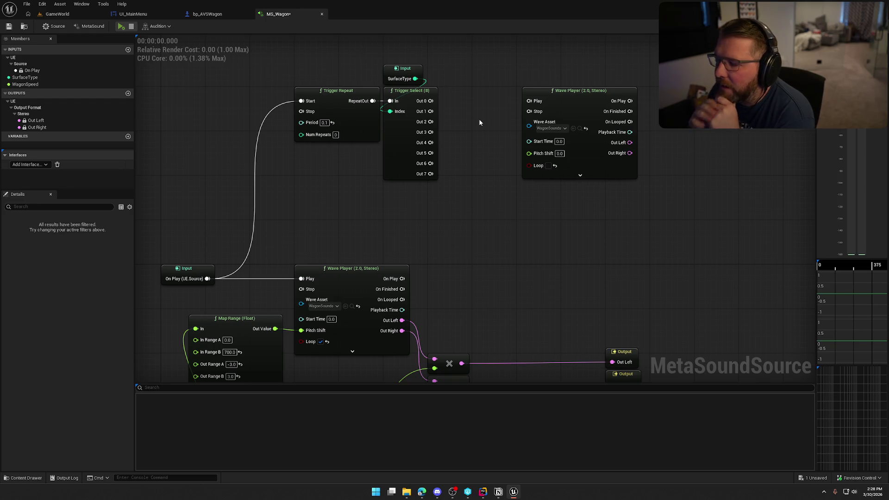
pyautogui.moveTo(551, 103)
pyautogui.mouseDown()
pyautogui.moveTo(407, 167)
pyautogui.moveTo(487, 159)
pyautogui.mouseUp()
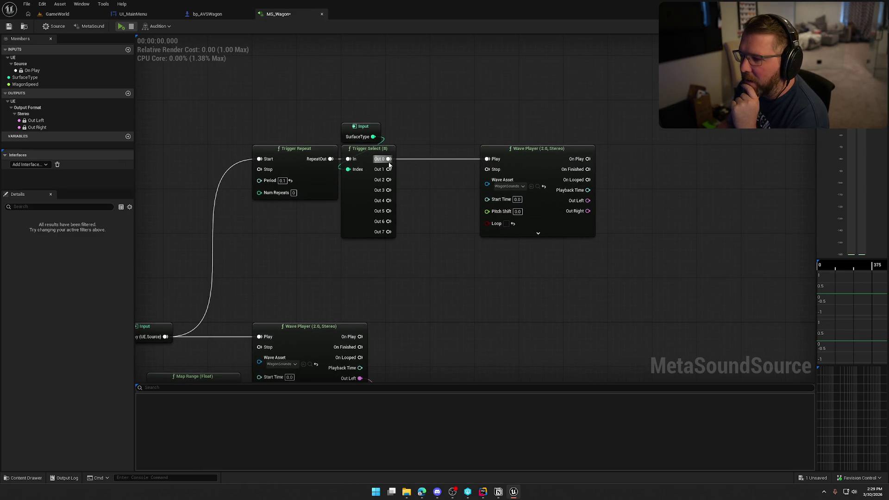
# Check the surface type list in the wagon Blueprint, then return to MS_Wagon.
pyautogui.click(203, 14)
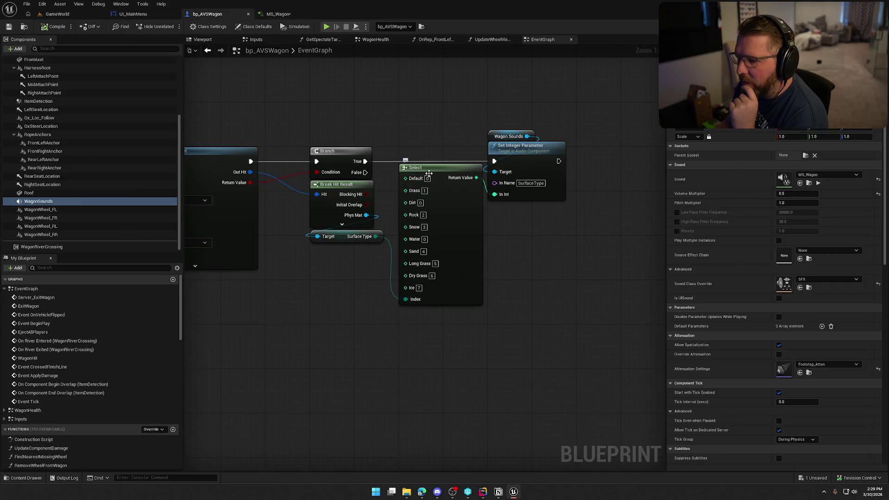
pyautogui.hotkey('ctrl', 'Tab')
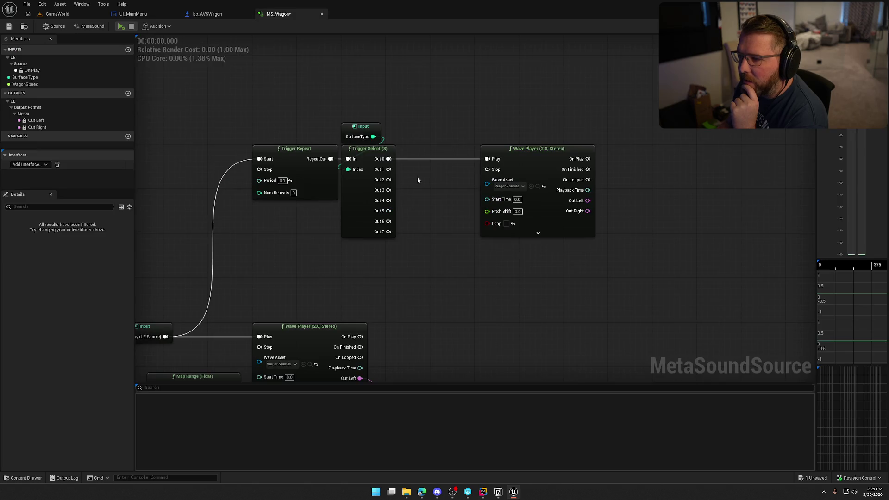
pyautogui.moveTo(487, 184); pyautogui.dragTo(428, 85)
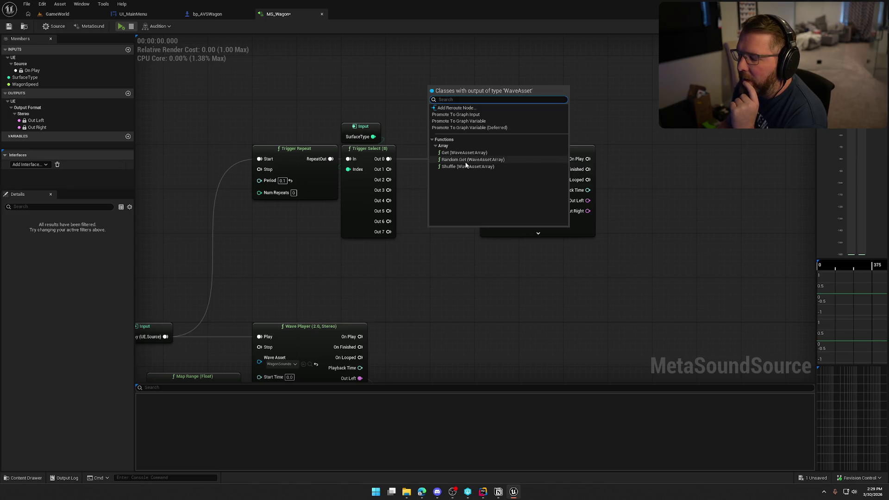
pyautogui.click(443, 275)
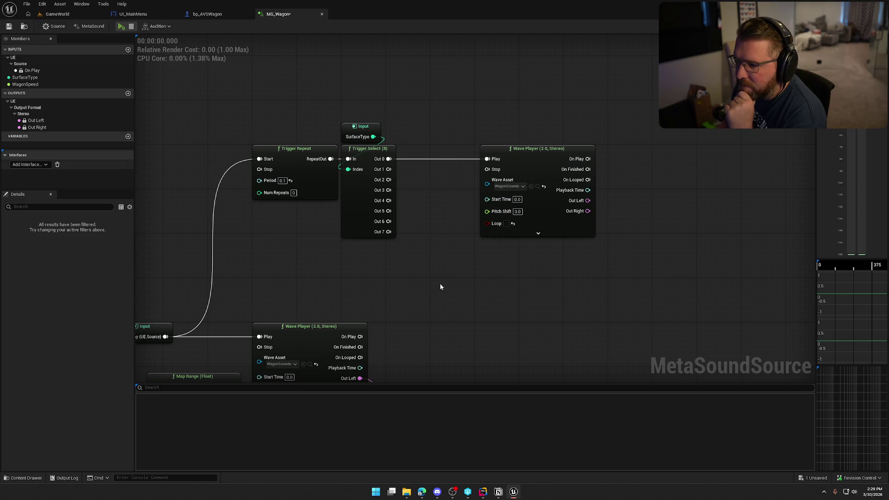
# Move the upper Wave Player above the Trigger Select node.
pyautogui.moveTo(523, 151); pyautogui.dragTo(519, 64)
pyautogui.moveTo(533, 231)
pyautogui.mouseDown()
pyautogui.moveTo(353, 237)
pyautogui.moveTo(369, 119)
pyautogui.mouseUp()
pyautogui.scroll(-2, 452, 227)
pyautogui.moveTo(470, 116); pyautogui.dragTo(533, 203)
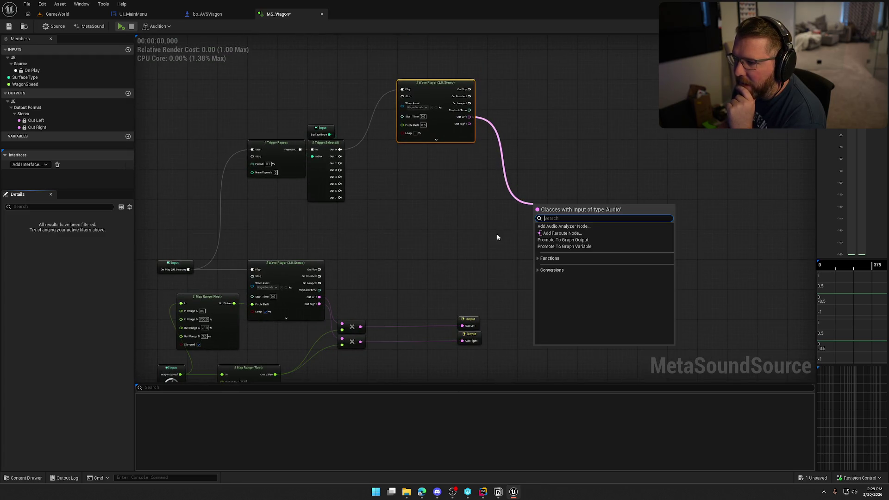
pyautogui.moveTo(318, 307); pyautogui.dragTo(492, 369)
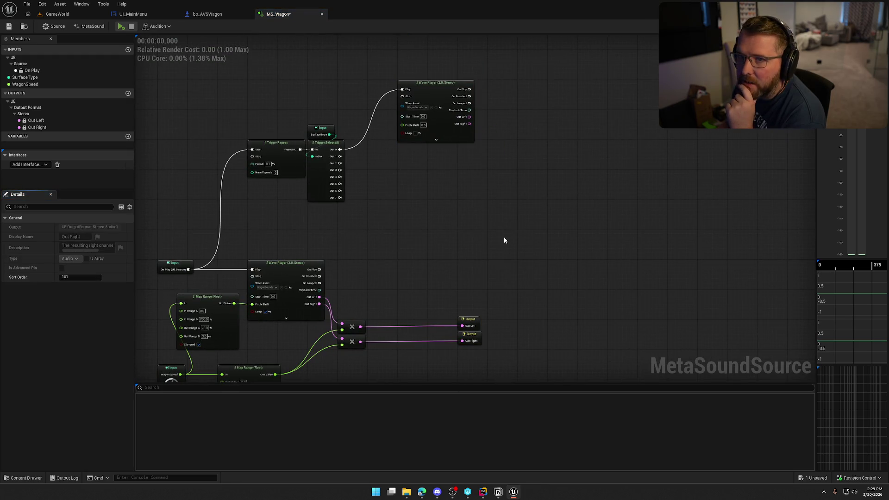
pyautogui.moveTo(504, 240)
pyautogui.mouseDown()
pyautogui.moveTo(512, 213)
pyautogui.moveTo(503, 214)
pyautogui.mouseUp()
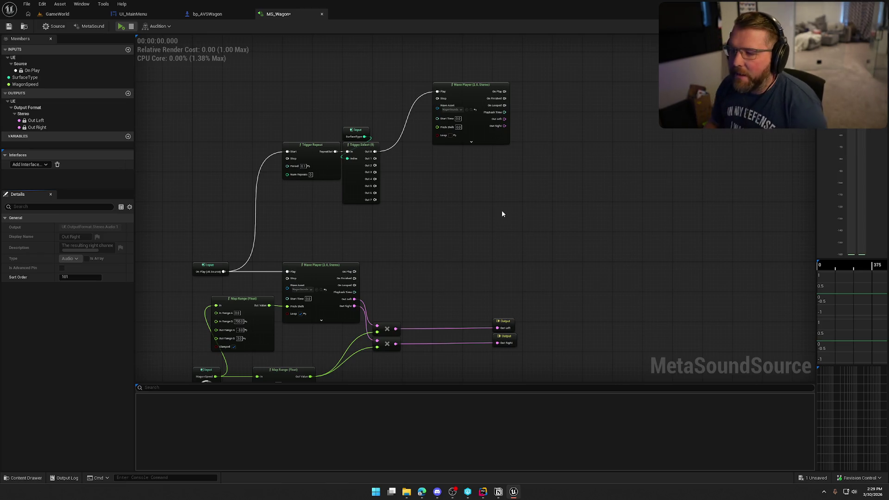
# Add a Get (WaveAsset:Array) node on the Wave Asset pin, placed below the Wave Player.
pyautogui.scroll(3, 464, 220)
pyautogui.moveTo(463, 170); pyautogui.dragTo(457, 197)
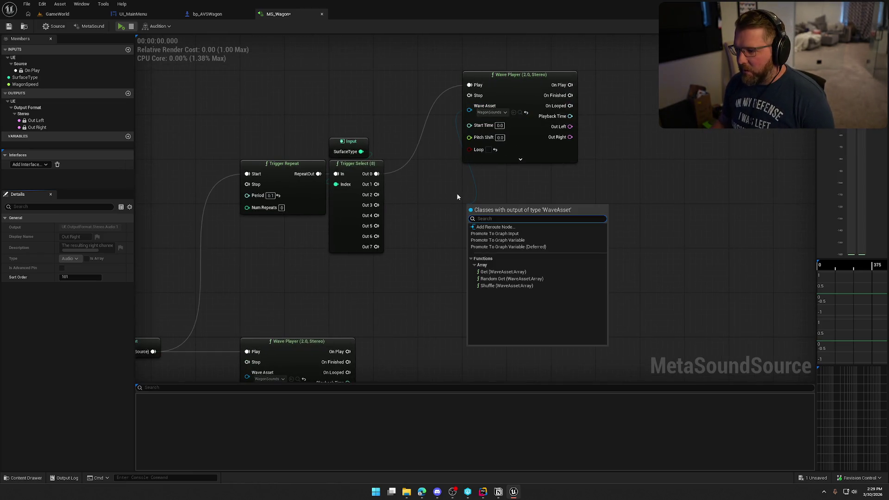
pyautogui.click(515, 275)
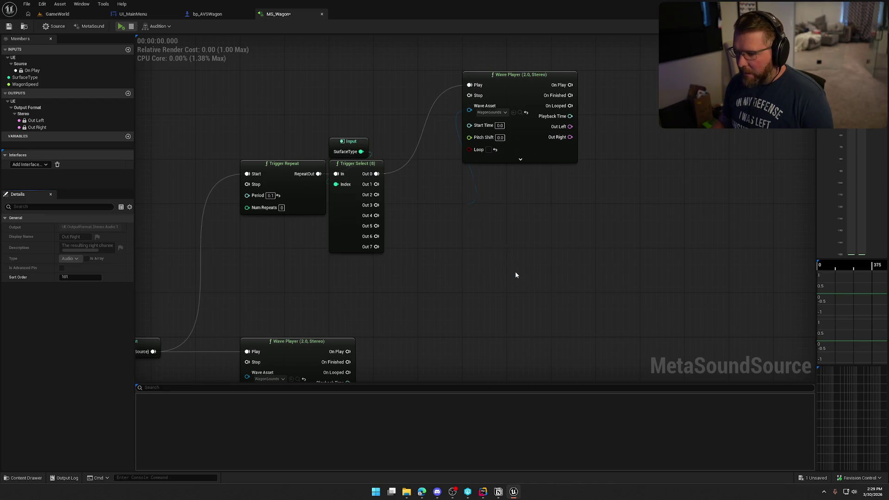
pyautogui.moveTo(496, 206)
pyautogui.mouseDown()
pyautogui.moveTo(495, 174)
pyautogui.moveTo(440, 241)
pyautogui.mouseUp()
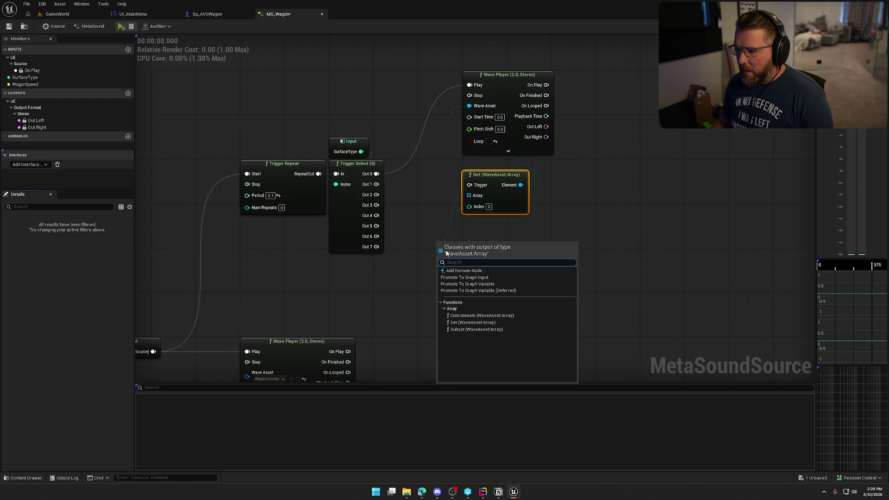
# Promote the Get node's Array pin to a graph variable named SurfaceSounds.
pyautogui.click(509, 284)
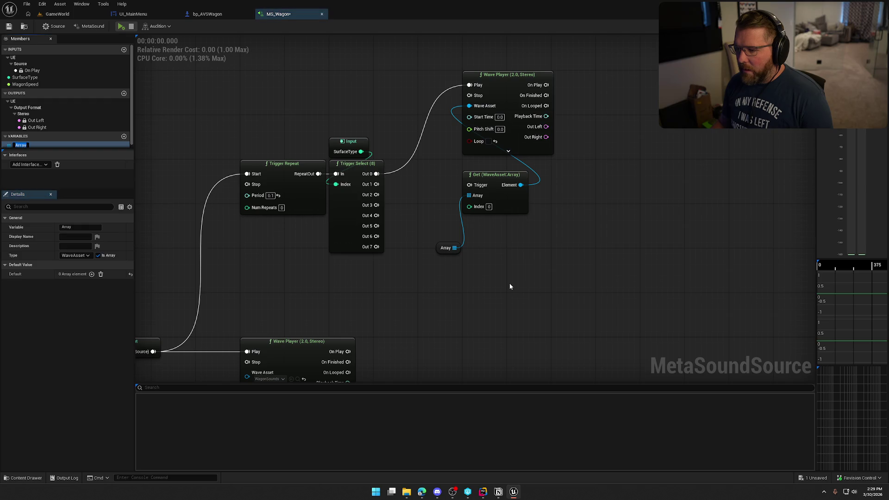
pyautogui.write('SurfaceSounds')
pyautogui.press('Return')
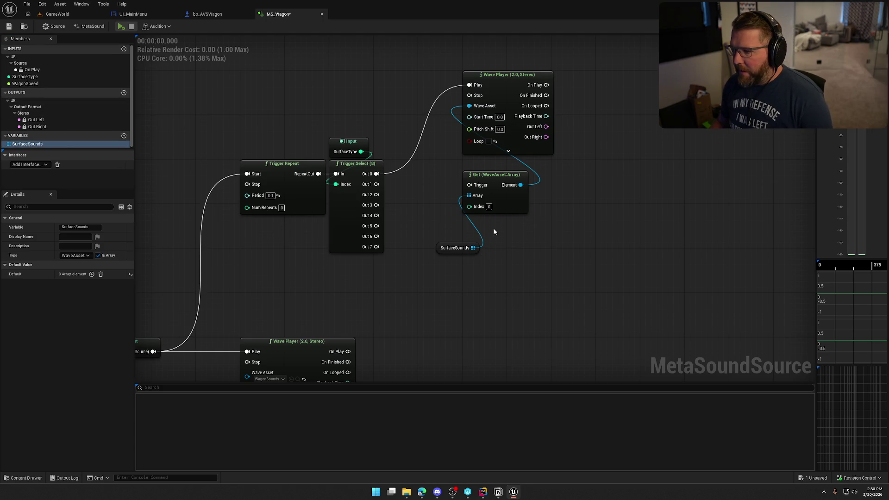
pyautogui.moveTo(482, 217); pyautogui.dragTo(537, 228)
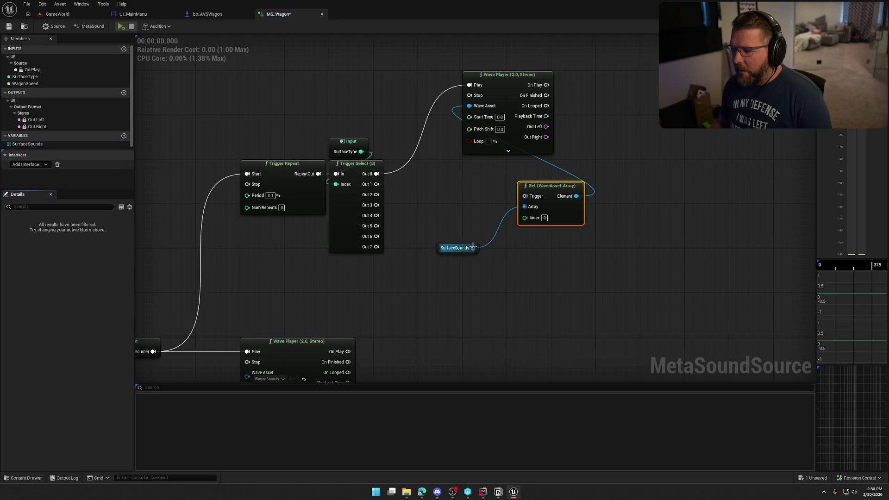
pyautogui.moveTo(473, 247)
pyautogui.mouseDown()
pyautogui.moveTo(500, 258)
pyautogui.moveTo(425, 216)
pyautogui.moveTo(435, 211)
pyautogui.moveTo(483, 236)
pyautogui.mouseUp()
# Index the Get by SurfaceType, trigger it from RepeatOut, and delete Trigger Select (8).
pyautogui.write('get')
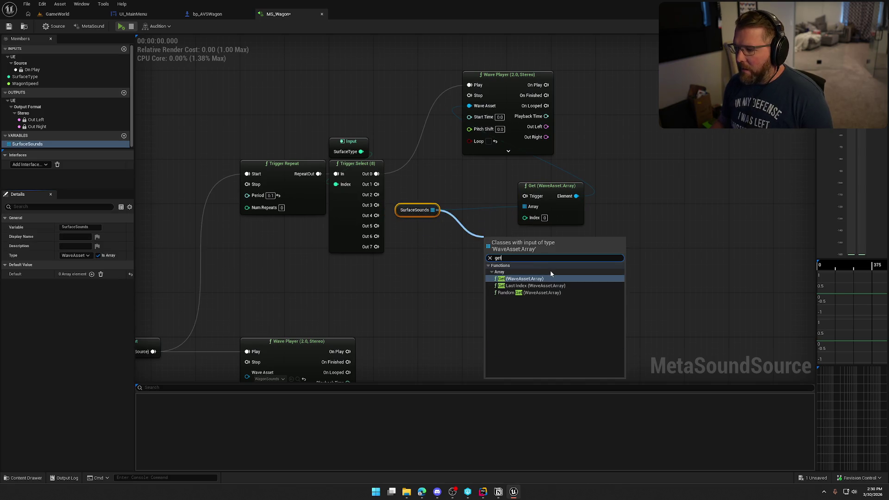
pyautogui.click(460, 259)
pyautogui.click(460, 259)
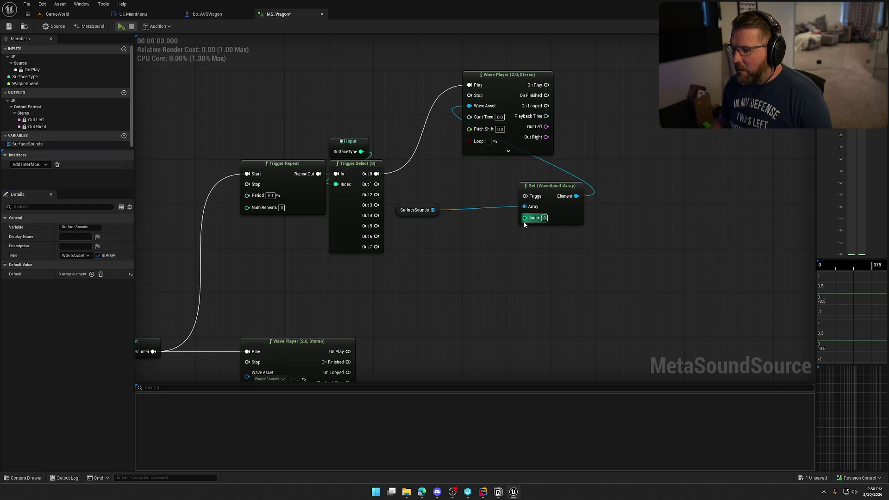
pyautogui.moveTo(525, 217); pyautogui.dragTo(345, 151)
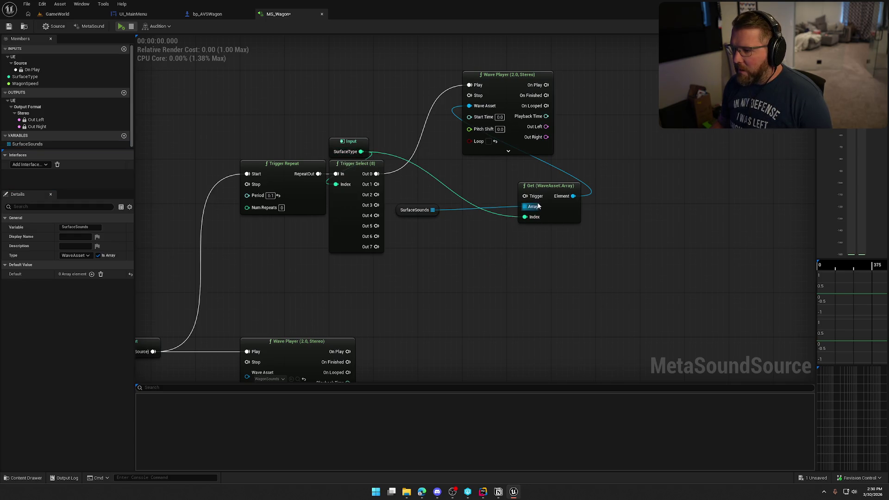
pyautogui.moveTo(524, 196)
pyautogui.mouseDown()
pyautogui.moveTo(307, 162)
pyautogui.moveTo(318, 174)
pyautogui.mouseUp()
pyautogui.click(348, 170)
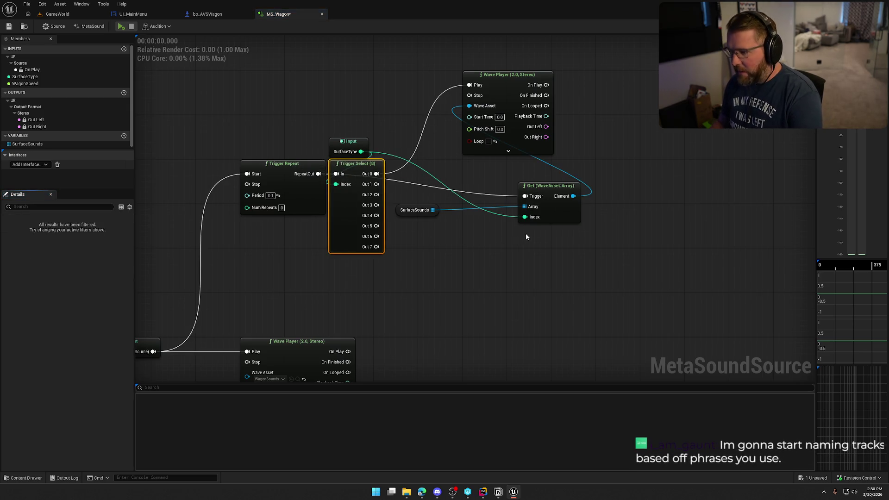
pyautogui.press('Delete')
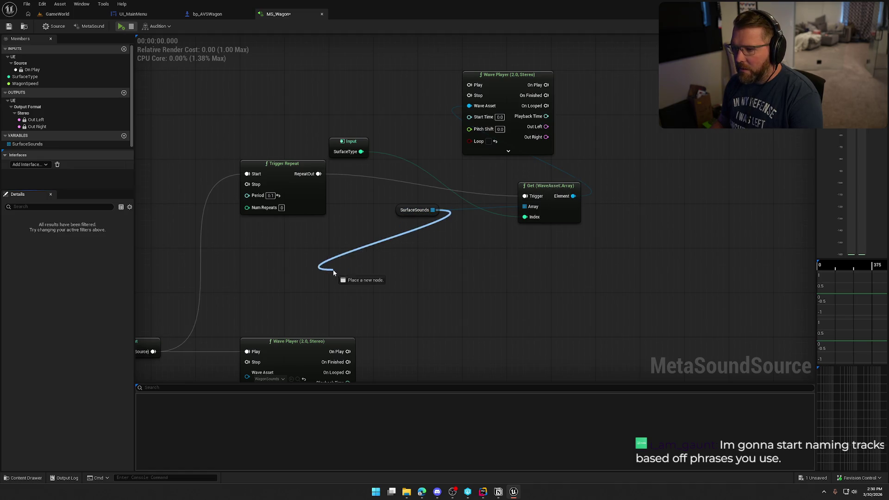
# Place Get beside Trigger Repeat with SurfaceSounds below, and wire RepeatOut to Wave Player Play.
pyautogui.moveTo(408, 211)
pyautogui.mouseDown()
pyautogui.moveTo(265, 248)
pyautogui.moveTo(281, 219)
pyautogui.mouseUp()
pyautogui.click(548, 188)
pyautogui.moveTo(548, 187); pyautogui.dragTo(360, 165)
pyautogui.click(398, 227)
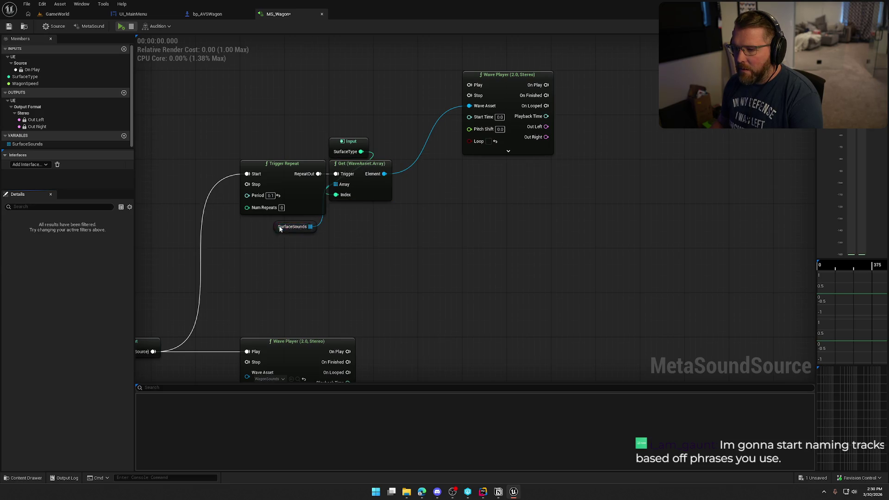
pyautogui.moveTo(280, 228); pyautogui.dragTo(337, 212)
pyautogui.click(350, 240)
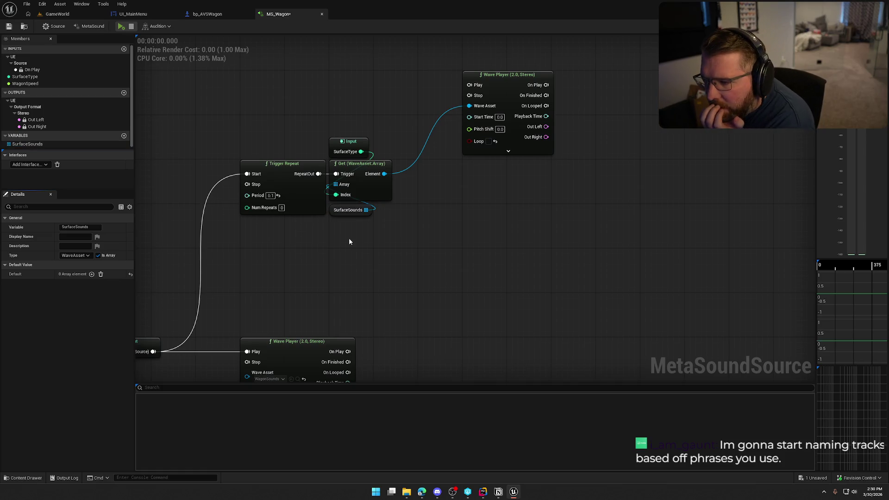
pyautogui.moveTo(318, 173); pyautogui.dragTo(470, 85)
# Arrange SurfaceType, Get, SurfaceSounds and the Wave Player into a compact row.
pyautogui.moveTo(376, 272); pyautogui.dragTo(326, 158)
pyautogui.moveTo(373, 191)
pyautogui.mouseDown()
pyautogui.moveTo(390, 240)
pyautogui.moveTo(374, 207)
pyautogui.mouseUp()
pyautogui.moveTo(348, 148)
pyautogui.mouseDown()
pyautogui.moveTo(252, 234)
pyautogui.moveTo(304, 226)
pyautogui.mouseUp()
pyautogui.moveTo(501, 83); pyautogui.dragTo(456, 165)
pyautogui.click(363, 178)
pyautogui.click(364, 178)
pyautogui.moveTo(360, 184); pyautogui.dragTo(372, 182)
pyautogui.moveTo(336, 232); pyautogui.dragTo(347, 226)
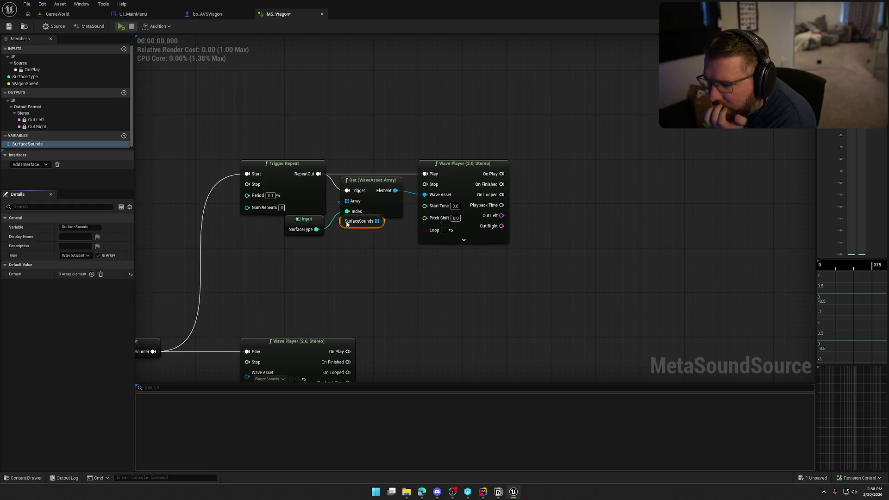
pyautogui.click(357, 246)
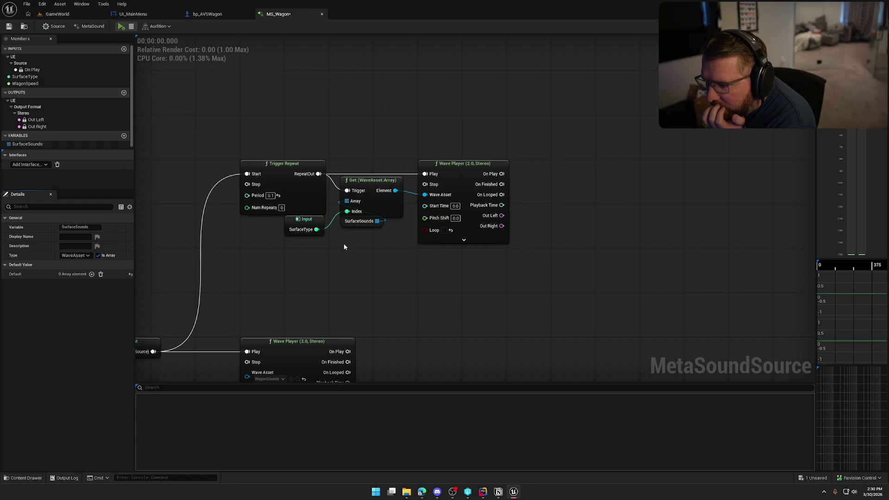
pyautogui.moveTo(437, 224); pyautogui.dragTo(397, 241)
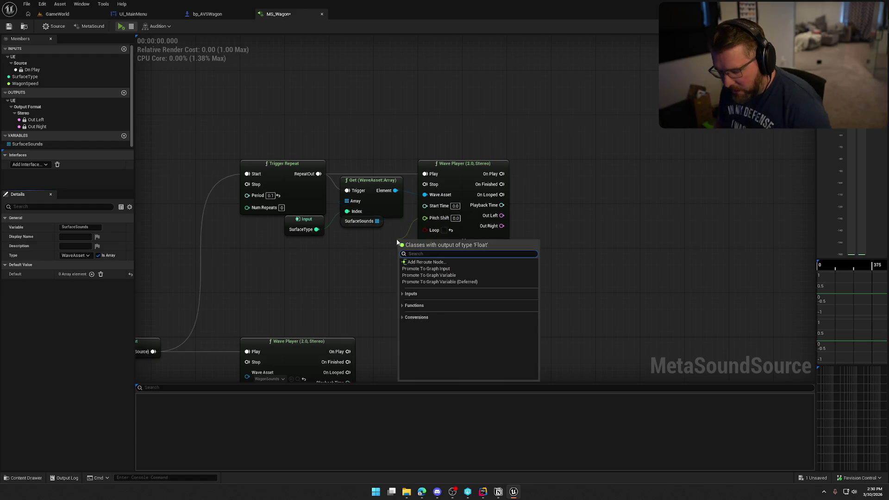
# Add a Random (Float) node for the Wave Player's Pitch Shift.
pyautogui.write('rano')
pyautogui.press('BackSpace')
pyautogui.write('dom')
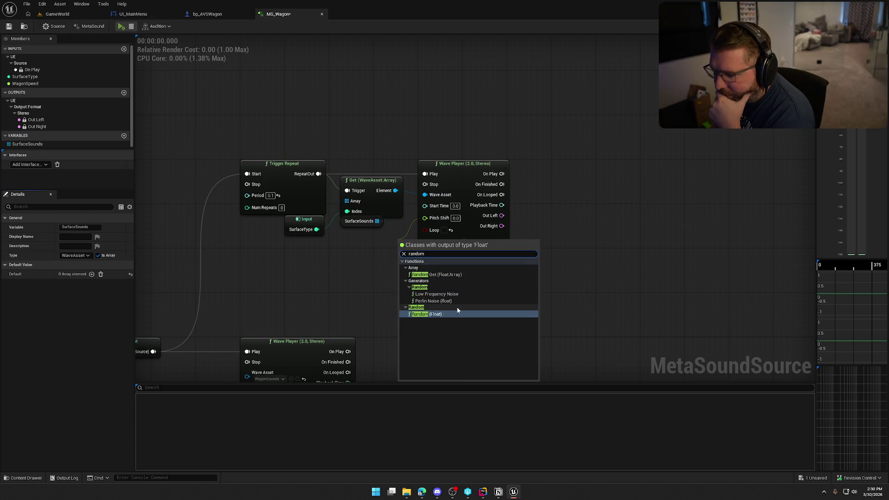
pyautogui.click(429, 314)
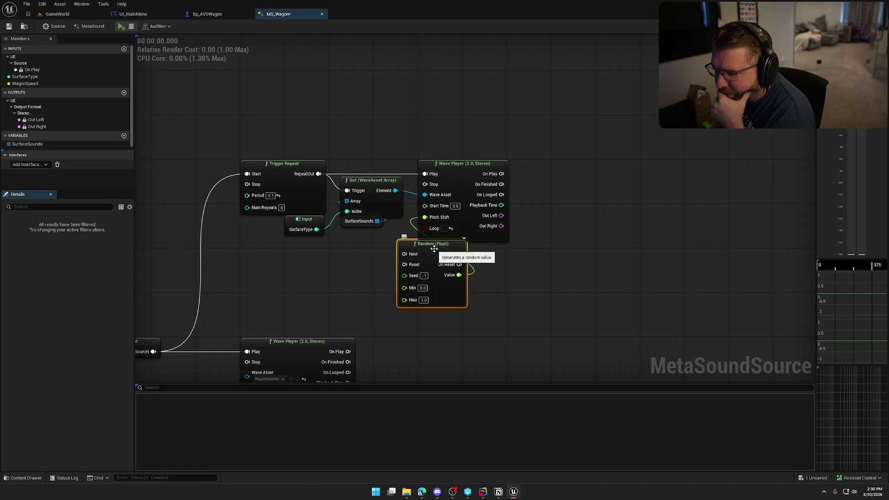
pyautogui.moveTo(430, 293); pyautogui.dragTo(390, 302)
pyautogui.moveTo(472, 172)
pyautogui.mouseDown()
pyautogui.moveTo(568, 173)
pyautogui.moveTo(558, 175)
pyautogui.mouseUp()
# Trigger Random from RepeatOut and route its On Next into the Wave Player's Play.
pyautogui.moveTo(389, 257)
pyautogui.mouseDown()
pyautogui.moveTo(448, 167)
pyautogui.moveTo(312, 176)
pyautogui.mouseUp()
pyautogui.moveTo(480, 173); pyautogui.dragTo(514, 175)
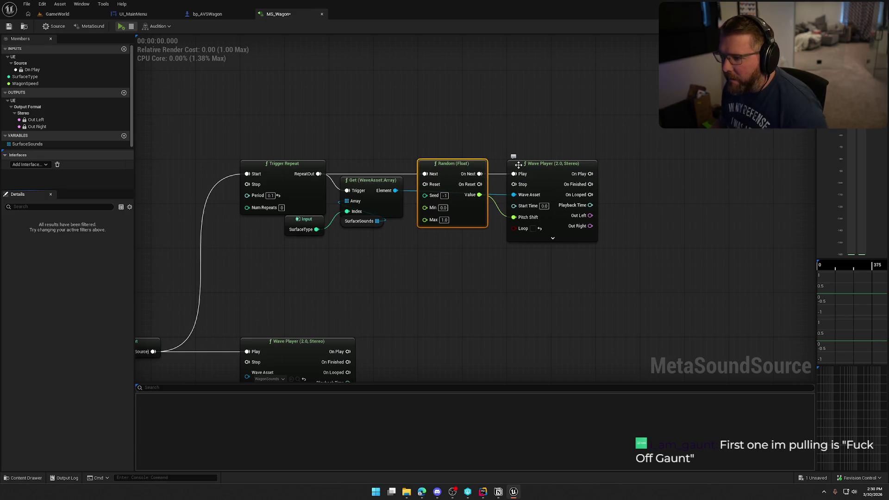
pyautogui.moveTo(459, 168)
pyautogui.mouseDown()
pyautogui.moveTo(459, 135)
pyautogui.moveTo(454, 212)
pyautogui.moveTo(457, 170)
pyautogui.mouseUp()
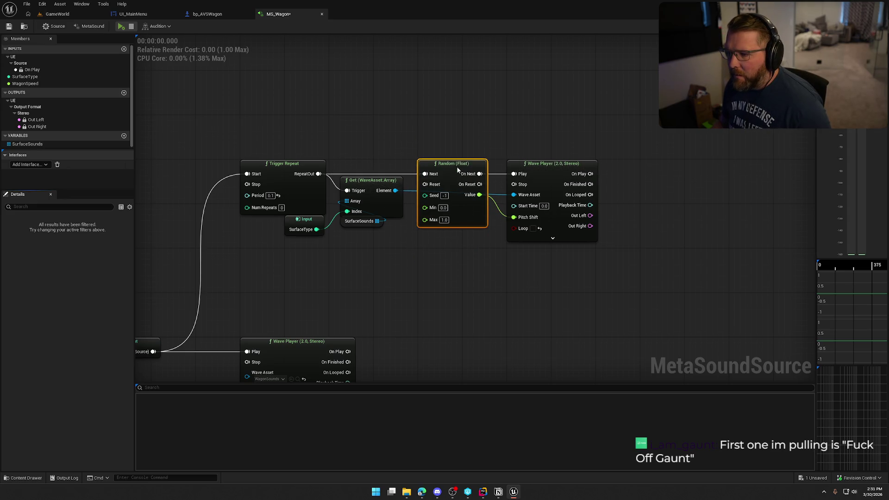
pyautogui.click(460, 120)
pyautogui.moveTo(452, 283)
pyautogui.mouseDown()
pyautogui.moveTo(483, 254)
pyautogui.moveTo(450, 249)
pyautogui.mouseUp()
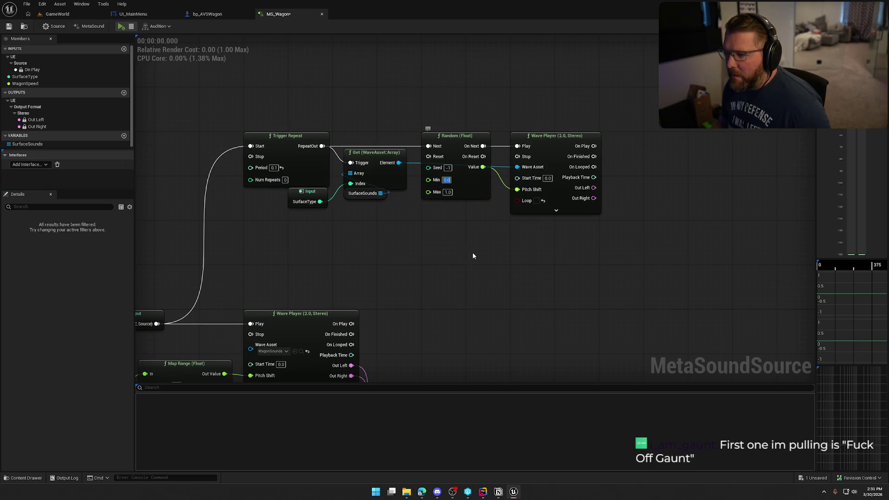
# Set the Random (Float) range to Min 0.9 and Max 1.1.
pyautogui.write('0.9')
pyautogui.press('Return')
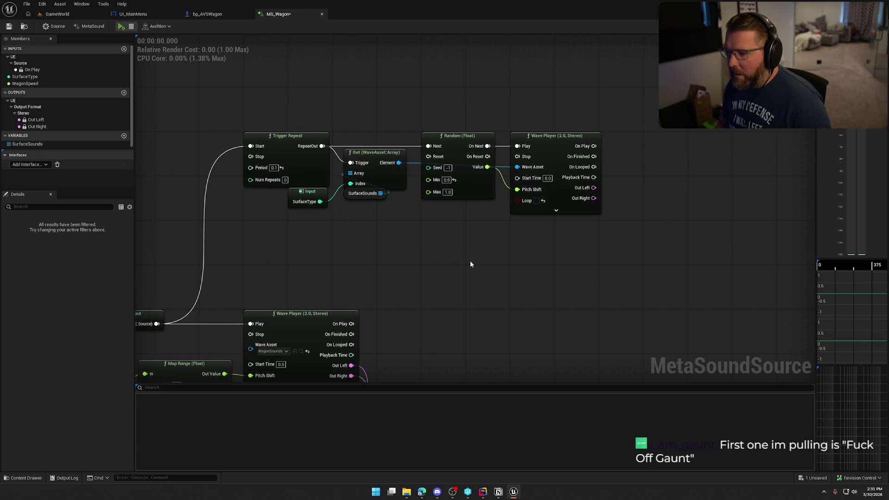
pyautogui.rightClick(470, 263)
pyautogui.click(446, 192)
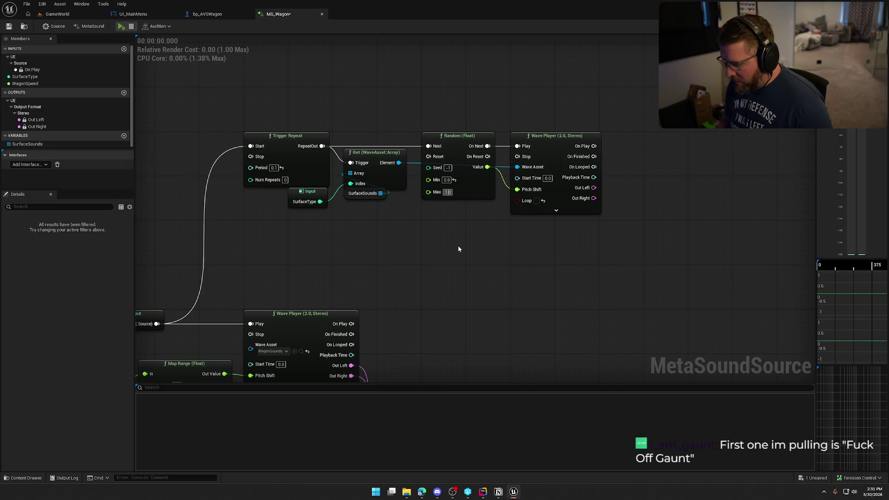
pyautogui.write('1.1')
pyautogui.press('Return')
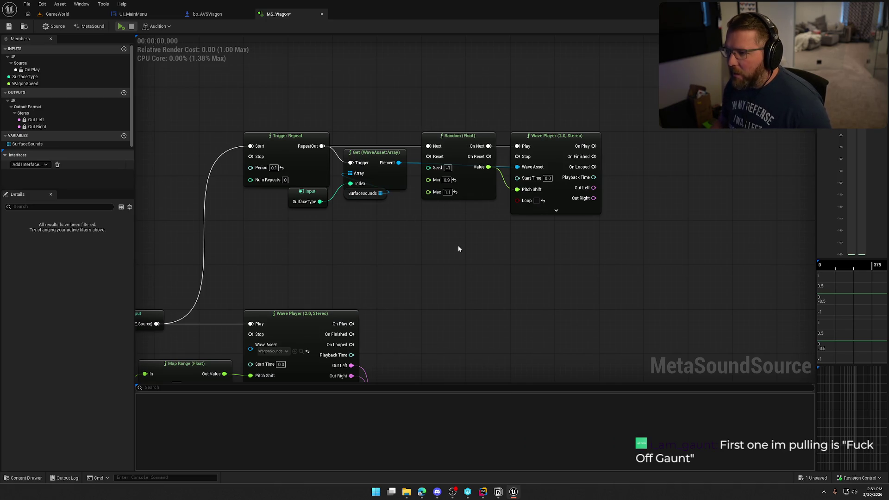
# Pan the graph to show the Output, WagonSpeed and Map Range nodes.
pyautogui.moveTo(570, 227); pyautogui.dragTo(525, 225)
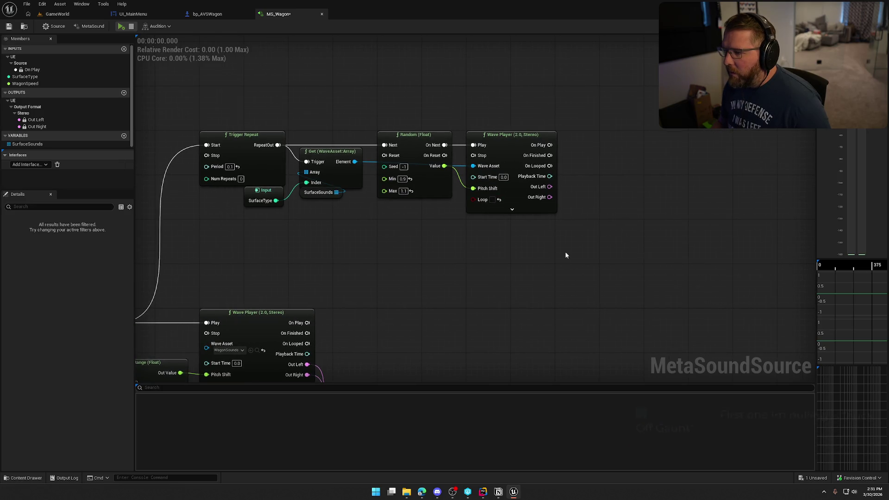
pyautogui.moveTo(564, 252); pyautogui.dragTo(481, 200)
pyautogui.moveTo(439, 238)
pyautogui.mouseDown()
pyautogui.moveTo(572, 95)
pyautogui.moveTo(508, 203)
pyautogui.mouseUp()
pyautogui.scroll(-2, 512, 198)
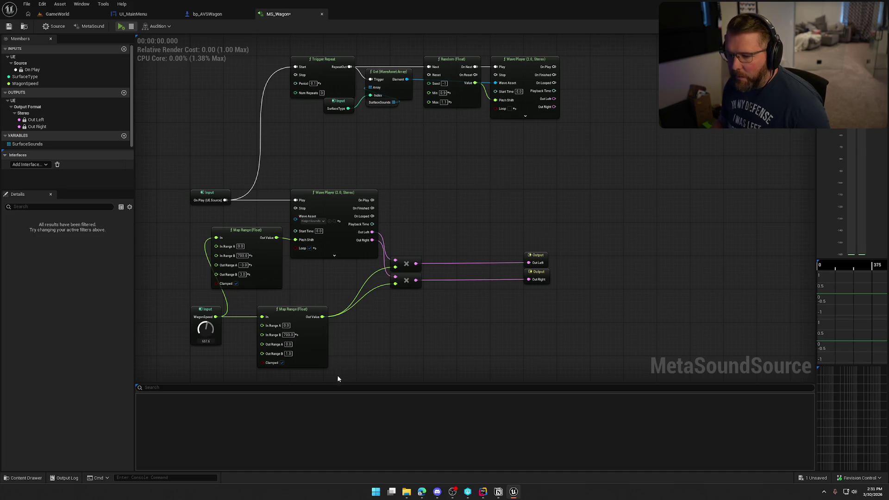
# Duplicate the WagonSpeed input, its Map Range and the two multiply nodes.
pyautogui.moveTo(360, 363); pyautogui.dragTo(217, 308)
pyautogui.hotkey('ctrl', 'c')
pyautogui.hotkey('ctrl', 'v')
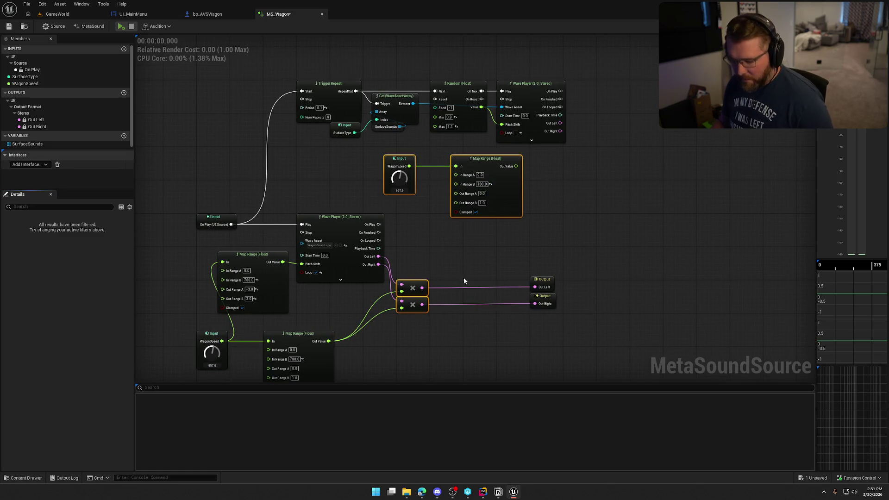
pyautogui.hotkey('ctrl', 'c')
pyautogui.hotkey('ctrl', 'v')
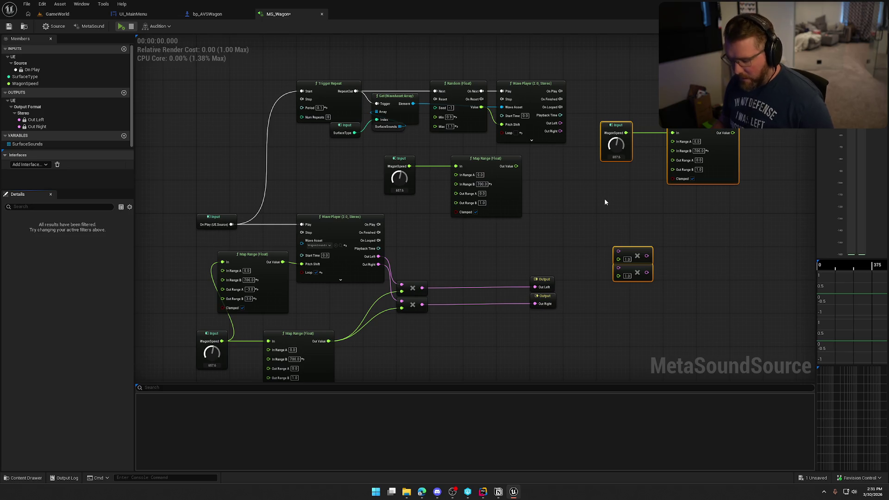
pyautogui.hotkey('ctrl', 'z')
pyautogui.hotkey('ctrl', 'c')
pyautogui.hotkey('ctrl', 'v')
pyautogui.scroll(2, 574, 195)
# Wire the Map Range output and Wave Player Out Left/Right into the two pasted multiply nodes.
pyautogui.moveTo(443, 163)
pyautogui.mouseDown()
pyautogui.moveTo(570, 164)
pyautogui.moveTo(568, 145)
pyautogui.mouseUp()
pyautogui.moveTo(456, 163); pyautogui.dragTo(564, 165)
pyautogui.moveTo(564, 133)
pyautogui.mouseDown()
pyautogui.moveTo(504, 108)
pyautogui.moveTo(564, 155)
pyautogui.mouseUp()
pyautogui.moveTo(595, 193); pyautogui.dragTo(558, 127)
pyautogui.moveTo(577, 133); pyautogui.dragTo(582, 105)
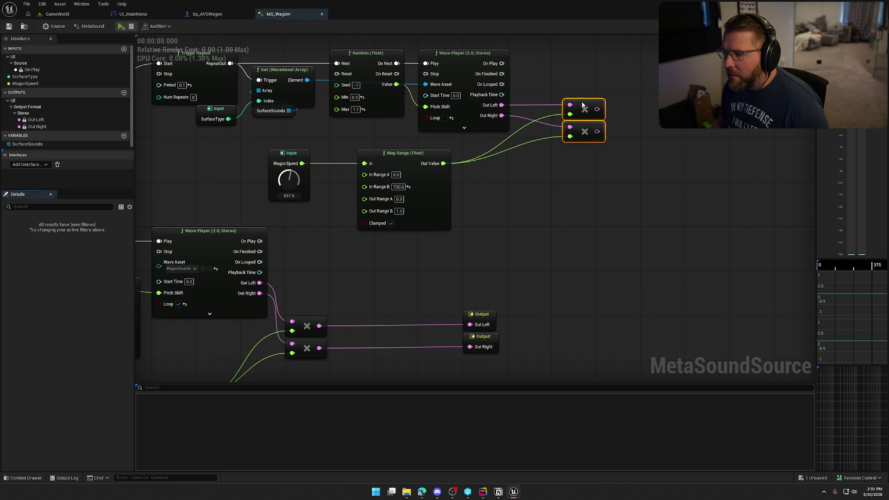
# Reposition the copied Input, Map Range and multiply nodes in the upper group.
pyautogui.moveTo(470, 198)
pyautogui.mouseDown()
pyautogui.moveTo(350, 87)
pyautogui.moveTo(280, 88)
pyautogui.mouseUp()
pyautogui.moveTo(305, 101); pyautogui.dragTo(326, 89)
pyautogui.click(534, 174)
pyautogui.scroll(-3, 515, 217)
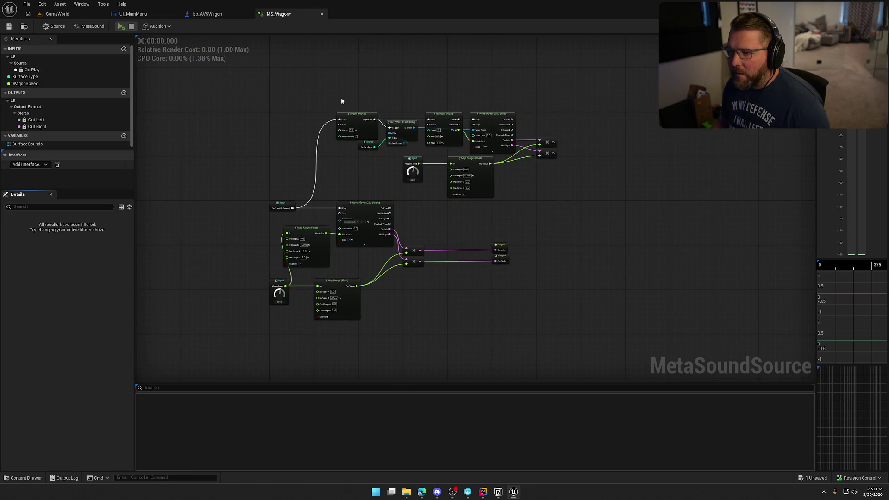
pyautogui.moveTo(363, 125)
pyautogui.mouseDown()
pyautogui.moveTo(556, 189)
pyautogui.moveTo(331, 118)
pyautogui.mouseUp()
pyautogui.click(491, 236)
pyautogui.scroll(4, 416, 247)
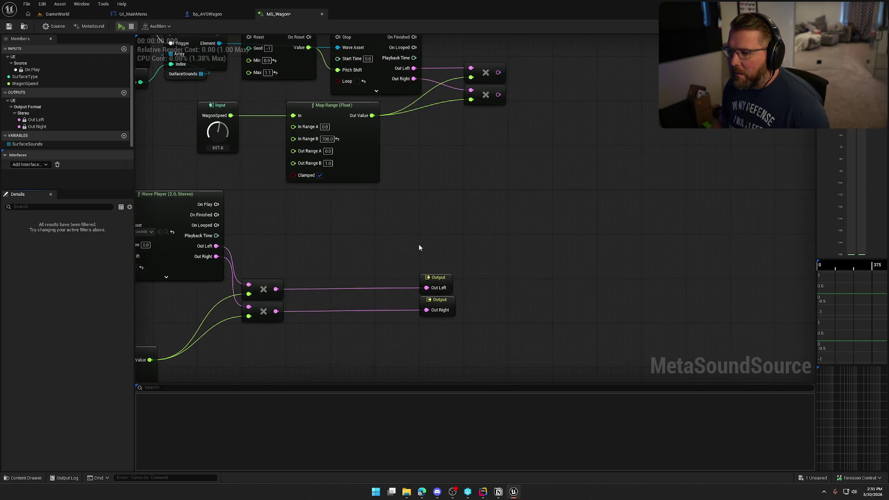
pyautogui.click(498, 74)
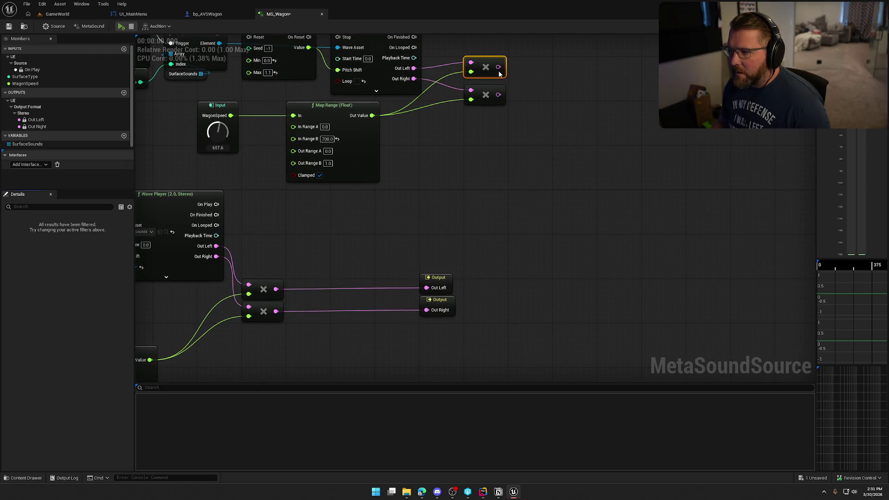
# Add a Stereo Mixer (2) from the multiply output, feeding the multiplies into In 0 R and In 1 R.
pyautogui.moveTo(500, 73); pyautogui.dragTo(545, 108)
pyautogui.write('mix')
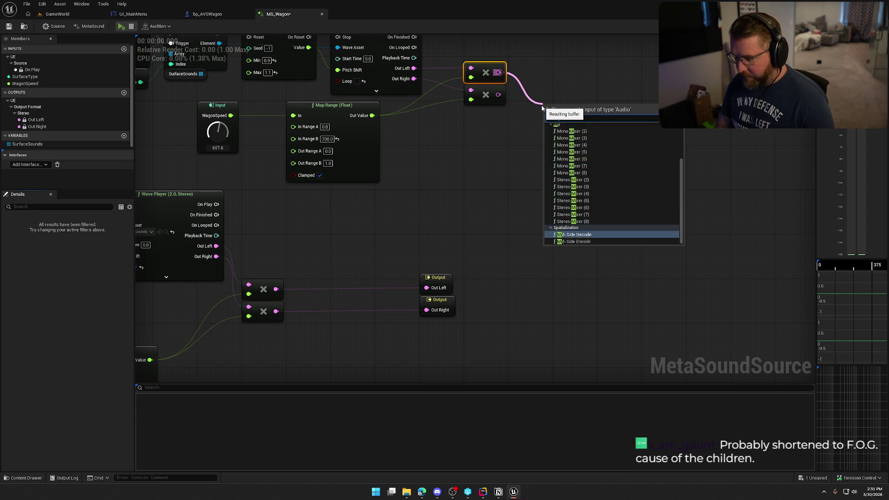
pyautogui.click(604, 188)
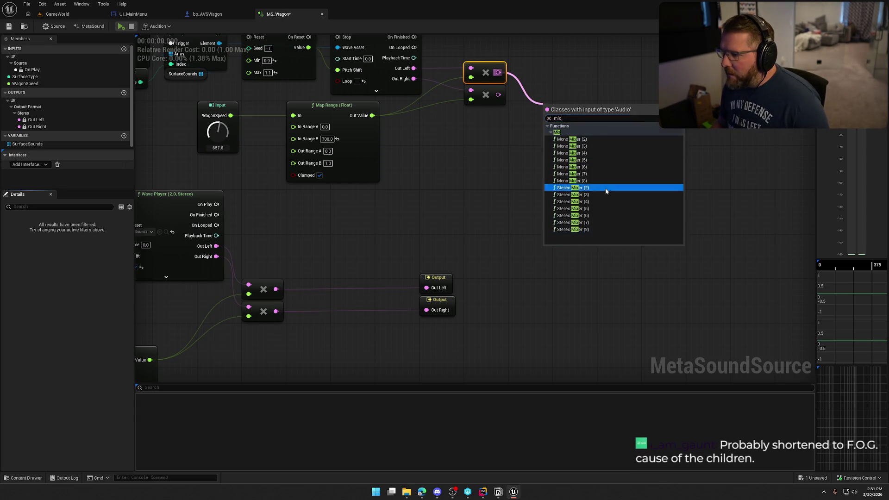
pyautogui.moveTo(535, 124); pyautogui.dragTo(550, 128)
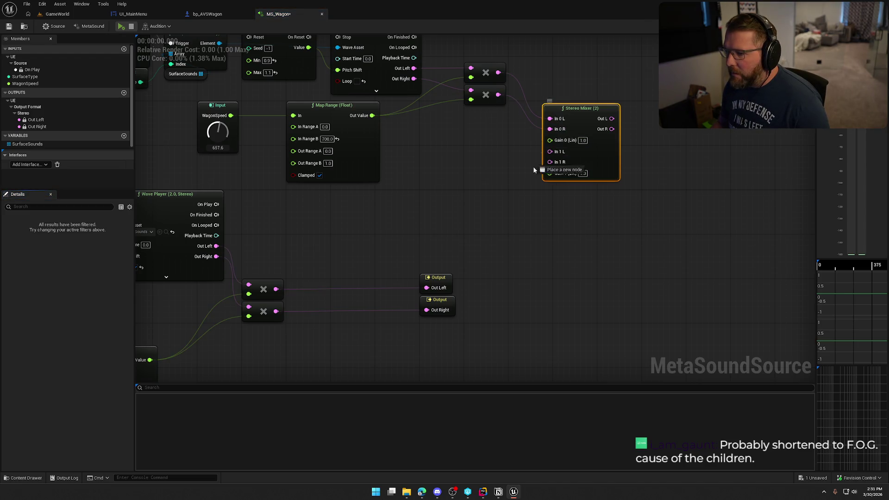
pyautogui.moveTo(276, 311)
pyautogui.mouseDown()
pyautogui.moveTo(506, 194)
pyautogui.moveTo(550, 161)
pyautogui.mouseUp()
pyautogui.moveTo(588, 113)
pyautogui.mouseDown()
pyautogui.moveTo(569, 71)
pyautogui.moveTo(595, 62)
pyautogui.mouseUp()
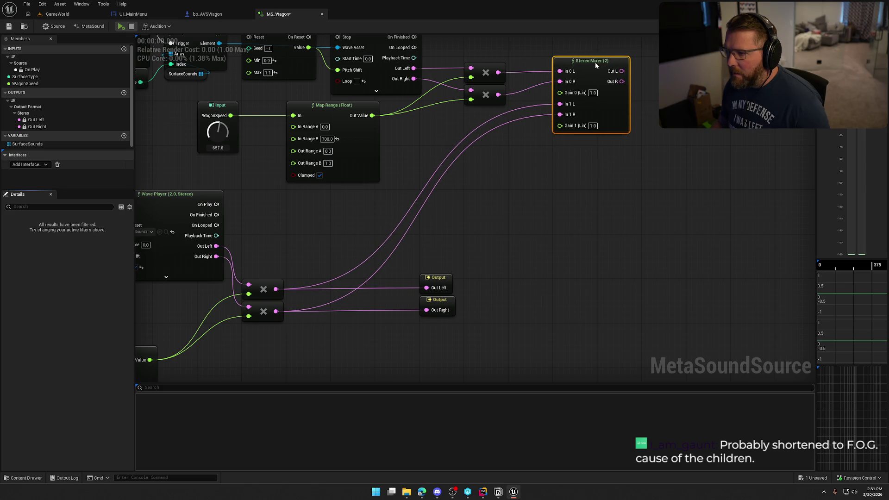
pyautogui.click(540, 197)
# Delete the upper multiply nodes and wire the lower Map Range and Wave Player into the mixer.
pyautogui.moveTo(515, 159); pyautogui.dragTo(458, 60)
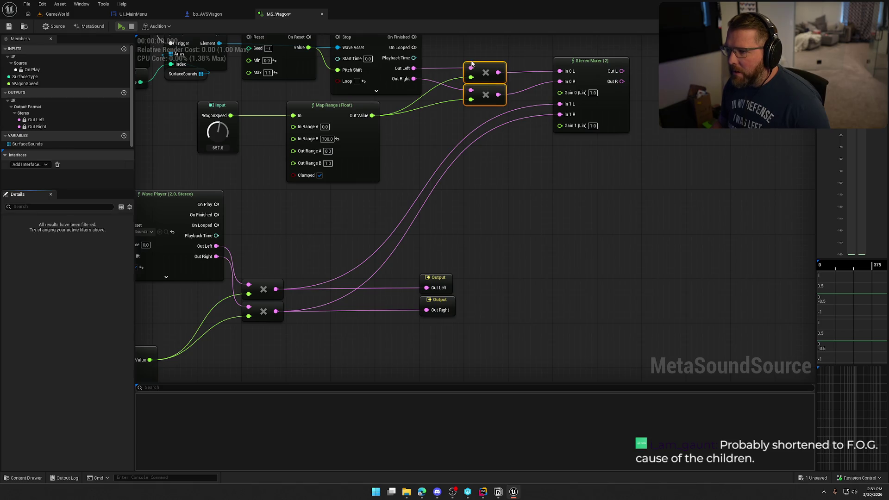
pyautogui.press('Delete')
pyautogui.moveTo(586, 65)
pyautogui.mouseDown()
pyautogui.moveTo(414, 69)
pyautogui.moveTo(471, 81)
pyautogui.moveTo(372, 116)
pyautogui.mouseUp()
pyautogui.scroll(-3, 485, 168)
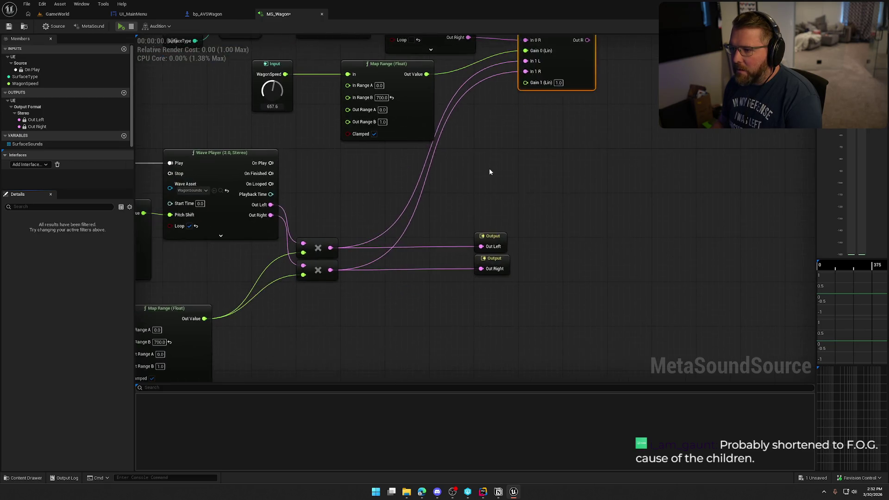
pyautogui.scroll(3, 557, 205)
pyautogui.moveTo(265, 332); pyautogui.dragTo(588, 94)
pyautogui.moveTo(333, 216)
pyautogui.mouseDown()
pyautogui.moveTo(593, 83)
pyautogui.moveTo(349, 221)
pyautogui.moveTo(332, 216)
pyautogui.mouseUp()
# Delete the remaining multiplies, connect mixer Out R to Out Right, and move the mixer and outputs down.
pyautogui.moveTo(354, 248); pyautogui.dragTo(465, 321)
pyautogui.press('Delete')
pyautogui.moveTo(560, 324)
pyautogui.mouseDown()
pyautogui.moveTo(435, 284)
pyautogui.moveTo(564, 74)
pyautogui.moveTo(515, 79)
pyautogui.moveTo(547, 105)
pyautogui.mouseUp()
pyautogui.moveTo(556, 95); pyautogui.dragTo(561, 90)
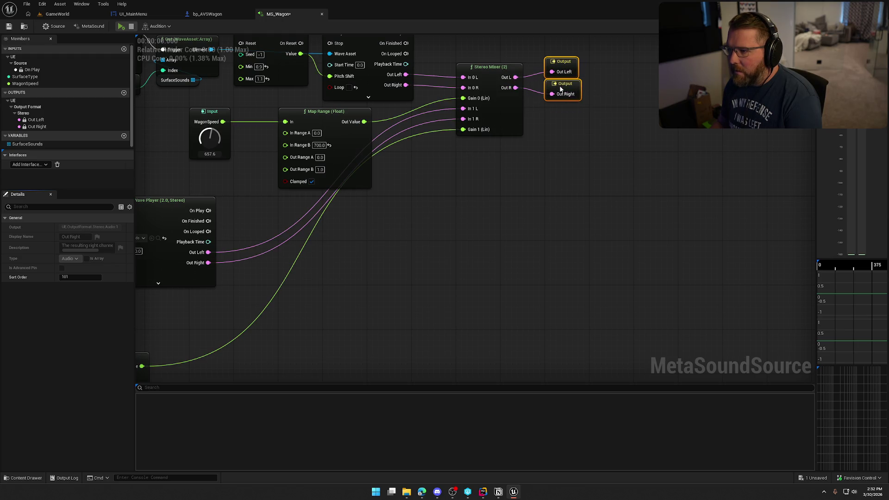
pyautogui.keyDown('ctrl'); pyautogui.click(488, 73); pyautogui.keyUp('ctrl')
pyautogui.moveTo(488, 73)
pyautogui.mouseDown()
pyautogui.moveTo(509, 138)
pyautogui.moveTo(485, 202)
pyautogui.moveTo(597, 179)
pyautogui.mouseUp()
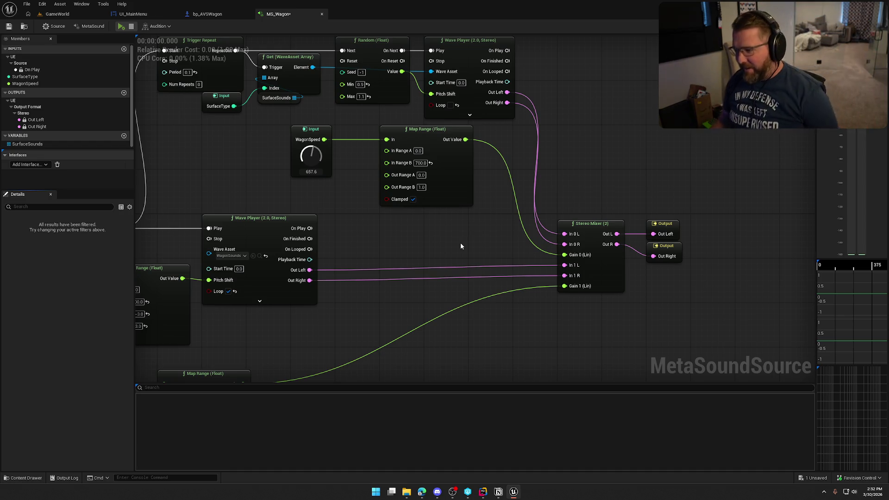
# Line up the WagonSpeed input and Map Range, placing the middle Map Range below the Wave Player.
pyautogui.moveTo(464, 238); pyautogui.dragTo(525, 253)
pyautogui.moveTo(548, 177); pyautogui.dragTo(404, 203)
pyautogui.click(405, 203)
pyautogui.moveTo(496, 153); pyautogui.dragTo(454, 153)
pyautogui.keyDown('ctrl'); pyautogui.click(352, 142); pyautogui.keyUp('ctrl')
pyautogui.moveTo(375, 145); pyautogui.dragTo(287, 146)
pyautogui.moveTo(512, 206)
pyautogui.mouseDown()
pyautogui.moveTo(566, 106)
pyautogui.moveTo(559, 153)
pyautogui.moveTo(573, 107)
pyautogui.mouseUp()
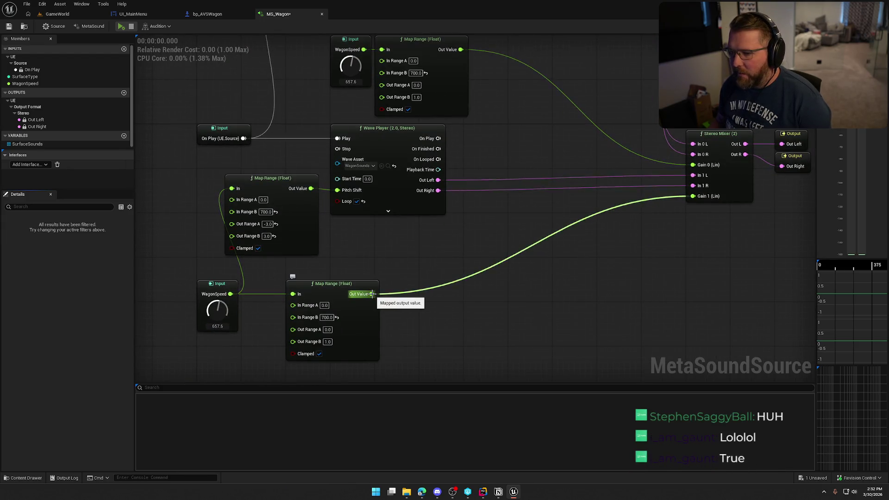
pyautogui.moveTo(278, 186)
pyautogui.mouseDown()
pyautogui.moveTo(369, 244)
pyautogui.moveTo(385, 224)
pyautogui.moveTo(386, 232)
pyautogui.mouseUp()
# Wire the upper Map Range into mixer Gain 1 and delete the redundant lower Map Range.
pyautogui.moveTo(399, 361)
pyautogui.mouseDown()
pyautogui.moveTo(399, 297)
pyautogui.moveTo(218, 329)
pyautogui.mouseUp()
pyautogui.moveTo(363, 337)
pyautogui.mouseDown()
pyautogui.moveTo(359, 307)
pyautogui.moveTo(400, 275)
pyautogui.mouseUp()
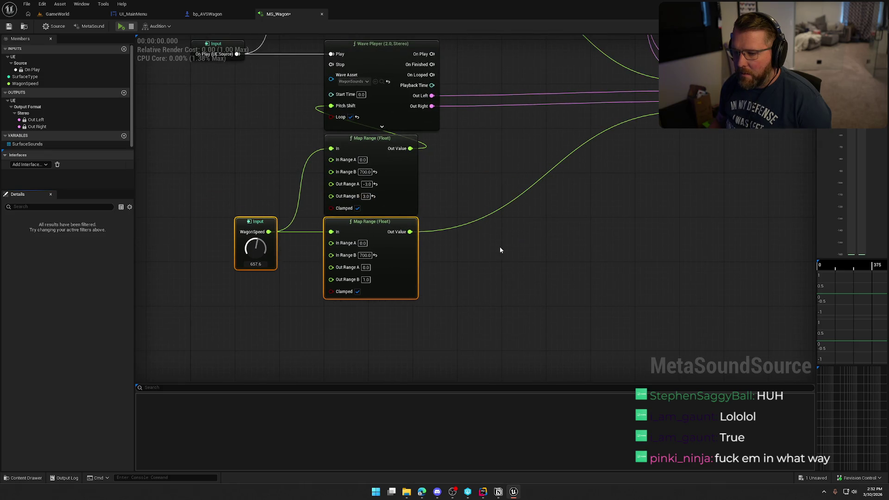
pyautogui.moveTo(499, 250); pyautogui.dragTo(481, 310)
pyautogui.moveTo(492, 145); pyautogui.dragTo(468, 216)
pyautogui.moveTo(415, 102); pyautogui.dragTo(647, 248)
pyautogui.moveTo(569, 313); pyautogui.dragTo(613, 211)
pyautogui.moveTo(464, 313); pyautogui.dragTo(378, 284)
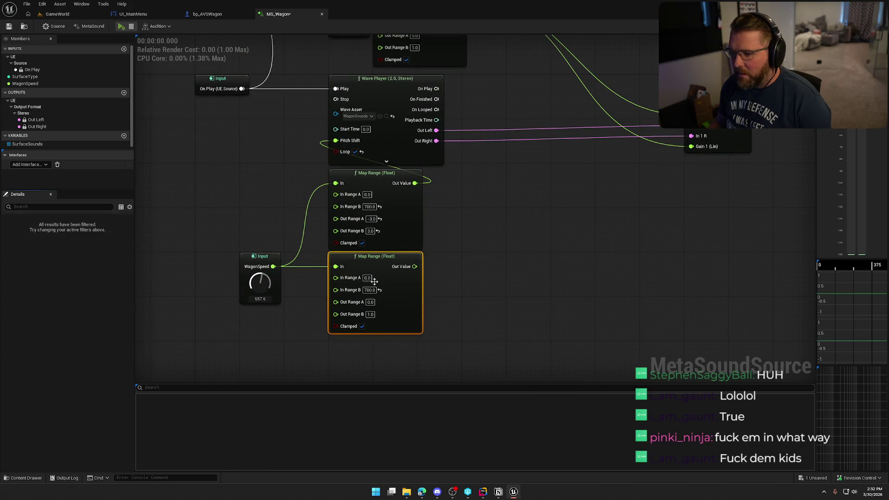
pyautogui.press('Delete')
# Regroup the WagonSpeed input and remaining Map Range beside the lower Wave Player.
pyautogui.moveTo(260, 256); pyautogui.dragTo(305, 172)
pyautogui.click(491, 235)
pyautogui.moveTo(491, 234); pyautogui.dragTo(287, 168)
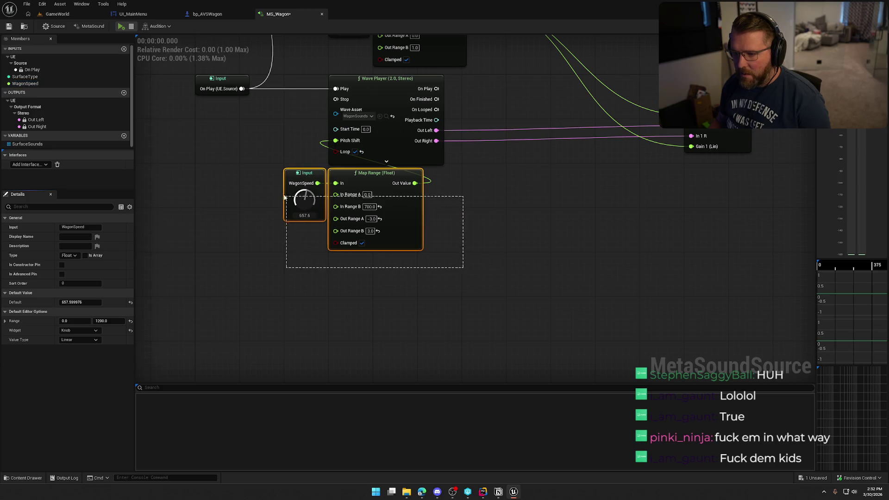
pyautogui.moveTo(380, 178)
pyautogui.mouseDown()
pyautogui.moveTo(272, 121)
pyautogui.moveTo(289, 223)
pyautogui.mouseUp()
pyautogui.moveTo(412, 307); pyautogui.dragTo(247, 209)
pyautogui.moveTo(389, 173); pyautogui.dragTo(433, 173)
pyautogui.click(325, 307)
pyautogui.moveTo(326, 307)
pyautogui.mouseDown()
pyautogui.moveTo(277, 218)
pyautogui.moveTo(262, 218)
pyautogui.mouseUp()
pyautogui.click(380, 329)
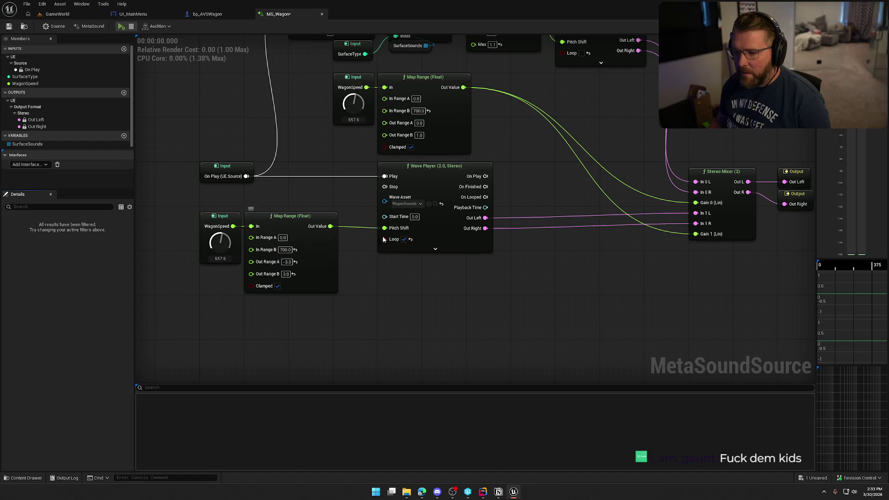
# Nudge the SurfaceSounds getter node down to tidy the top of the graph.
pyautogui.moveTo(429, 319)
pyautogui.mouseDown()
pyautogui.moveTo(397, 349)
pyautogui.moveTo(440, 359)
pyautogui.moveTo(391, 333)
pyautogui.moveTo(567, 363)
pyautogui.moveTo(468, 291)
pyautogui.moveTo(514, 313)
pyautogui.mouseUp()
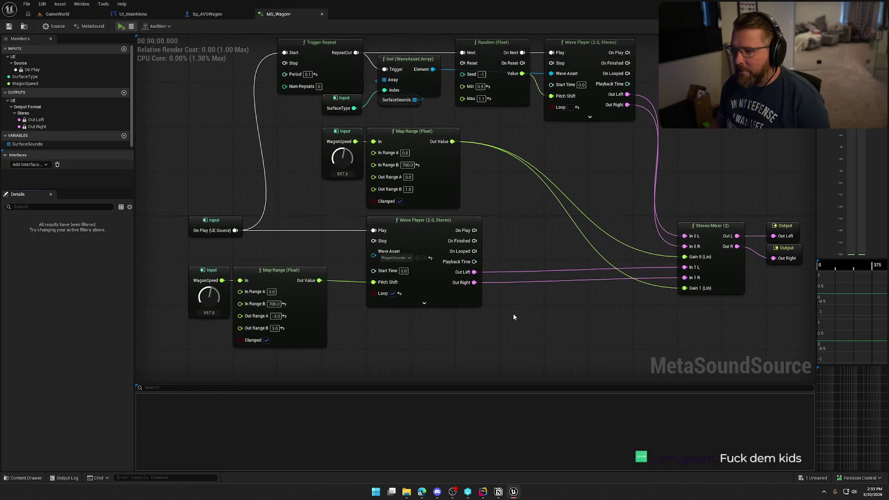
pyautogui.scroll(-1, 512, 313)
pyautogui.scroll(2, 417, 152)
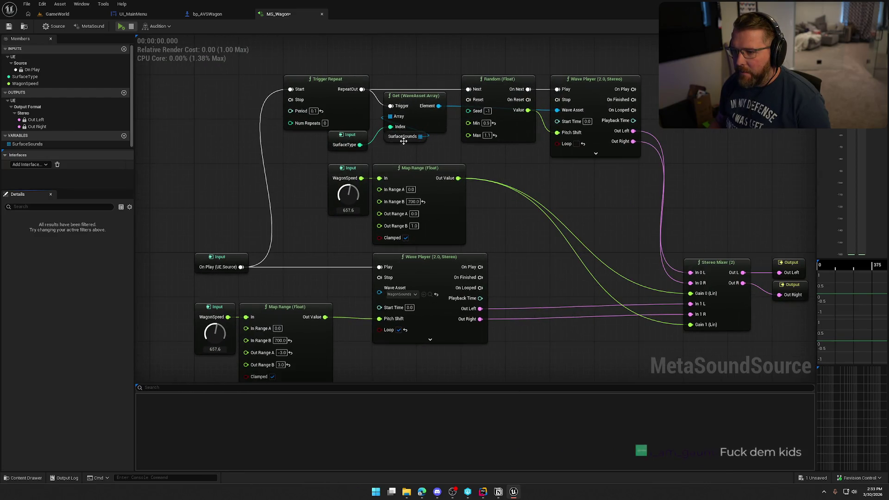
pyautogui.click(403, 139)
pyautogui.moveTo(402, 142); pyautogui.dragTo(403, 148)
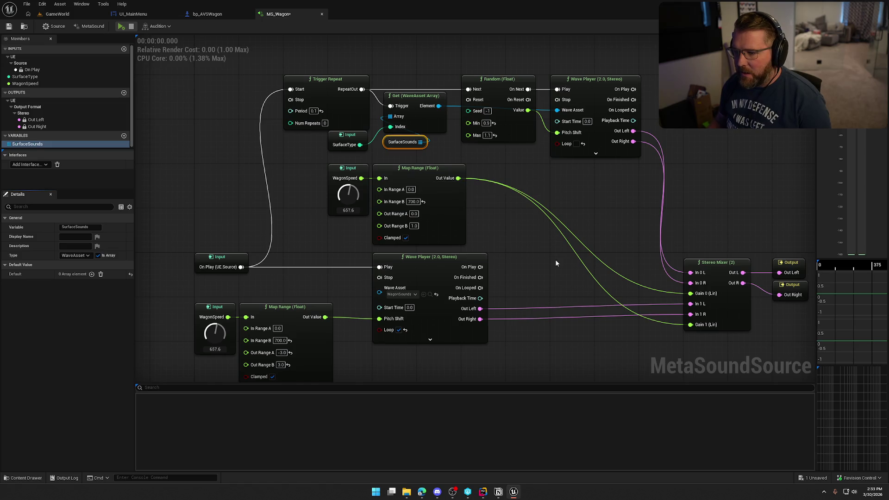
pyautogui.click(166, 177)
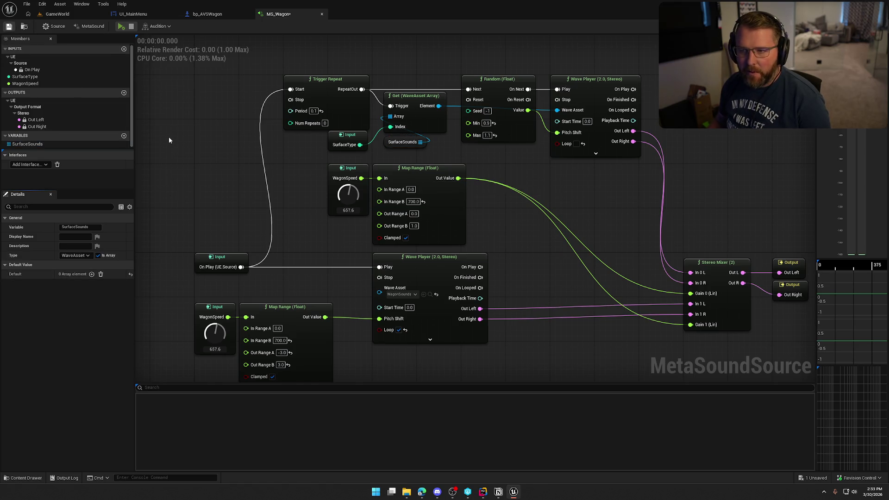
# Add the Dirt1 sound as element 0 of the SurfaceSounds default array.
pyautogui.scroll(-2, 195, 148)
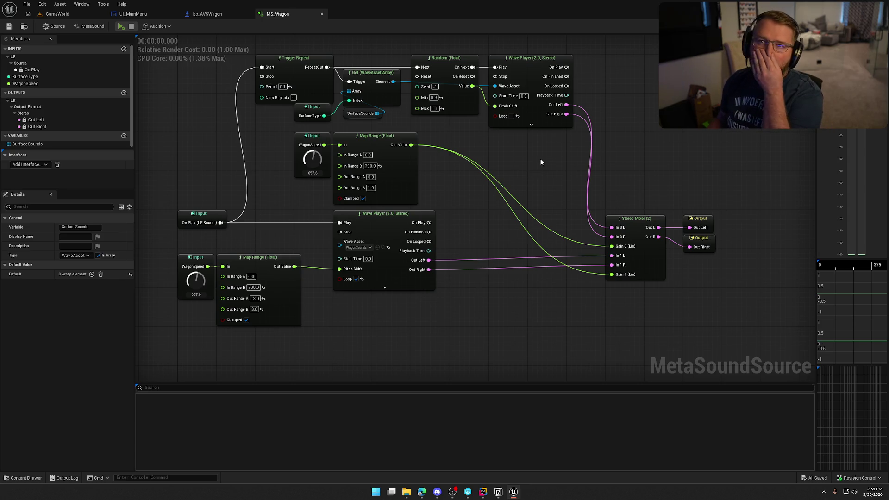
pyautogui.click(28, 144)
pyautogui.click(91, 274)
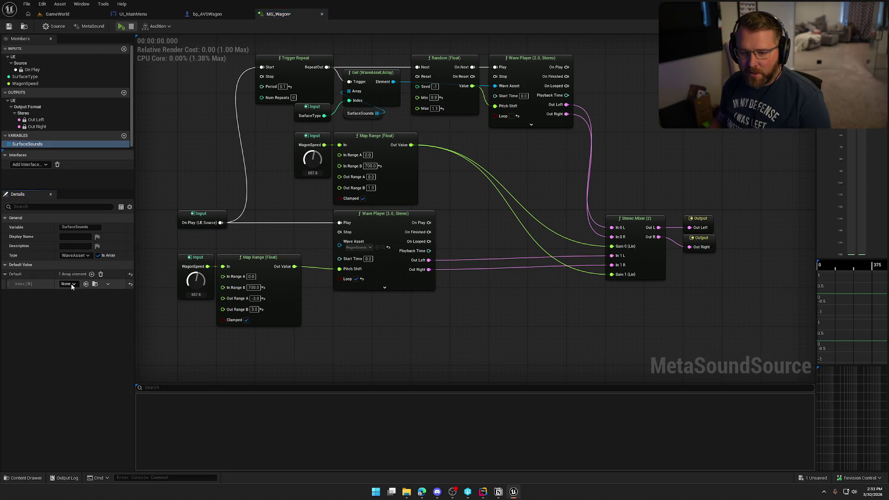
pyautogui.click(70, 283)
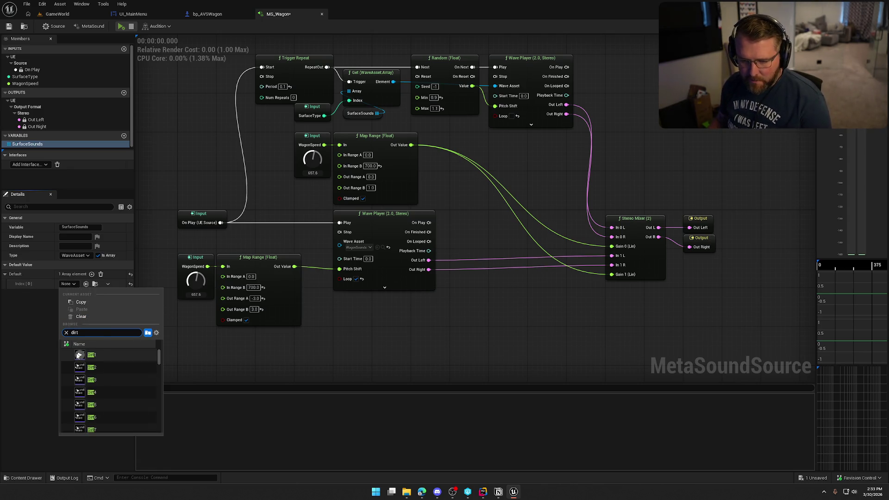
pyautogui.write('dirt')
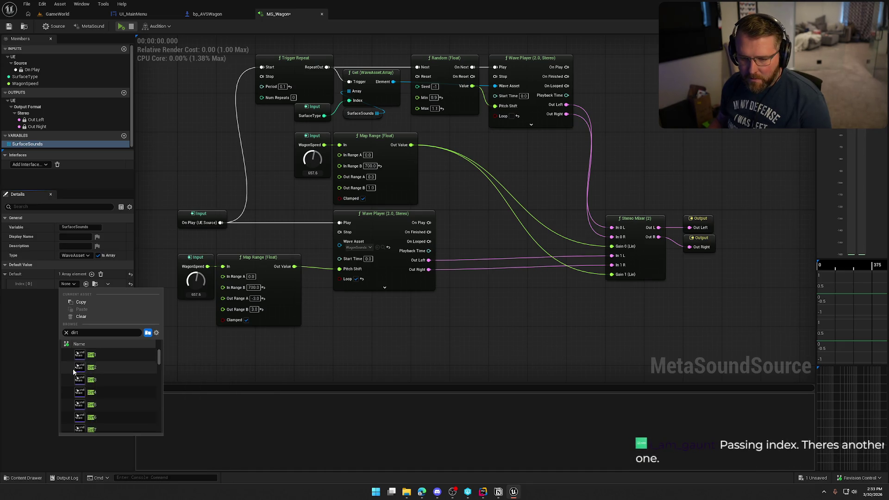
pyautogui.click(80, 355)
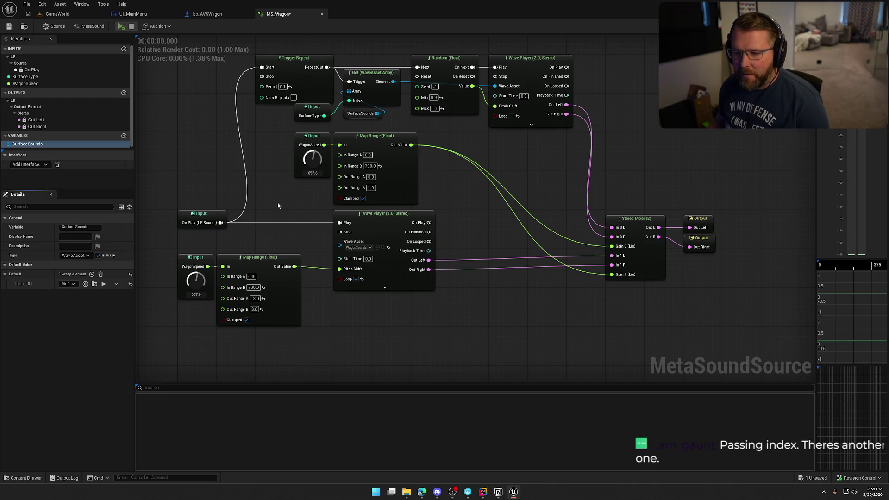
# Save the MetaSound, set WagonSpeed to 1200, and preview the sound.
pyautogui.click(316, 108)
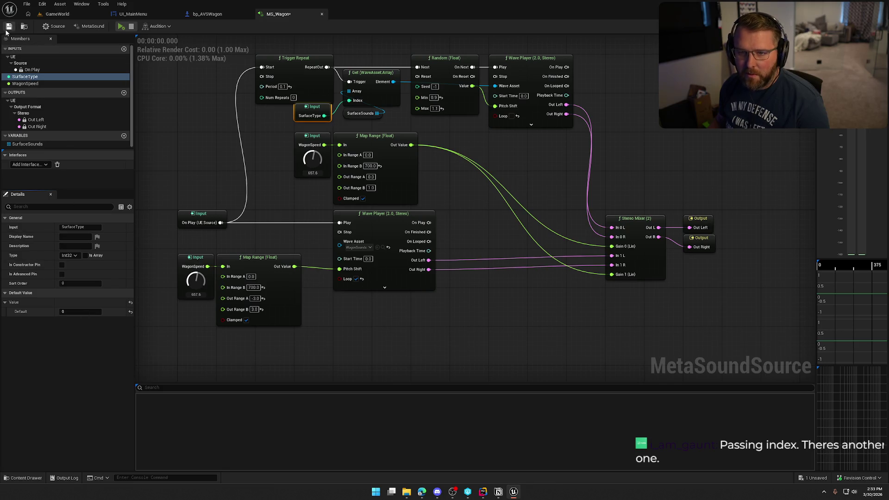
pyautogui.hotkey('ctrl', 's')
pyautogui.click(121, 27)
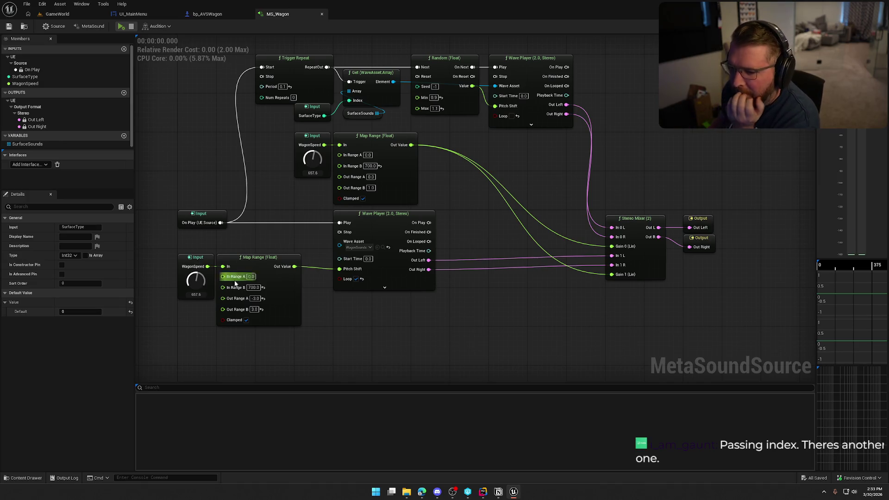
pyautogui.moveTo(198, 283); pyautogui.dragTo(199, 264)
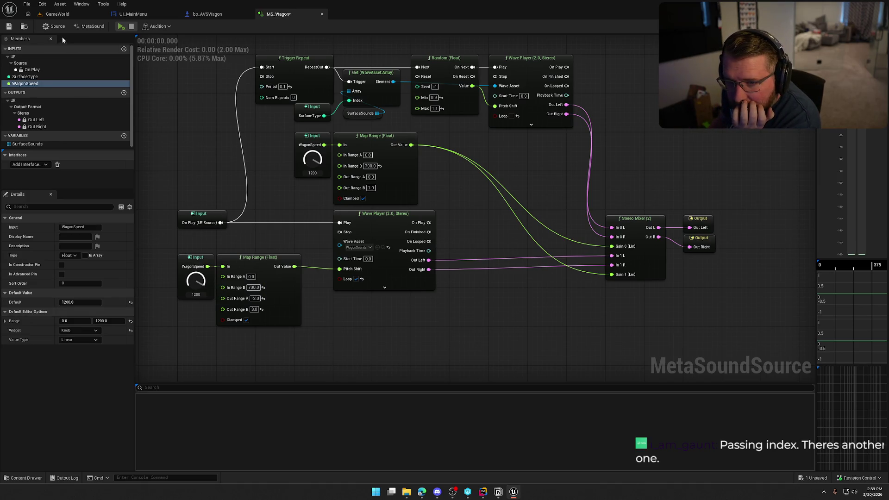
pyautogui.click(120, 28)
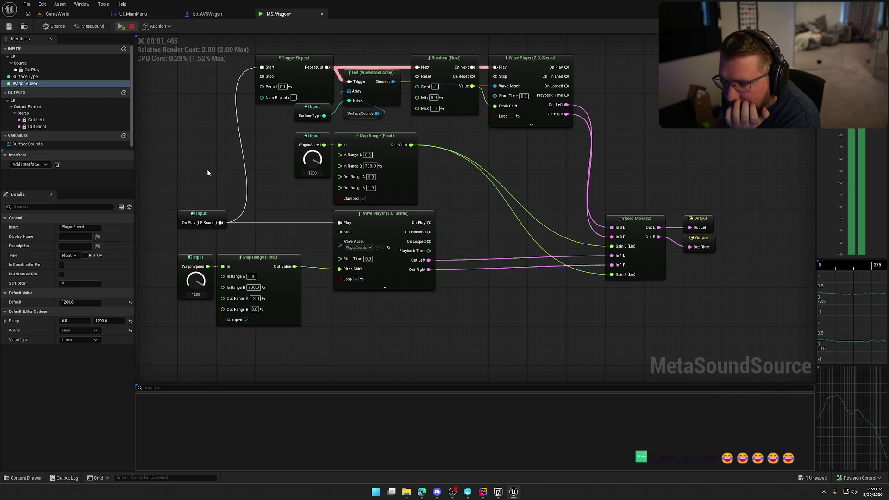
# Set the Trigger Repeat Period to 0.5 and audition the result.
pyautogui.scroll(-2, 209, 169)
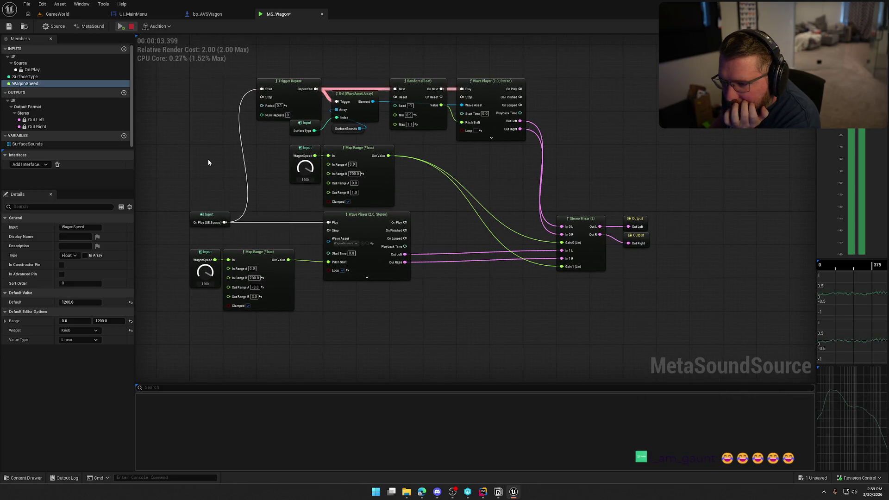
pyautogui.press('space')
pyautogui.click(279, 106)
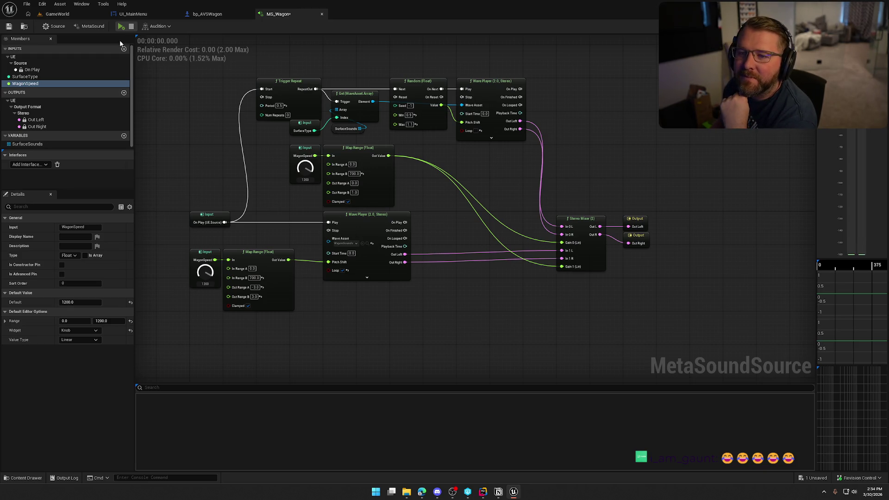
pyautogui.click(121, 25)
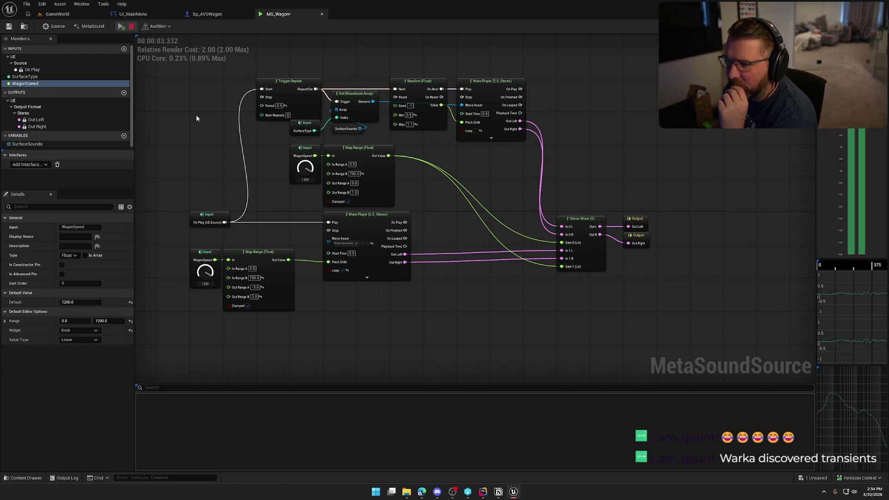
pyautogui.click(132, 27)
# Change the Trigger Repeat Period to 1.0 and audition the slower repetition.
pyautogui.click(279, 106)
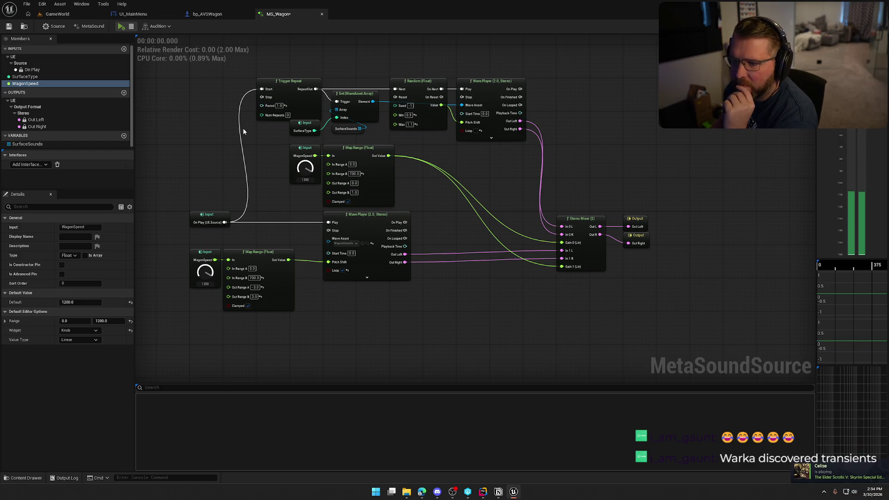
pyautogui.press('space')
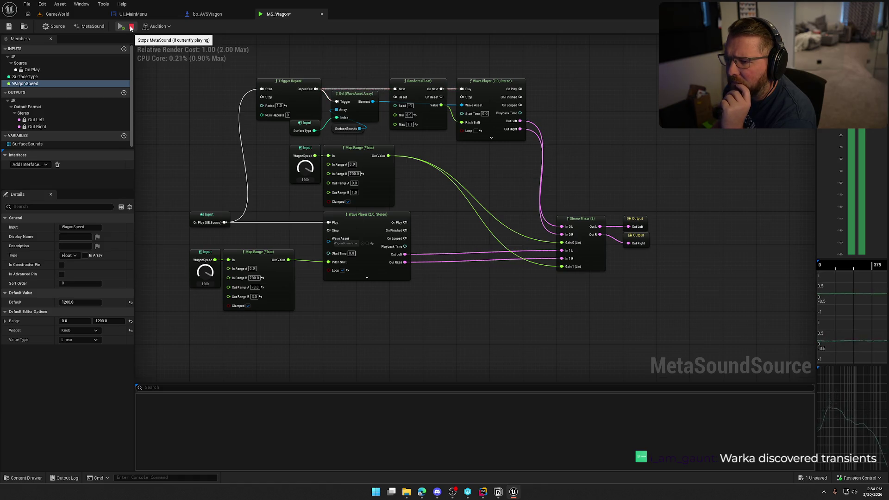
pyautogui.click(131, 26)
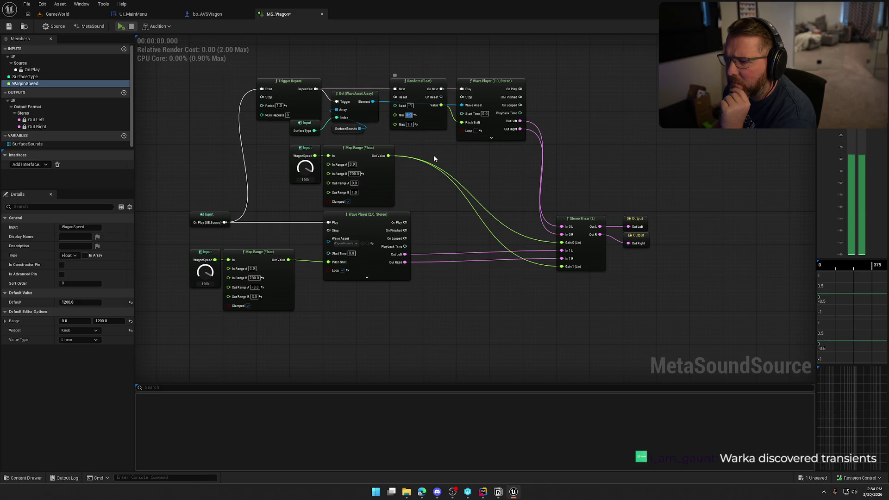
pyautogui.scroll(2, 435, 153)
pyautogui.moveTo(435, 152)
pyautogui.mouseDown()
pyautogui.moveTo(509, 123)
pyautogui.moveTo(502, 174)
pyautogui.mouseUp()
pyautogui.click(450, 129)
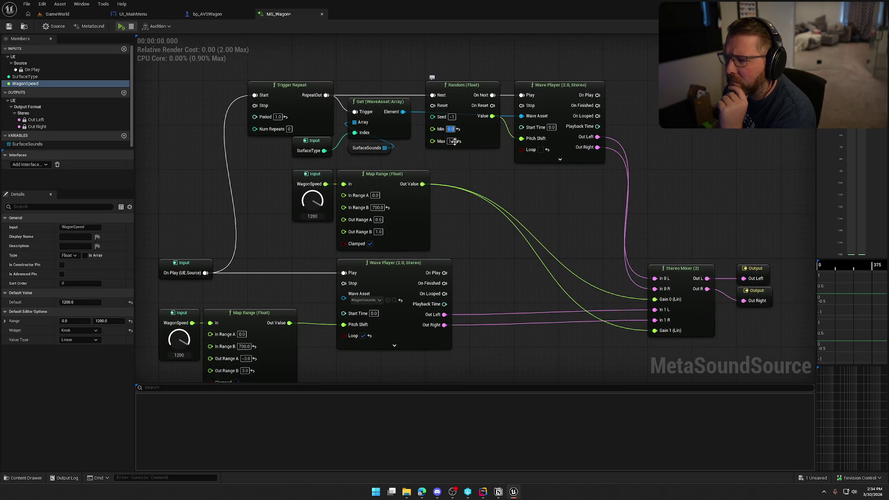
# Set Random (Float) Min to -3.0 and Max to 3.0, then audition the wider pitch range.
pyautogui.write('-3.0')
pyautogui.press('Return')
pyautogui.rightClick(469, 172)
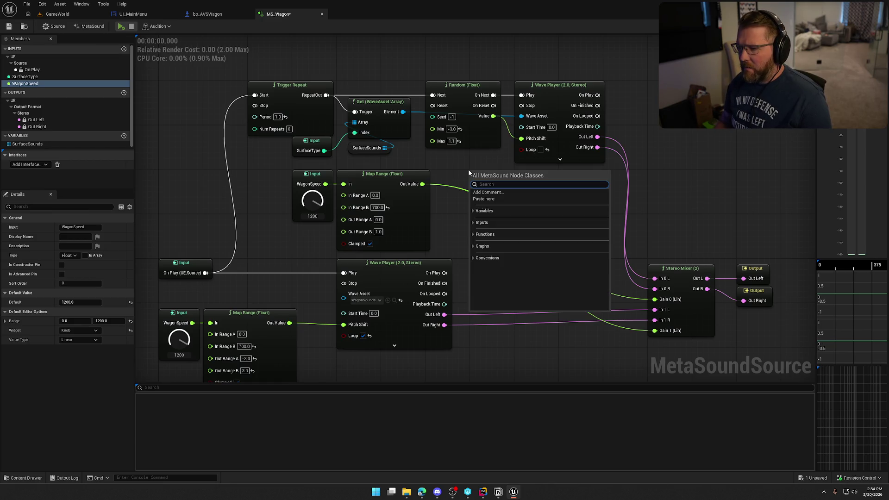
pyautogui.click(449, 141)
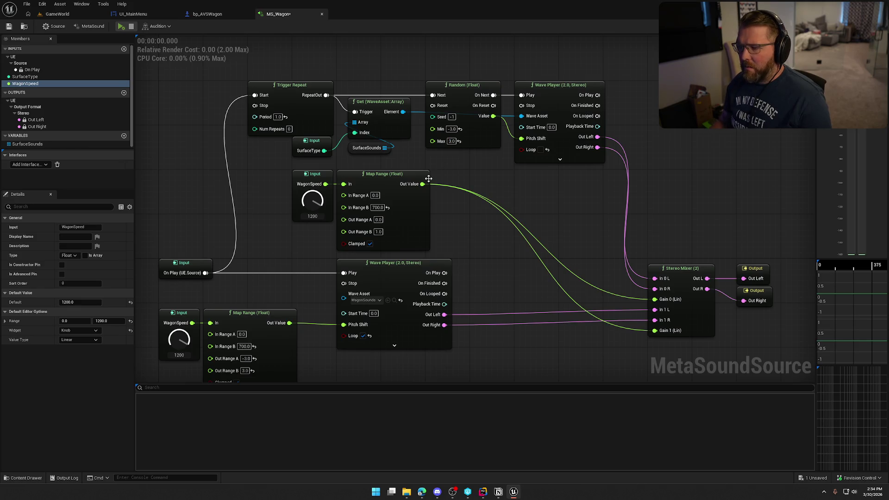
pyautogui.click(121, 26)
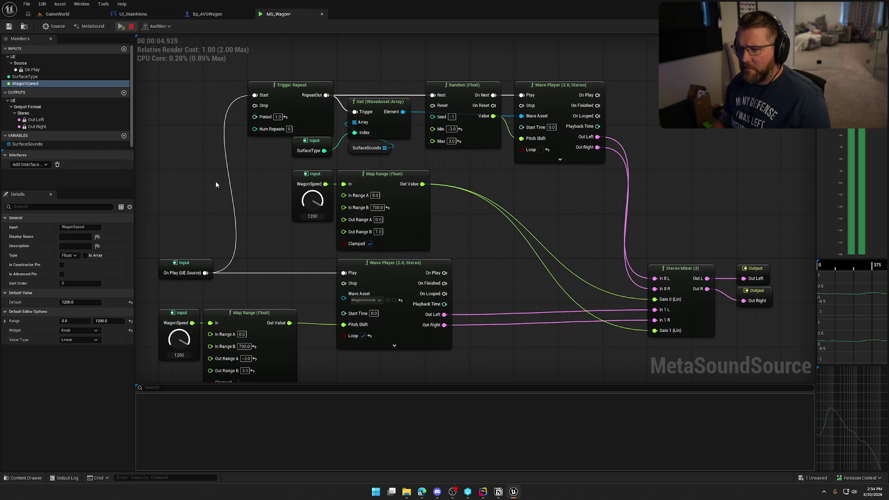
pyautogui.press('space')
# Reposition the graph view and start a connection from Trigger Repeat's Period pin.
pyautogui.moveTo(203, 181); pyautogui.dragTo(285, 182)
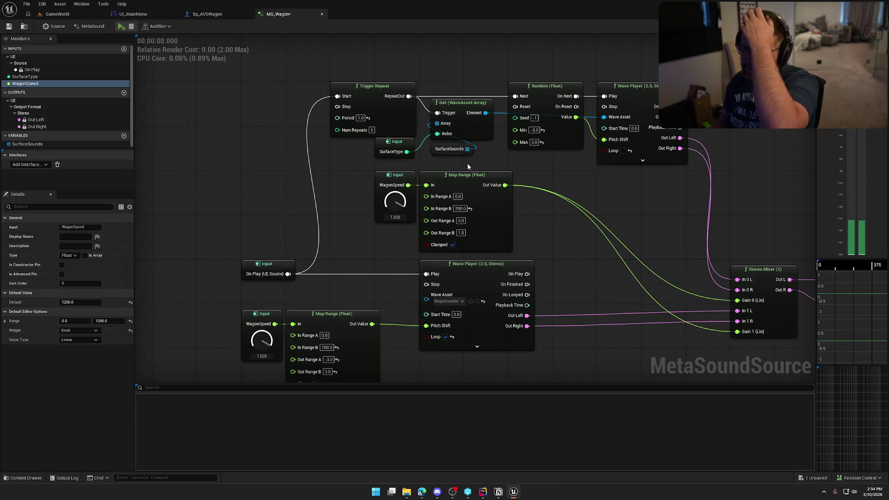
pyautogui.click(448, 150)
pyautogui.click(369, 171)
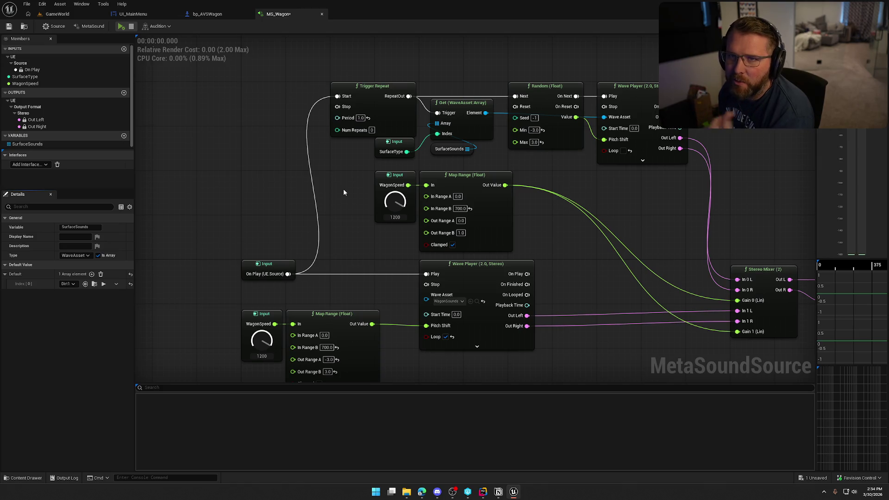
pyautogui.moveTo(343, 190)
pyautogui.mouseDown()
pyautogui.moveTo(264, 160)
pyautogui.moveTo(272, 161)
pyautogui.mouseUp()
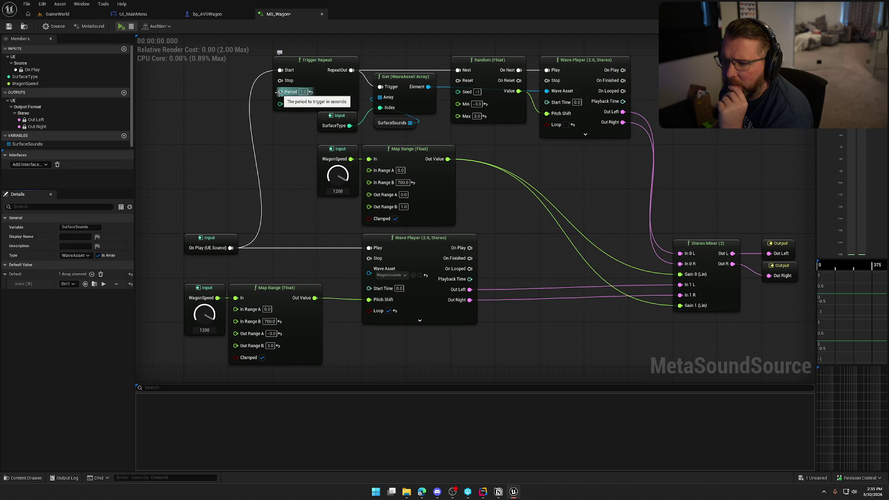
pyautogui.moveTo(279, 91)
pyautogui.mouseDown()
pyautogui.moveTo(271, 158)
pyautogui.moveTo(269, 147)
pyautogui.mouseUp()
# Add a Random (Time) node on Trigger Repeat's Period with Min 1.0 and Max 3.0.
pyautogui.write('random')
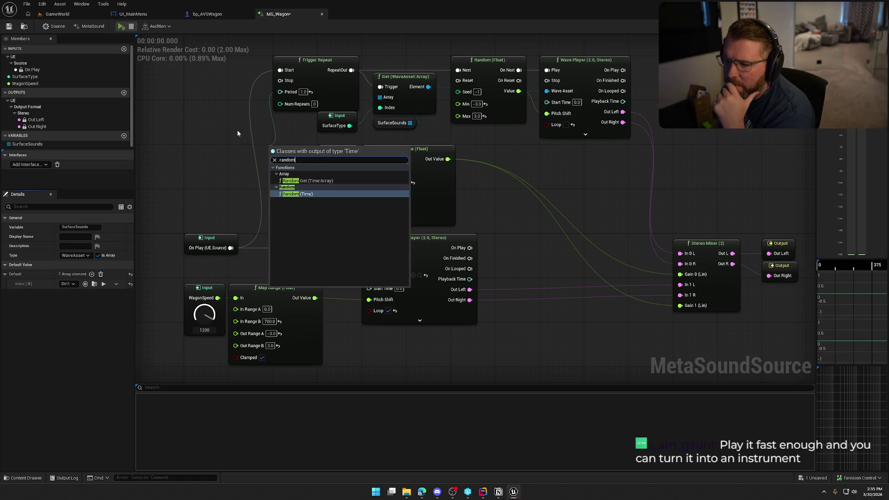
pyautogui.click(298, 194)
pyautogui.moveTo(260, 131); pyautogui.dragTo(255, 126)
pyautogui.click(254, 166)
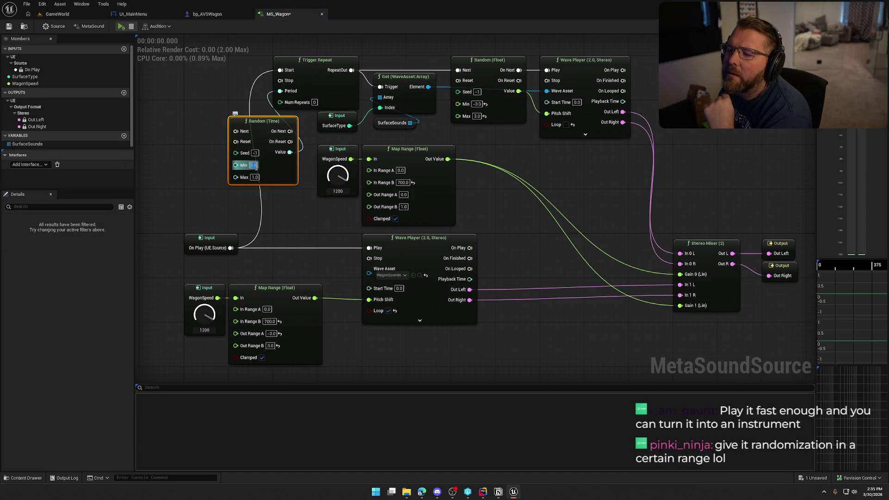
pyautogui.write('1')
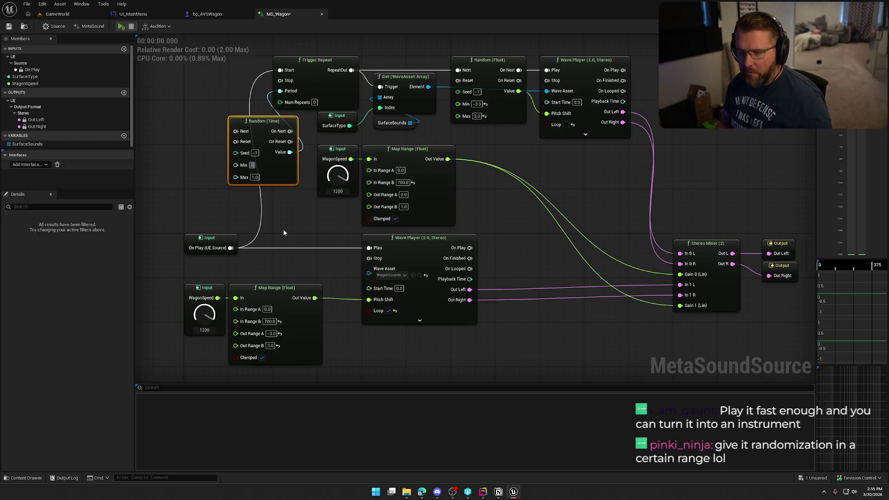
pyautogui.press('Return')
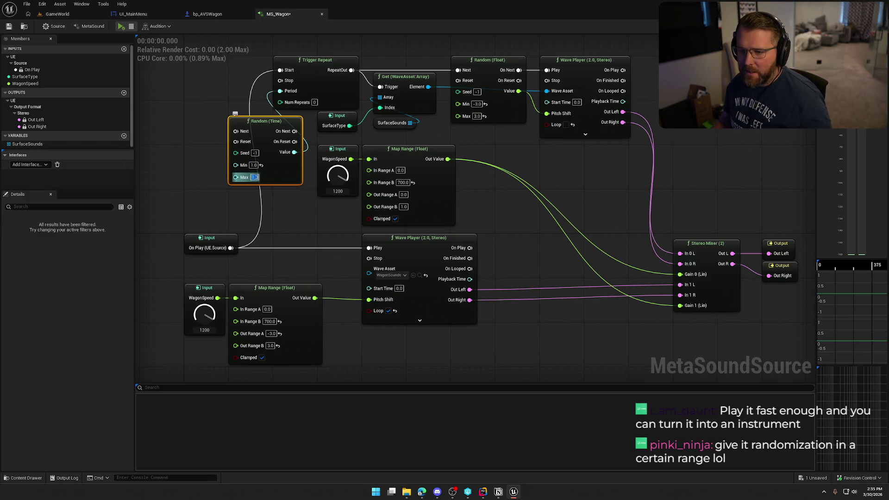
pyautogui.write('3')
pyautogui.click(271, 213)
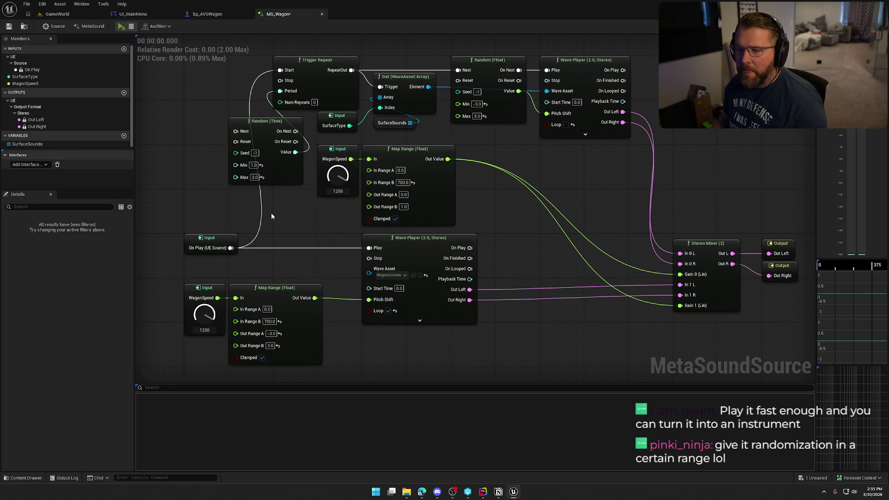
# Shift the trigger chain right, place Random (Time) beside it, and wire On Play to Next.
pyautogui.moveTo(330, 46)
pyautogui.mouseDown()
pyautogui.moveTo(356, 72)
pyautogui.moveTo(551, 137)
pyautogui.mouseUp()
pyautogui.moveTo(319, 58); pyautogui.dragTo(366, 58)
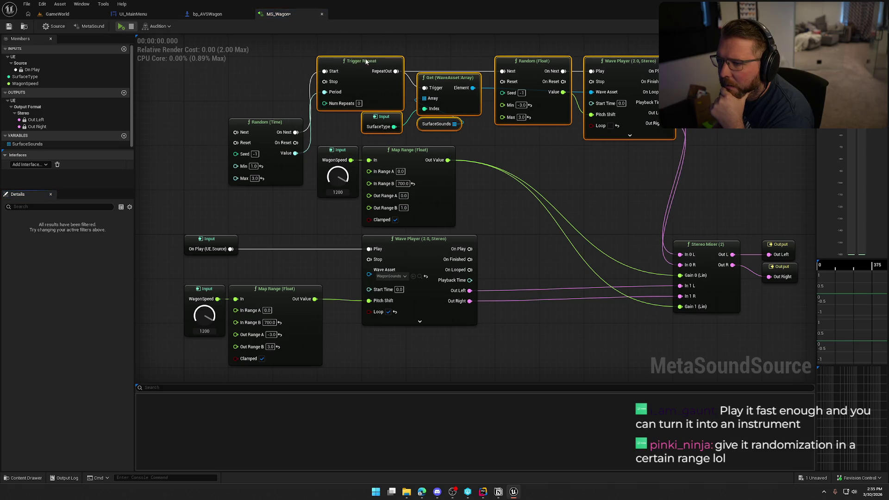
pyautogui.click(248, 80)
pyautogui.moveTo(257, 124); pyautogui.dragTo(256, 69)
pyautogui.click(241, 204)
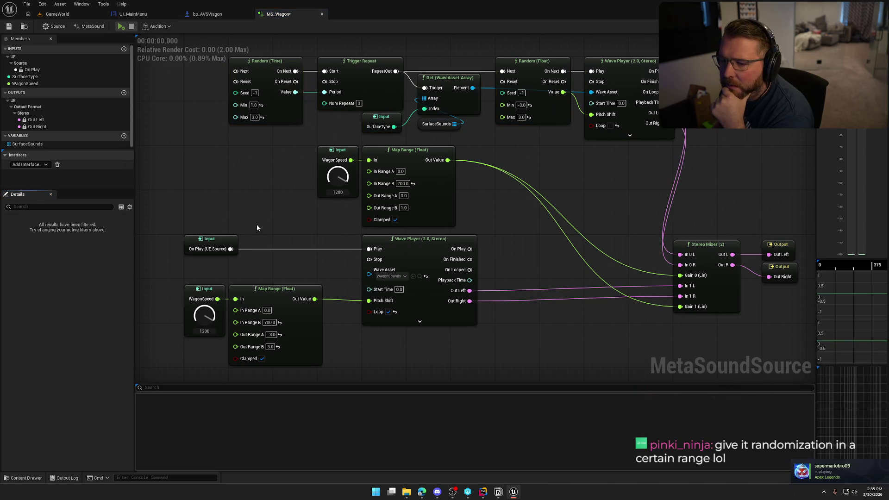
pyautogui.moveTo(231, 250); pyautogui.dragTo(236, 71)
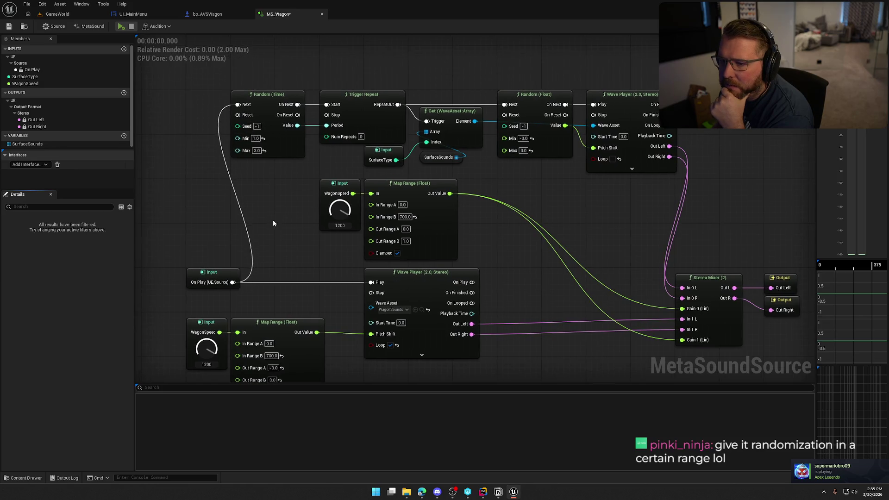
pyautogui.scroll(-1, 273, 218)
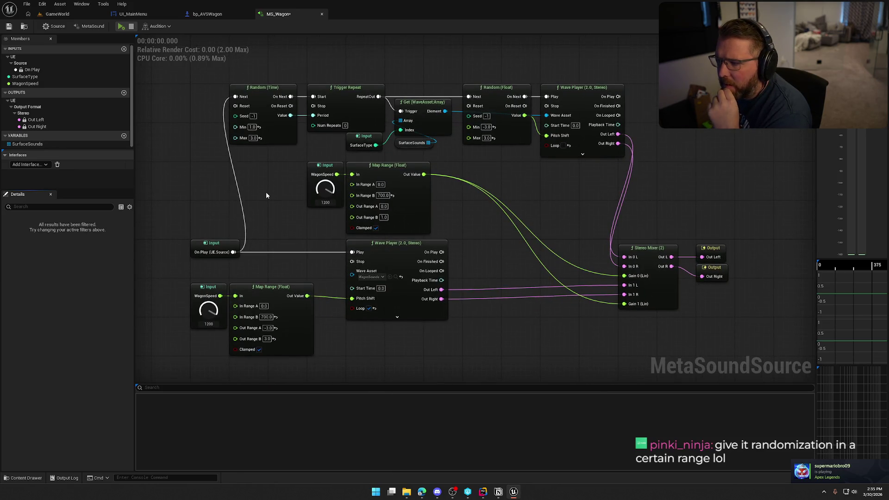
pyautogui.moveTo(252, 195); pyautogui.dragTo(276, 204)
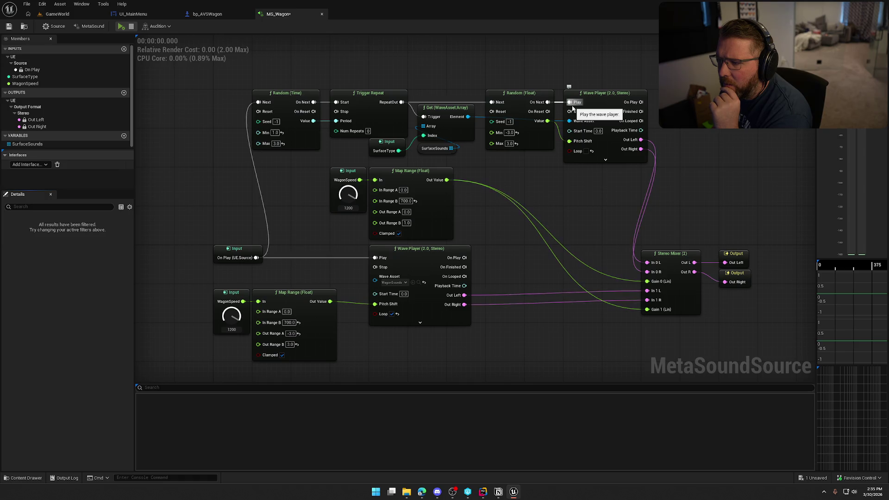
pyautogui.moveTo(401, 102)
pyautogui.mouseDown()
pyautogui.moveTo(258, 115)
pyautogui.moveTo(259, 104)
pyautogui.moveTo(423, 61)
pyautogui.mouseUp()
pyautogui.press('Escape')
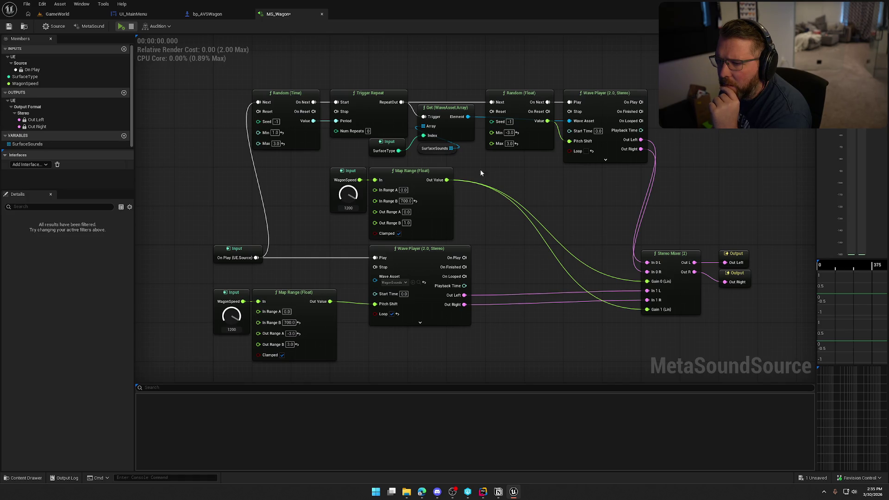
pyautogui.click(119, 27)
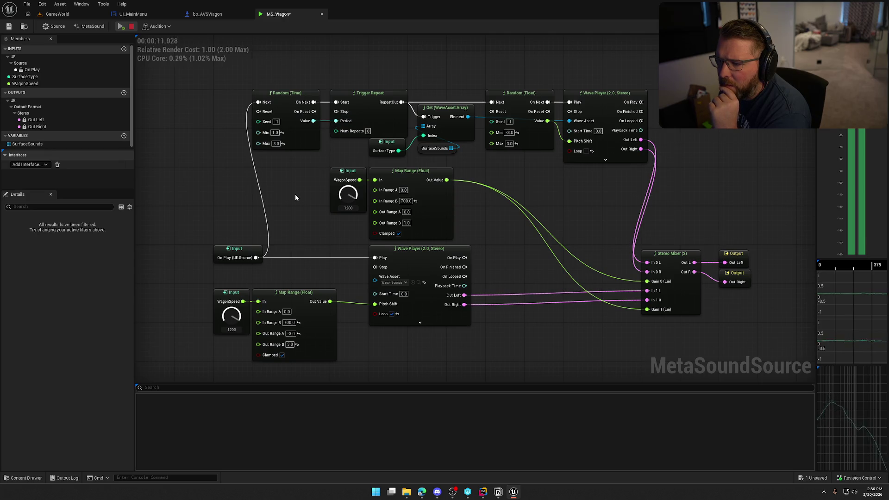
pyautogui.press('space')
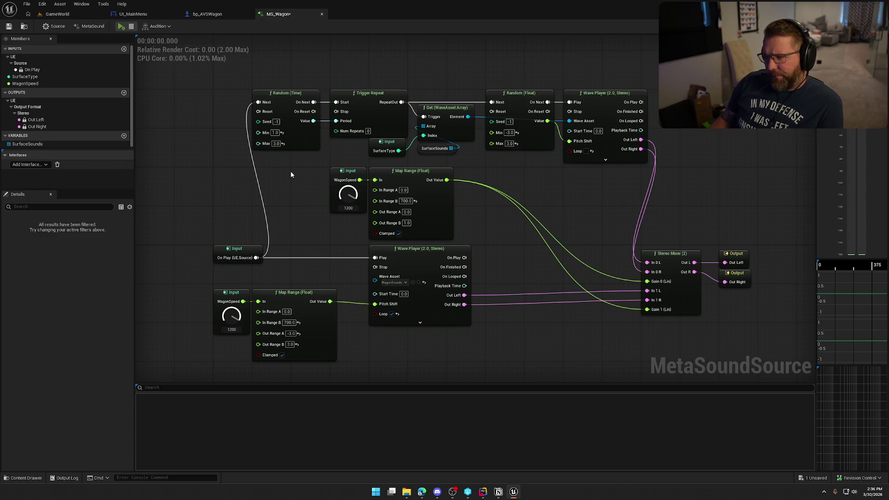
pyautogui.rightClick(502, 202)
# Add a Trigger On Threshold (Audio) node kept at Rising Edge, then drag a wire from Wave Player Out Left.
pyautogui.write('trigger')
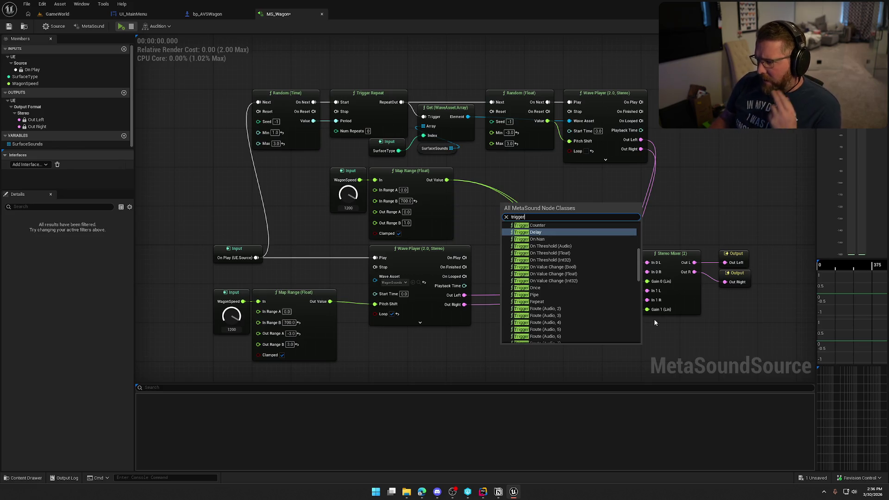
pyautogui.click(576, 248)
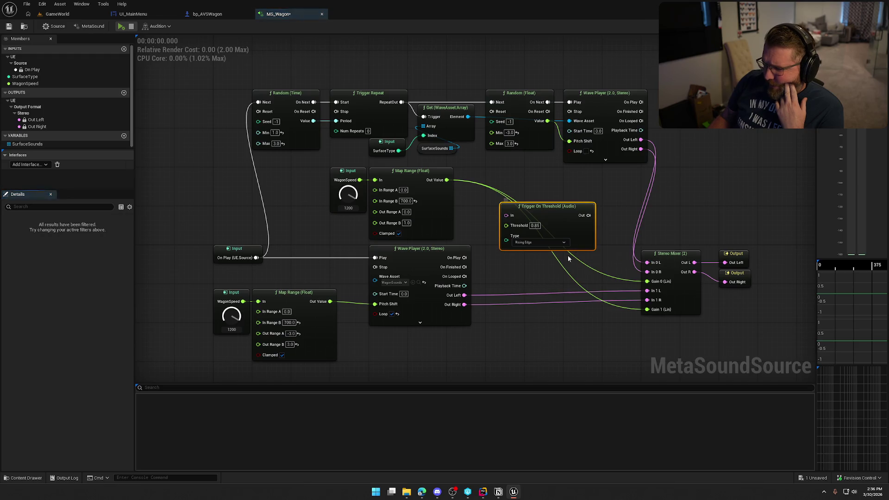
pyautogui.scroll(1, 480, 272)
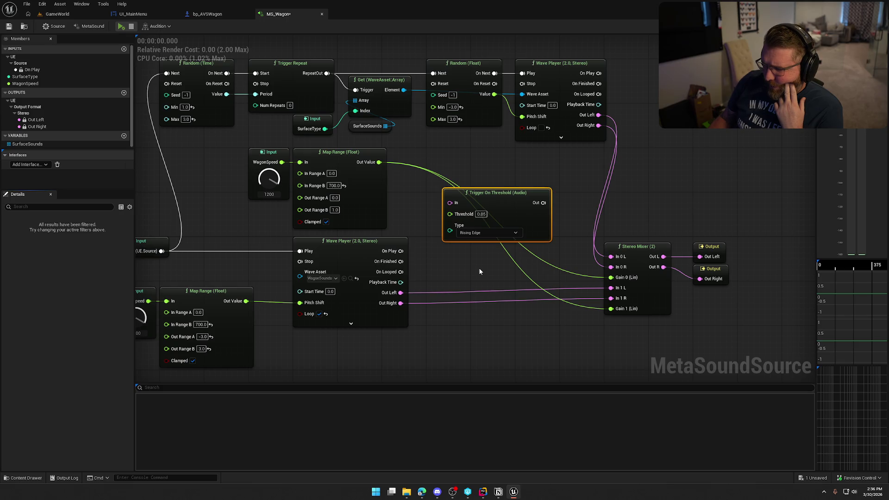
pyautogui.click(477, 232)
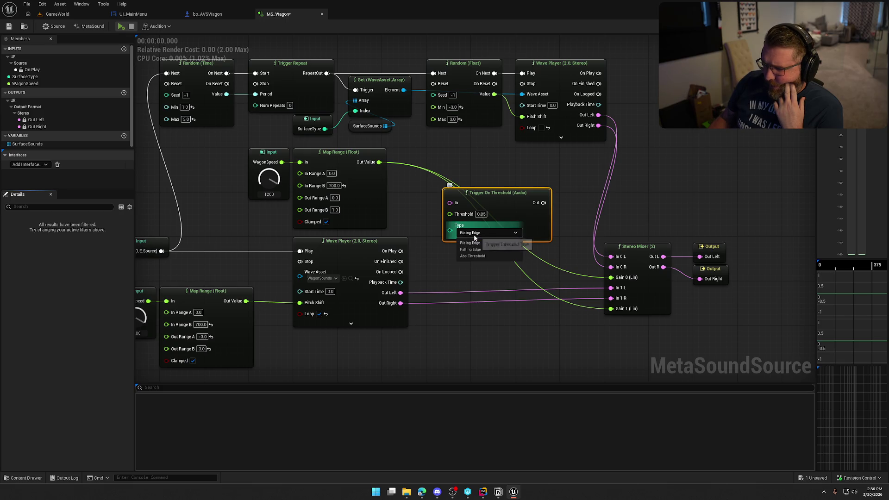
pyautogui.click(459, 273)
pyautogui.click(462, 263)
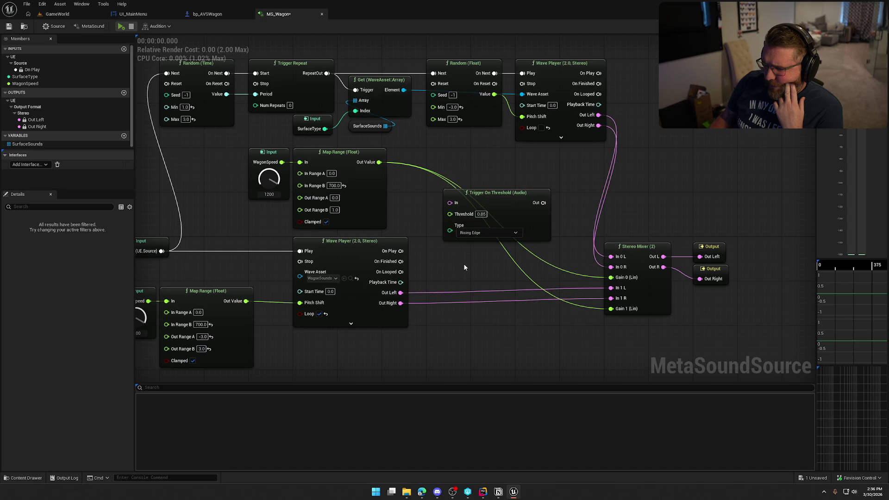
pyautogui.moveTo(465, 263); pyautogui.dragTo(511, 284)
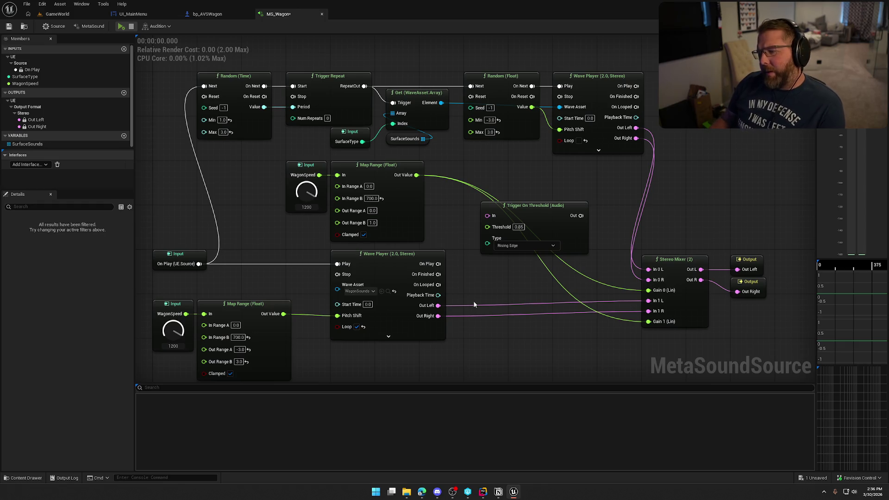
pyautogui.moveTo(438, 305); pyautogui.dragTo(493, 326)
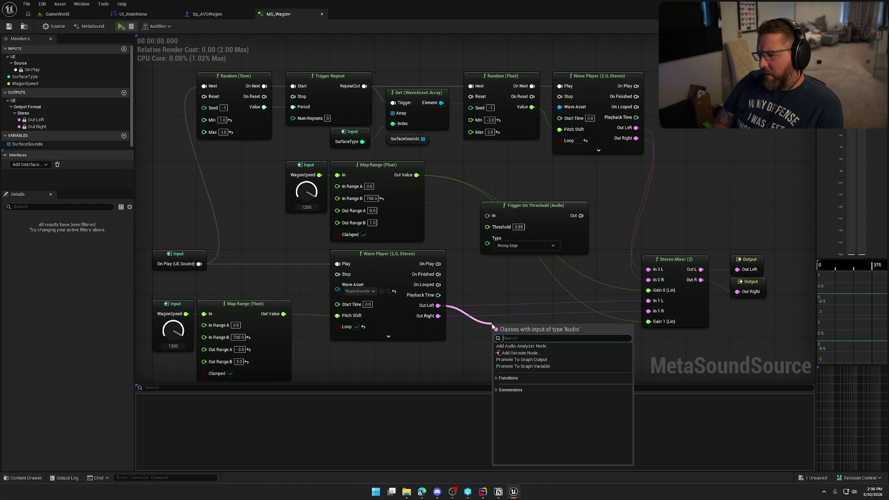
# Add a Mono Mixer (2) merging Wave Player's Out Left and Out Right into Trigger On Threshold.
pyautogui.write('mi')
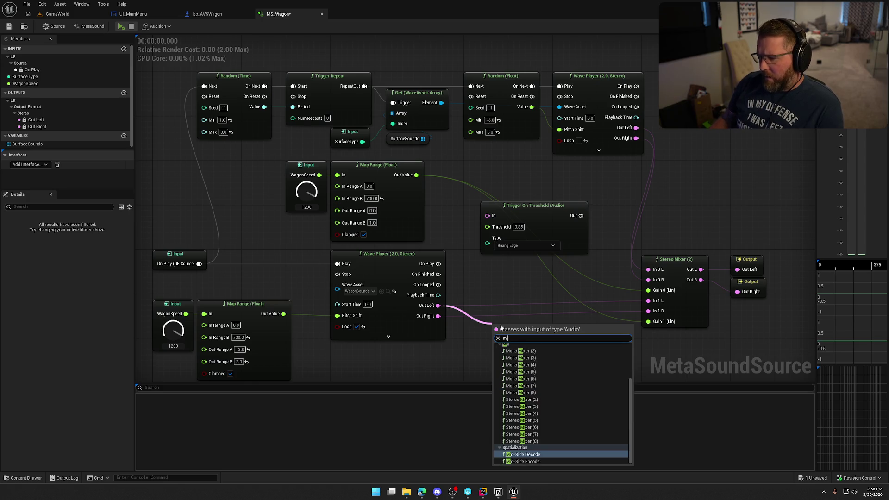
pyautogui.click(525, 352)
pyautogui.moveTo(513, 311); pyautogui.dragTo(501, 237)
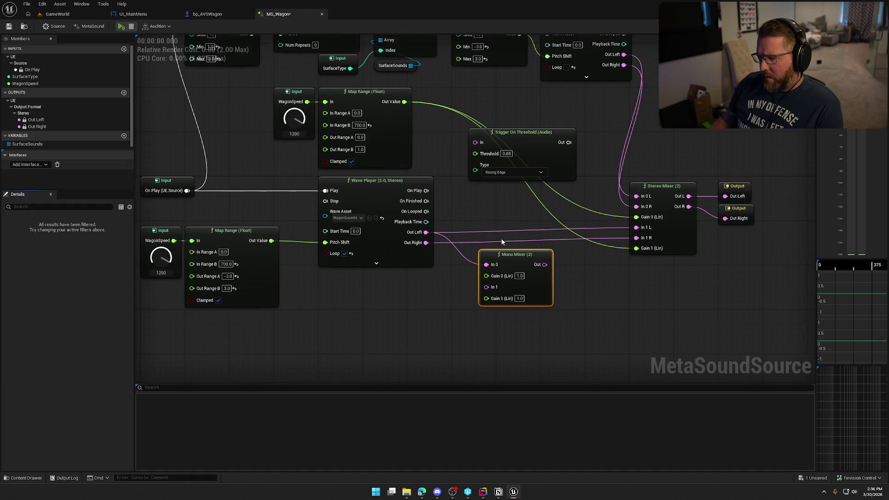
pyautogui.moveTo(426, 242)
pyautogui.mouseDown()
pyautogui.moveTo(492, 289)
pyautogui.moveTo(507, 203)
pyautogui.moveTo(532, 199)
pyautogui.moveTo(477, 147)
pyautogui.mouseUp()
pyautogui.moveTo(513, 135); pyautogui.dragTo(524, 95)
# Tuck the Mono Mixer under the threshold trigger, lower the WagonSpeed and Map Range nodes, and save MS_Wagon.
pyautogui.moveTo(506, 194); pyautogui.dragTo(484, 161)
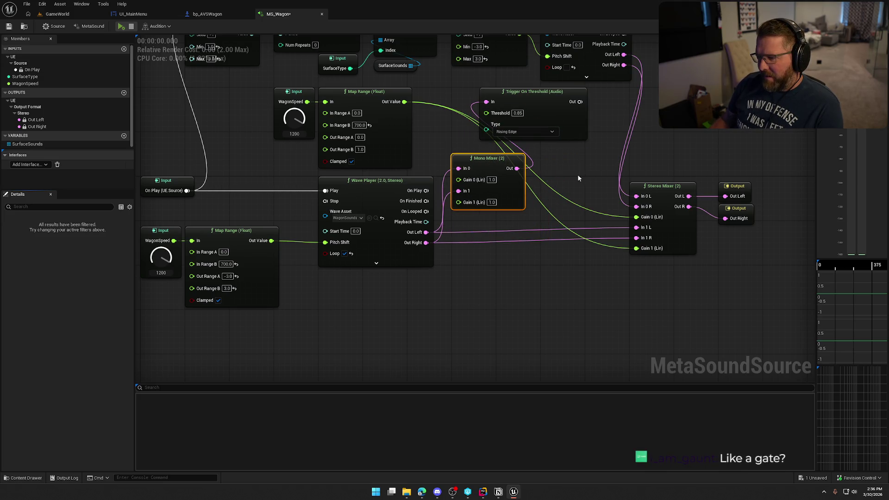
pyautogui.moveTo(488, 260); pyautogui.dragTo(495, 327)
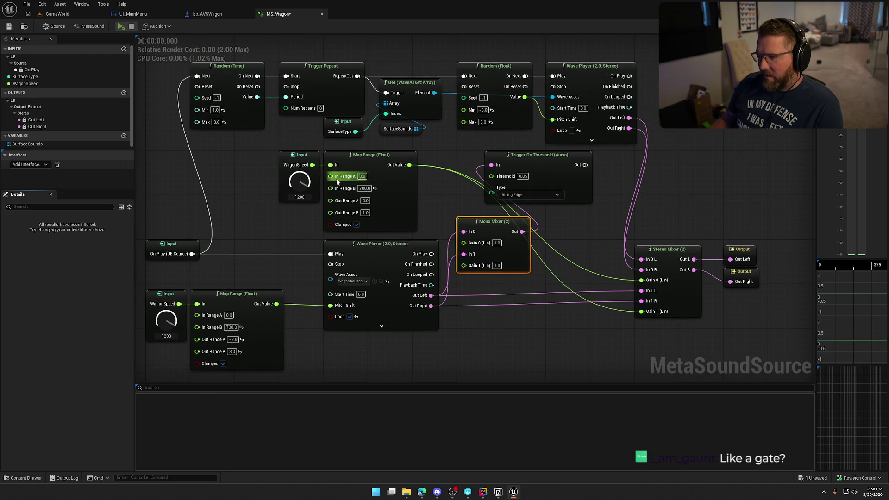
pyautogui.moveTo(250, 146)
pyautogui.mouseDown()
pyautogui.moveTo(330, 173)
pyautogui.moveTo(463, 354)
pyautogui.moveTo(412, 346)
pyautogui.mouseUp()
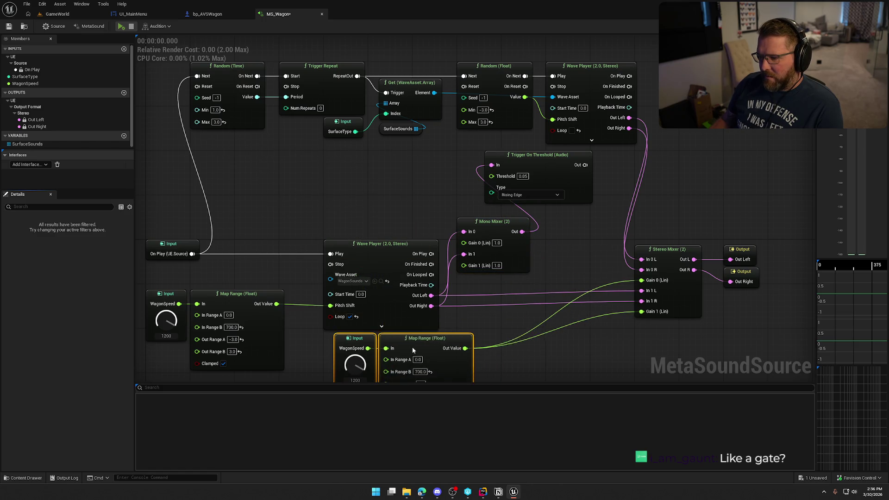
pyautogui.moveTo(397, 190); pyautogui.dragTo(413, 196)
pyautogui.moveTo(599, 176)
pyautogui.mouseDown()
pyautogui.moveTo(650, 189)
pyautogui.moveTo(265, 87)
pyautogui.mouseUp()
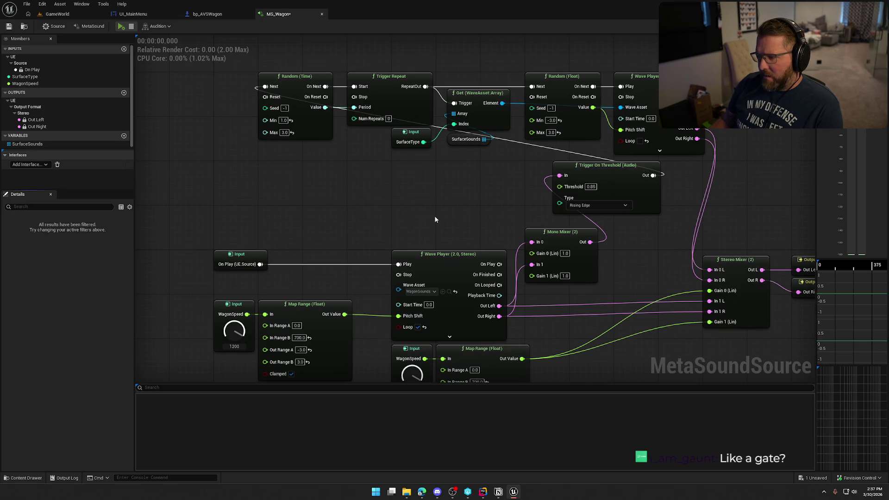
pyautogui.click(9, 26)
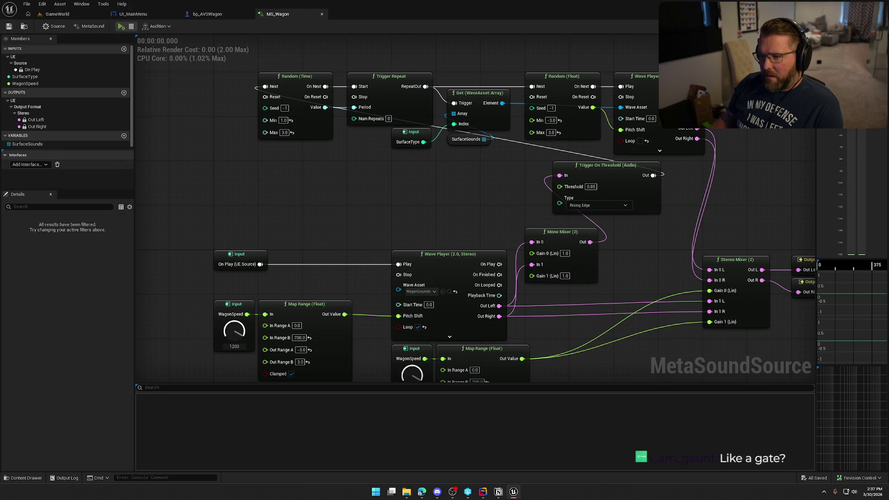
pyautogui.scroll(-1, 287, 179)
pyautogui.moveTo(217, 134); pyautogui.dragTo(257, 173)
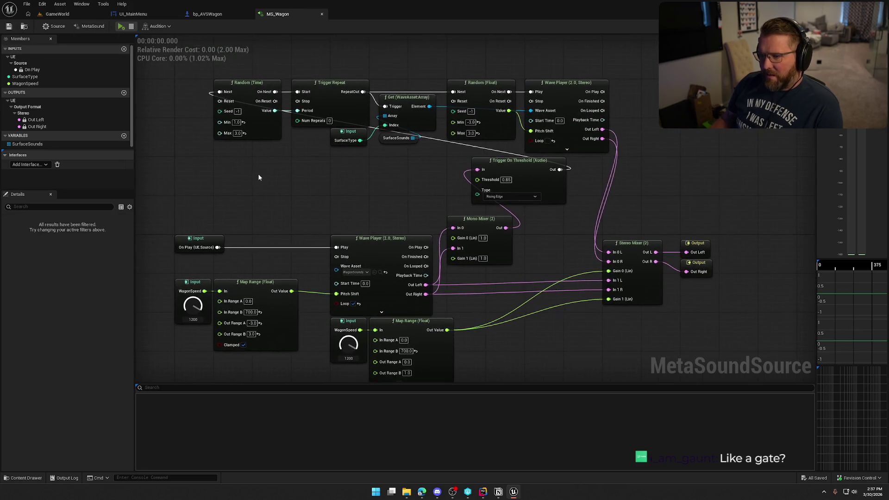
pyautogui.click(120, 27)
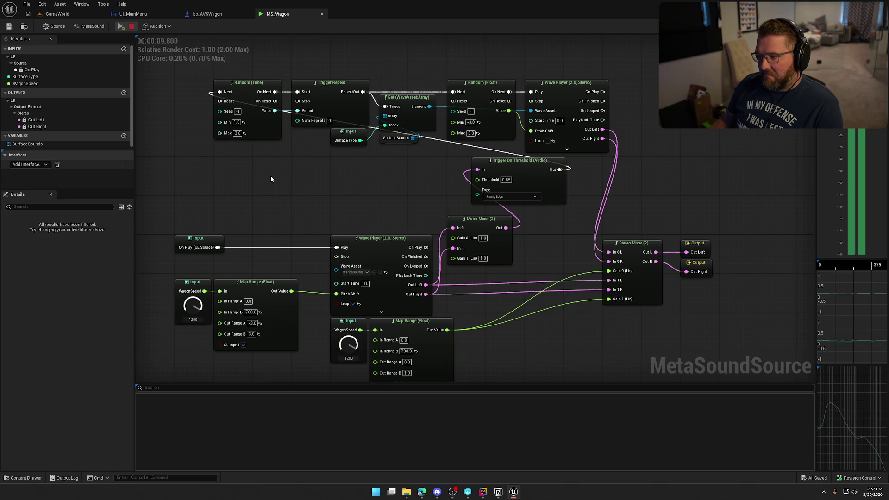
pyautogui.scroll(-3, 273, 174)
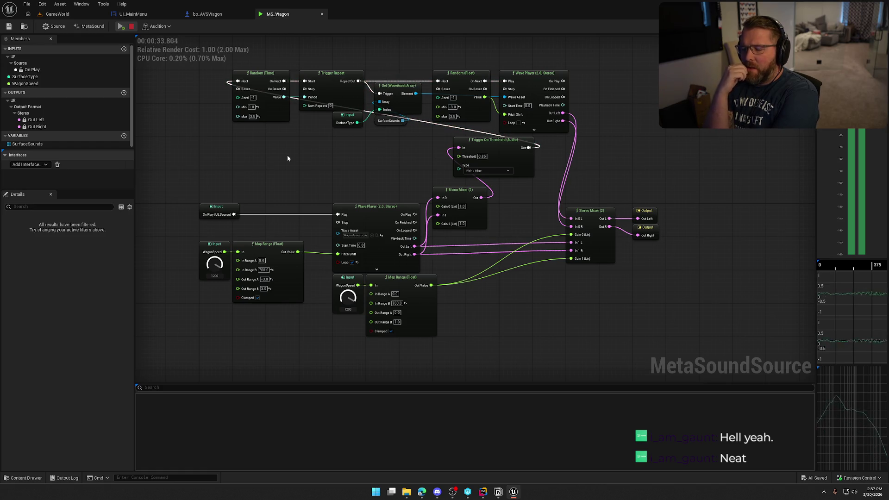
pyautogui.click(131, 27)
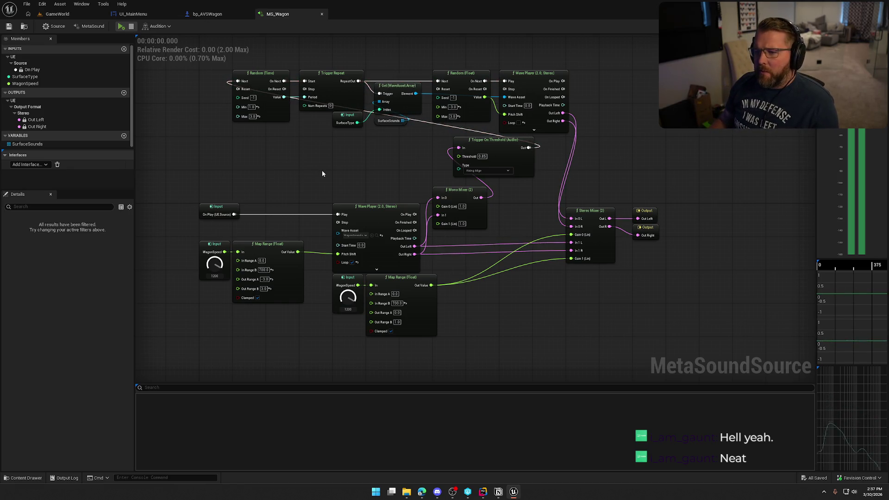
# Wire Trigger On Threshold's Out to the array Get's Trigger and Random (Float)'s Next, dropping its Random (Time) link.
pyautogui.moveTo(317, 143); pyautogui.dragTo(278, 112)
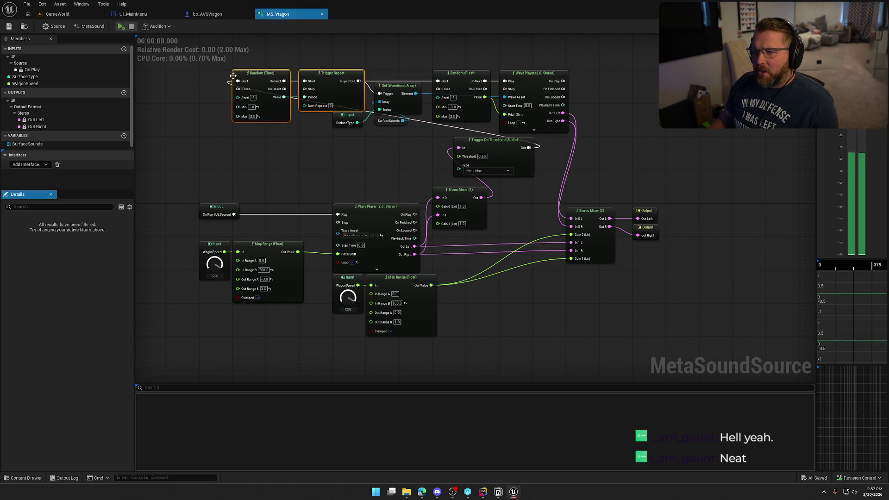
pyautogui.click(273, 190)
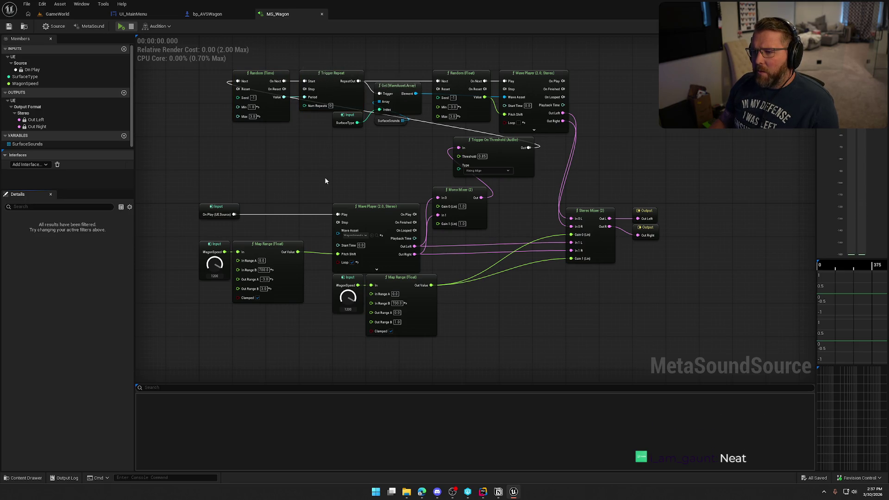
pyautogui.scroll(3, 319, 149)
pyautogui.moveTo(318, 149)
pyautogui.mouseDown()
pyautogui.moveTo(307, 212)
pyautogui.moveTo(282, 196)
pyautogui.mouseUp()
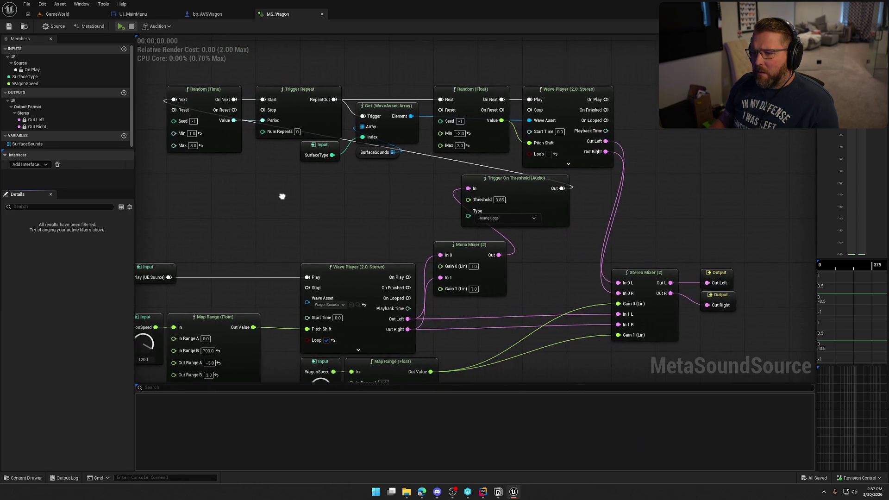
pyautogui.moveTo(561, 188); pyautogui.dragTo(363, 116)
pyautogui.moveTo(562, 188)
pyautogui.mouseDown()
pyautogui.moveTo(436, 143)
pyautogui.moveTo(440, 100)
pyautogui.mouseUp()
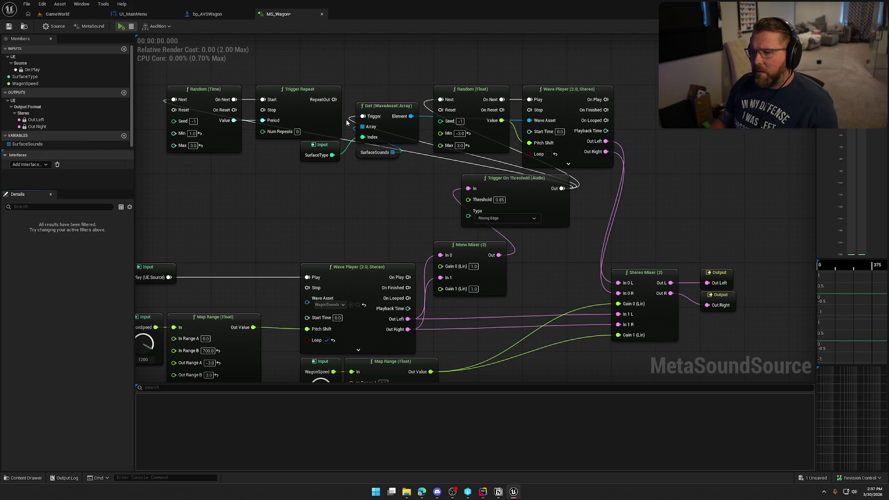
pyautogui.keyDown('alt'); pyautogui.click(174, 99); pyautogui.keyUp('alt')
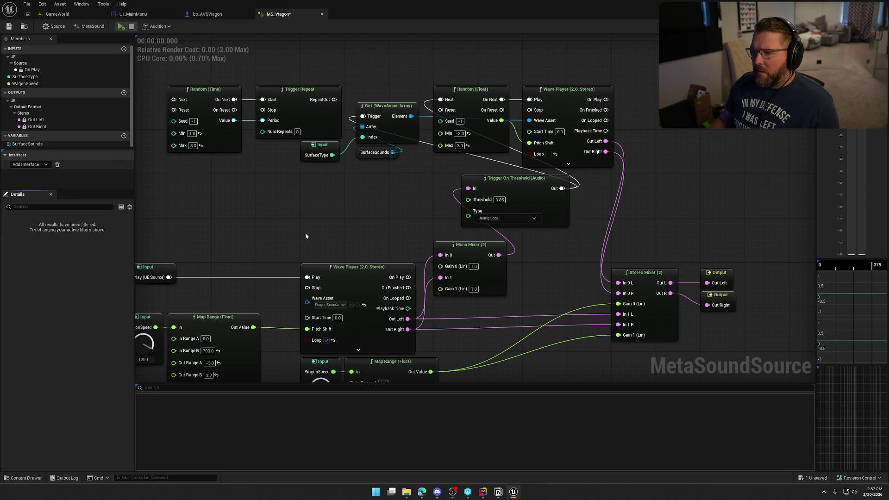
# Start a fresh preview of the MS_Wagon MetaSound.
pyautogui.scroll(-1, 305, 234)
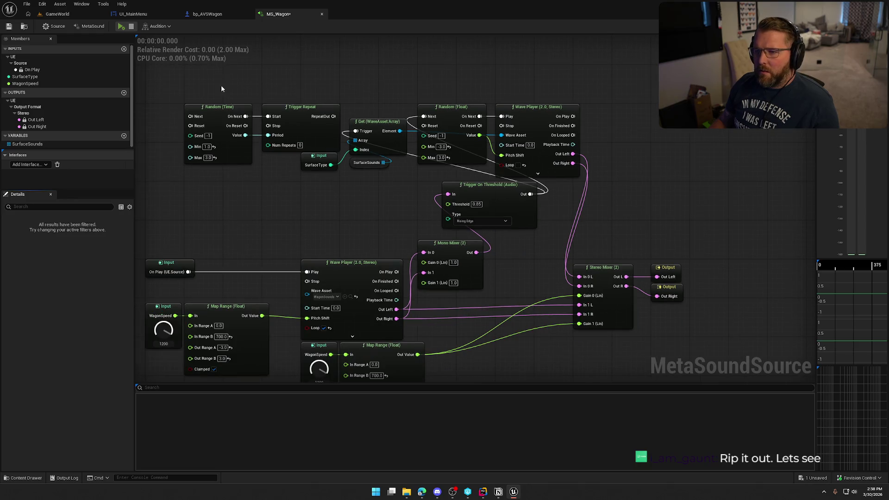
pyautogui.press('space')
pyautogui.moveTo(280, 212)
pyautogui.mouseDown()
pyautogui.moveTo(281, 155)
pyautogui.moveTo(278, 168)
pyautogui.mouseUp()
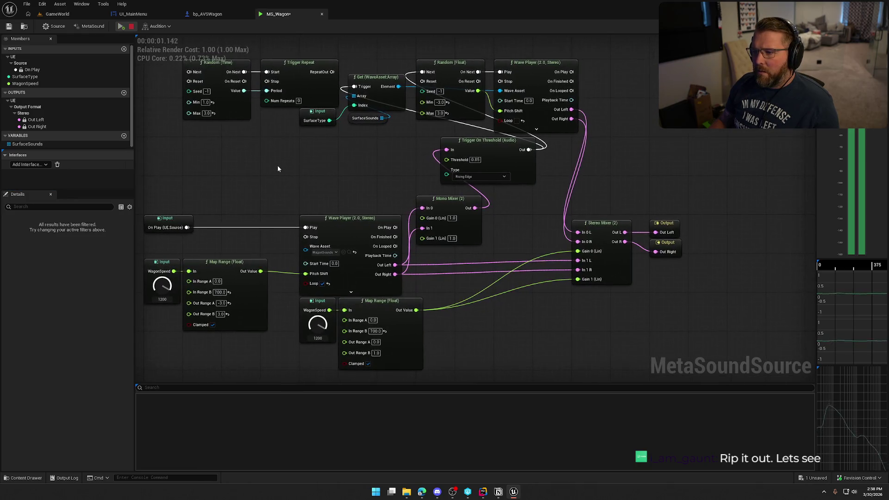
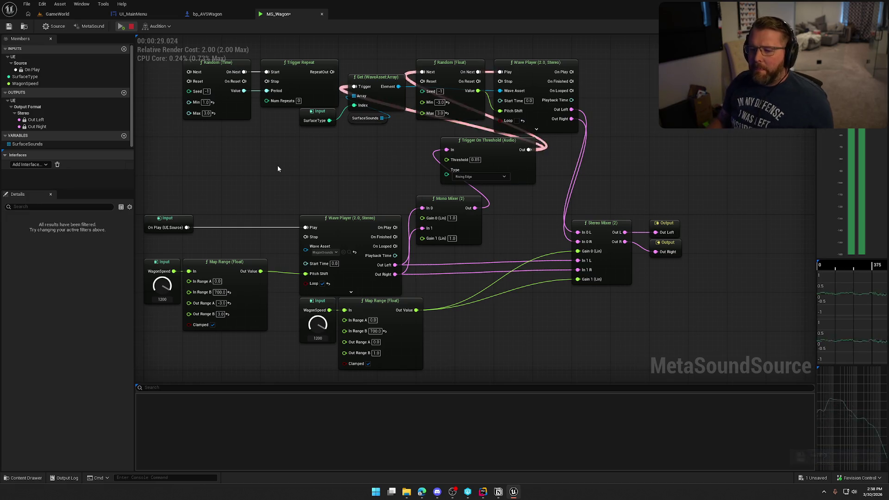
# Sweep WagonSpeed lower then higher while auditioning, stop playback, and close the crash report without sending.
pyautogui.moveTo(163, 287); pyautogui.dragTo(167, 315)
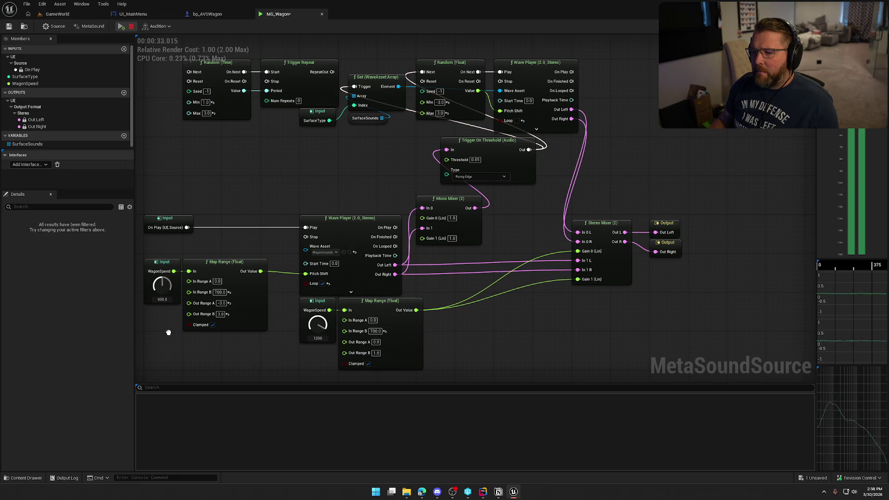
pyautogui.moveTo(171, 344)
pyautogui.mouseDown()
pyautogui.moveTo(171, 369)
pyautogui.moveTo(176, 297)
pyautogui.mouseUp()
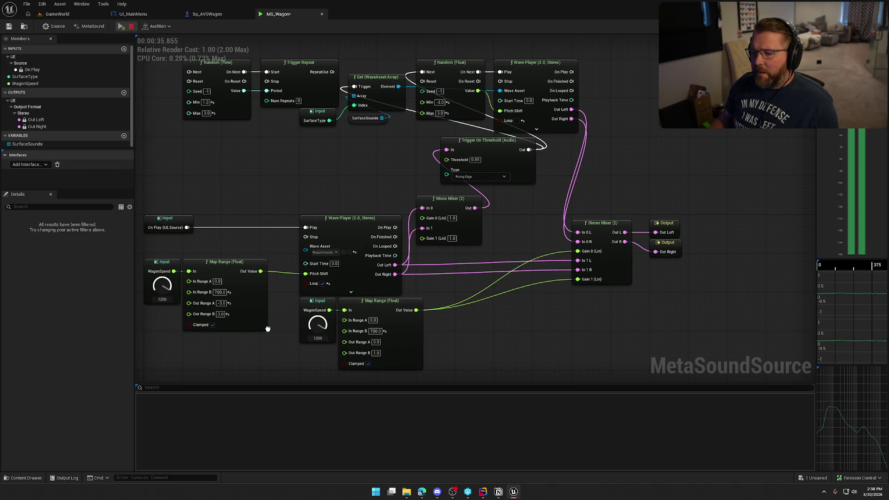
pyautogui.click(132, 28)
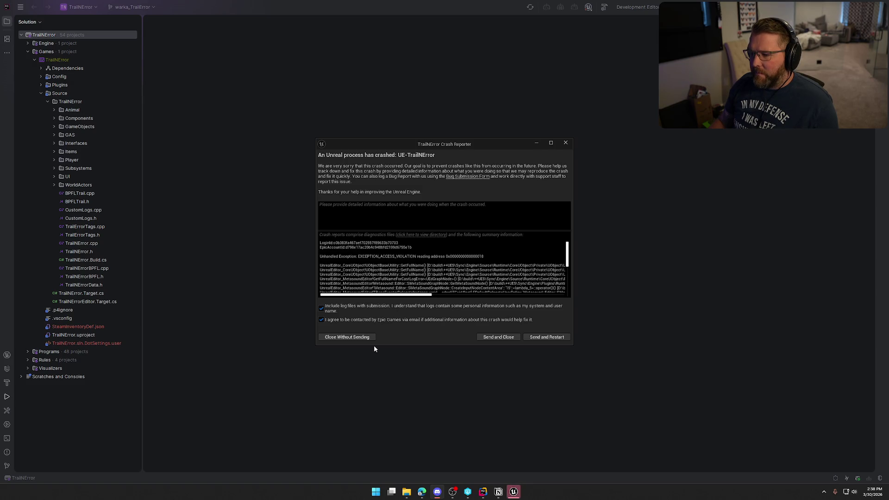
pyautogui.click(369, 338)
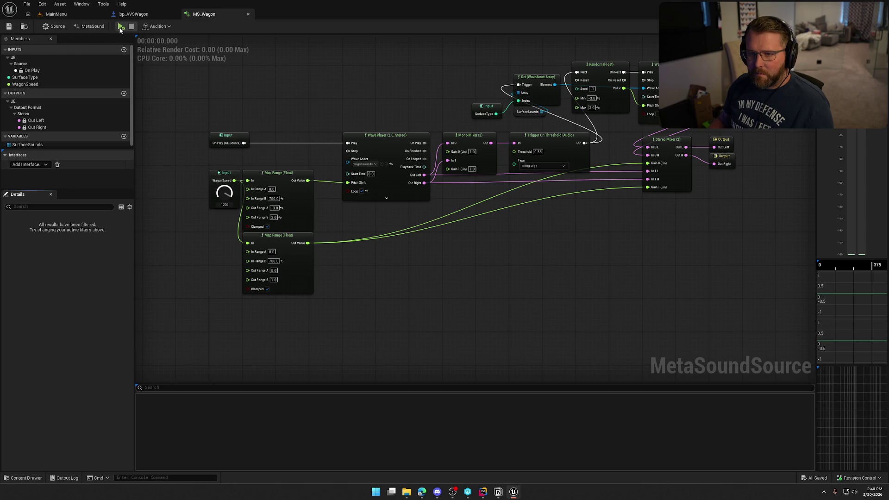
# Audition MS_Wagon and drop WagonSpeed to roughly 149 during playback.
pyautogui.click(121, 27)
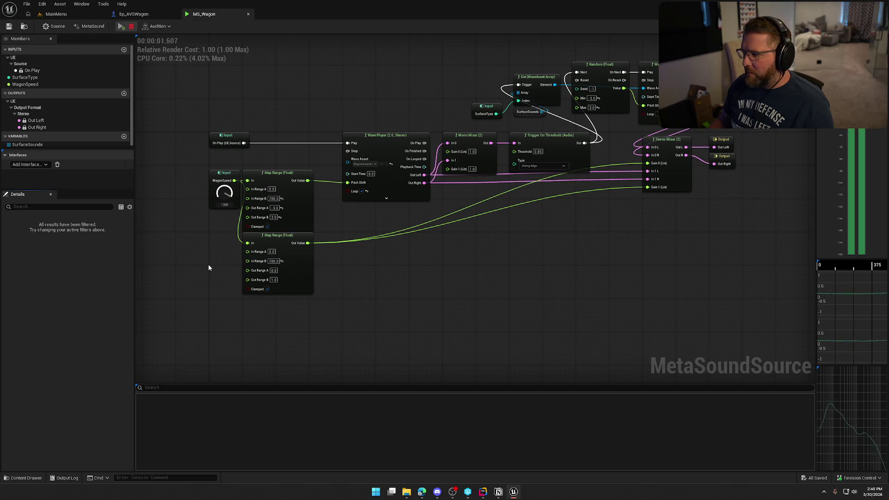
pyautogui.moveTo(224, 199); pyautogui.dragTo(224, 236)
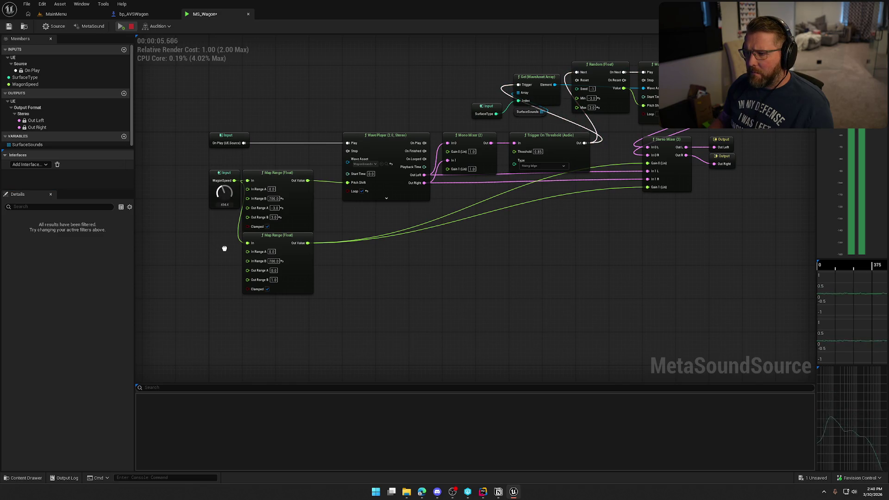
pyautogui.moveTo(224, 248); pyautogui.dragTo(229, 273)
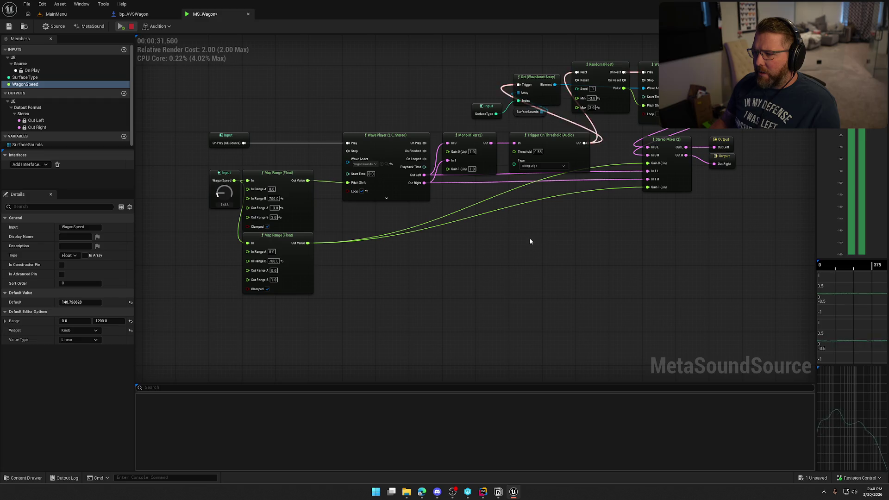
pyautogui.moveTo(650, 238)
pyautogui.mouseDown()
pyautogui.moveTo(628, 233)
pyautogui.moveTo(510, 137)
pyautogui.moveTo(718, 135)
pyautogui.mouseUp()
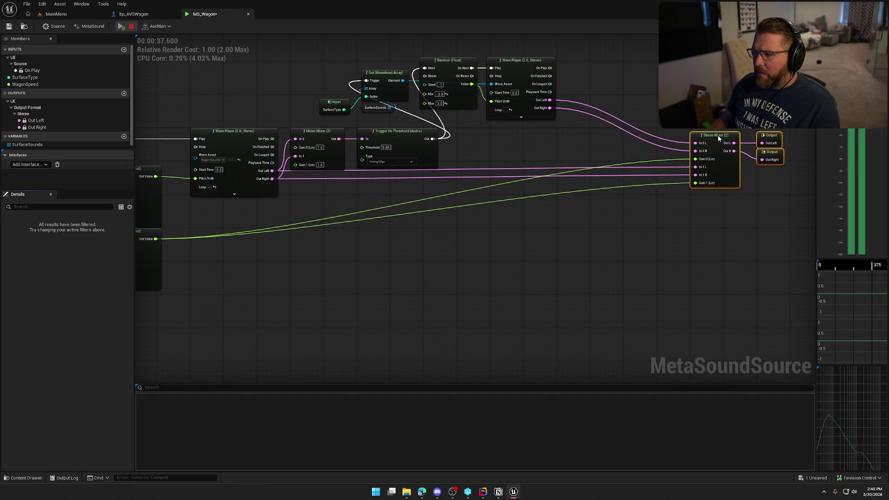
# Line up the second Get, Random and Wave Player nodes in a row beside the first chain.
pyautogui.click(635, 237)
pyautogui.moveTo(332, 67); pyautogui.dragTo(558, 120)
pyautogui.moveTo(517, 68)
pyautogui.mouseDown()
pyautogui.moveTo(604, 145)
pyautogui.moveTo(620, 140)
pyautogui.mouseUp()
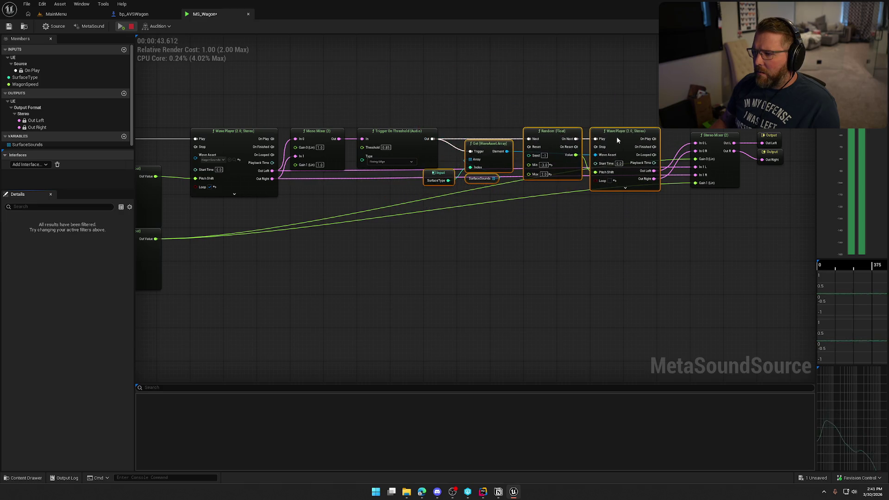
# Move the Stereo Mixer and Outputs down, place SurfaceType above the Get node, and stop the preview.
pyautogui.moveTo(794, 217)
pyautogui.mouseDown()
pyautogui.moveTo(685, 129)
pyautogui.moveTo(713, 171)
pyautogui.mouseUp()
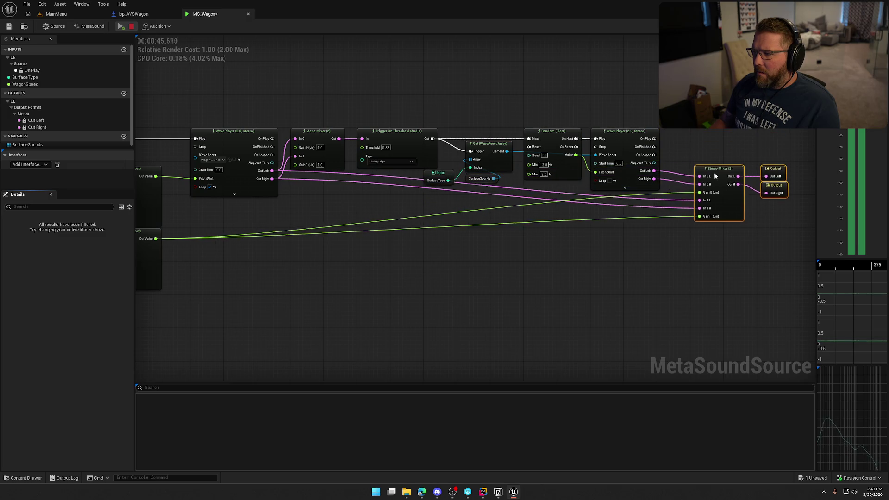
pyautogui.moveTo(439, 173); pyautogui.dragTo(485, 127)
pyautogui.click(486, 235)
pyautogui.moveTo(486, 234)
pyautogui.mouseDown()
pyautogui.moveTo(546, 266)
pyautogui.moveTo(573, 226)
pyautogui.mouseUp()
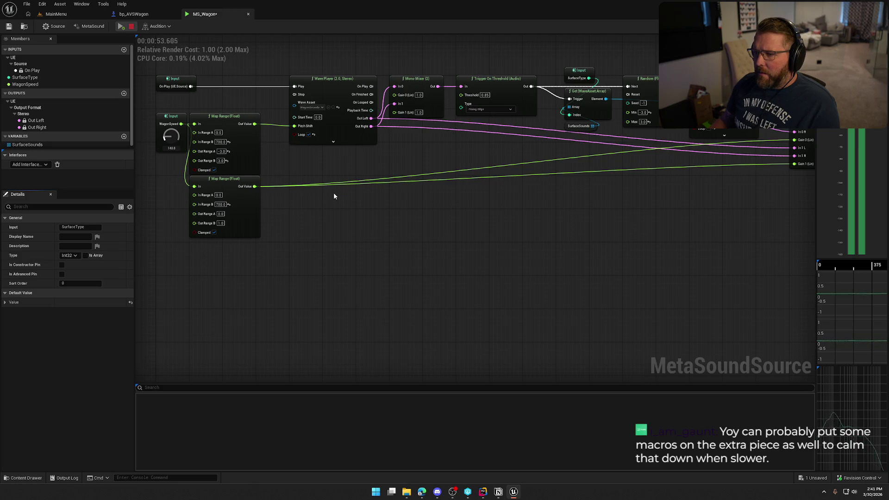
pyautogui.click(131, 27)
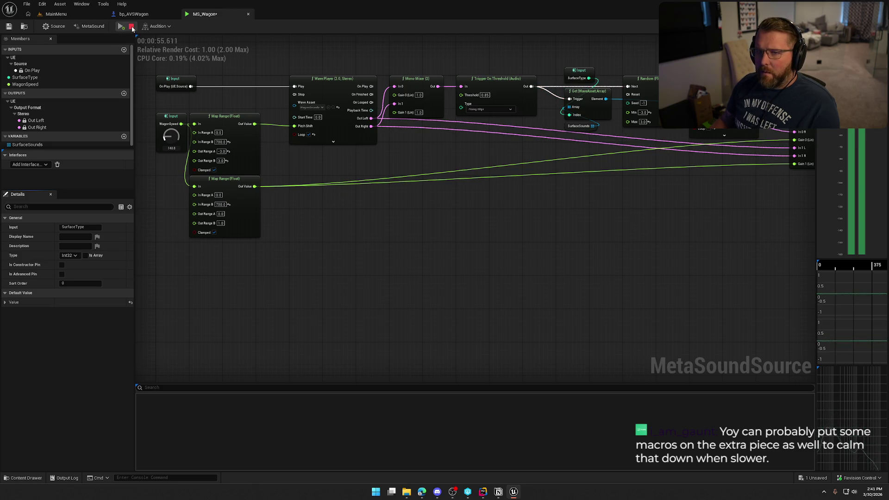